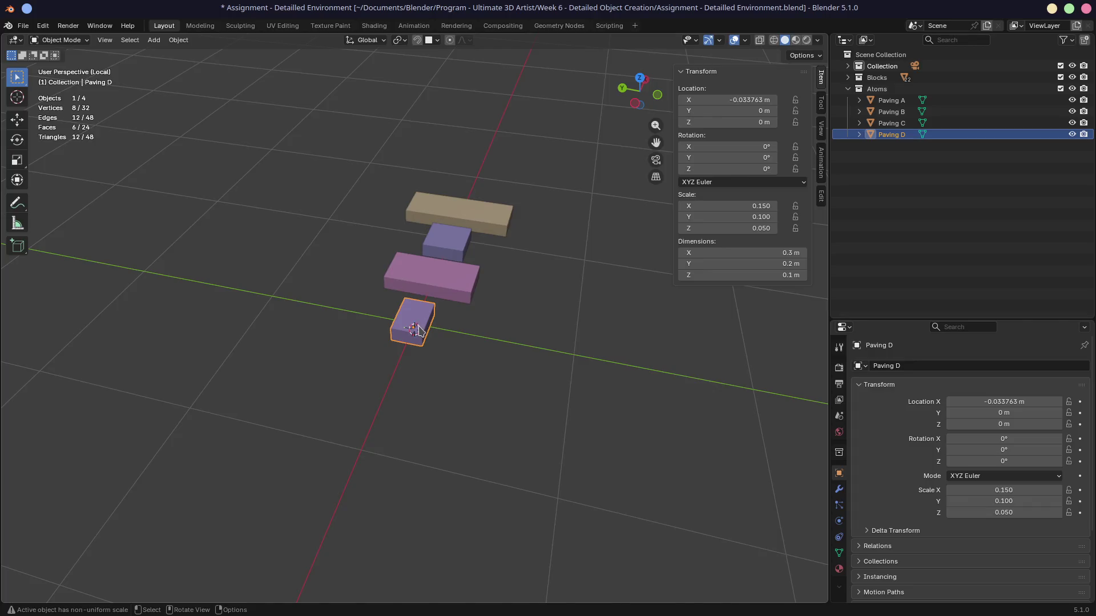
# Select the four paving blocks, then move Paving D further out along the Y axis
pyautogui.moveTo(497, 341); pyautogui.dragTo(482, 306, button='middle')
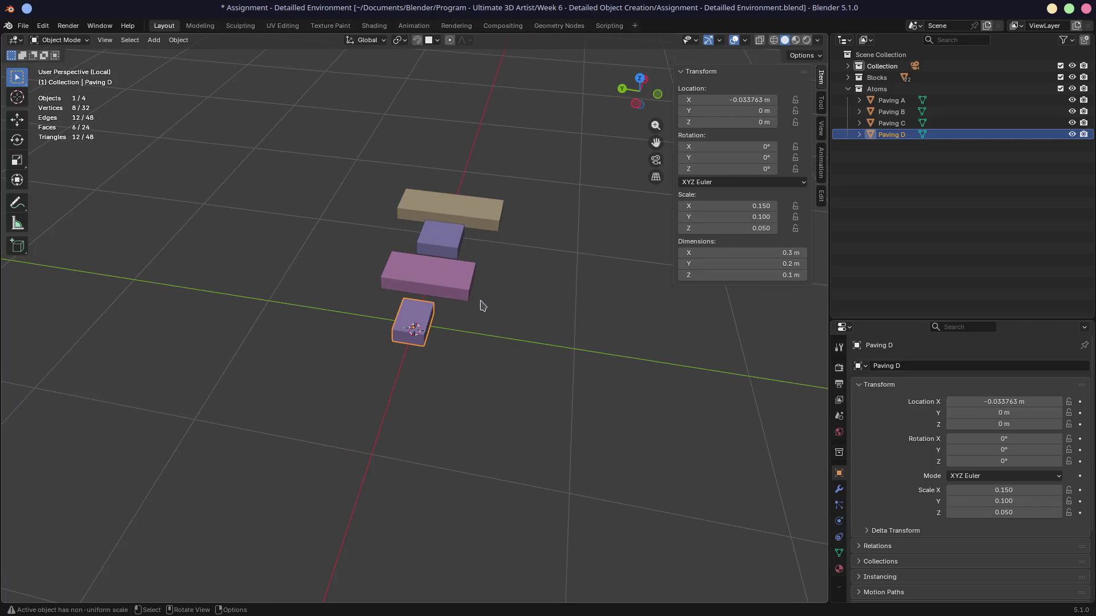
pyautogui.click(449, 284)
pyautogui.keyDown('shift'); pyautogui.click(441, 239); pyautogui.keyUp('shift')
pyautogui.keyDown('shift'); pyautogui.click(451, 210); pyautogui.keyUp('shift')
pyautogui.keyDown('shift'); pyautogui.click(418, 319); pyautogui.keyUp('shift')
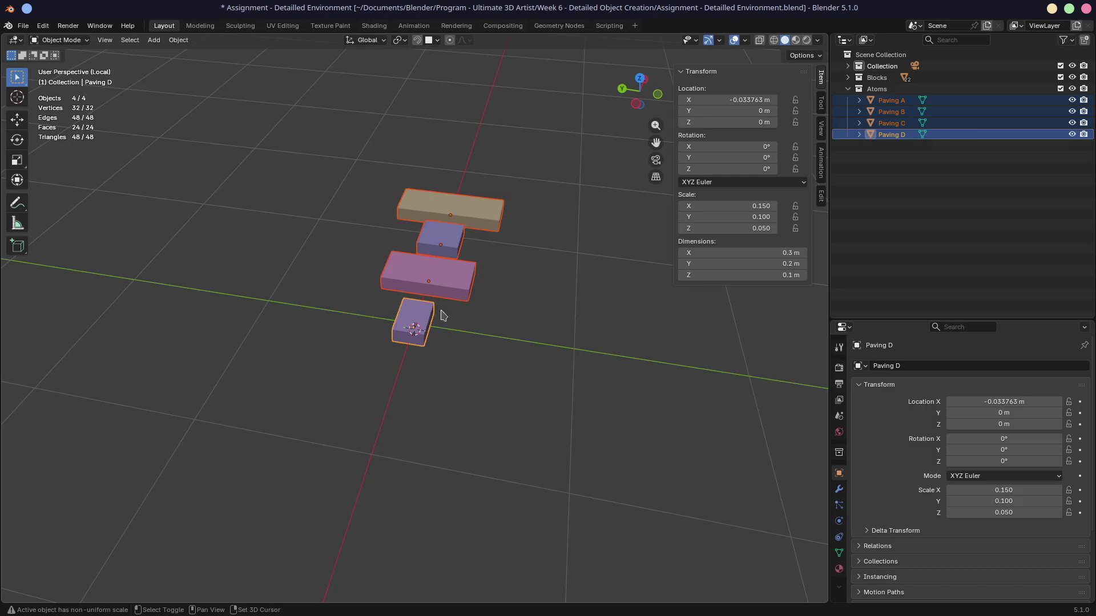
pyautogui.click(416, 329)
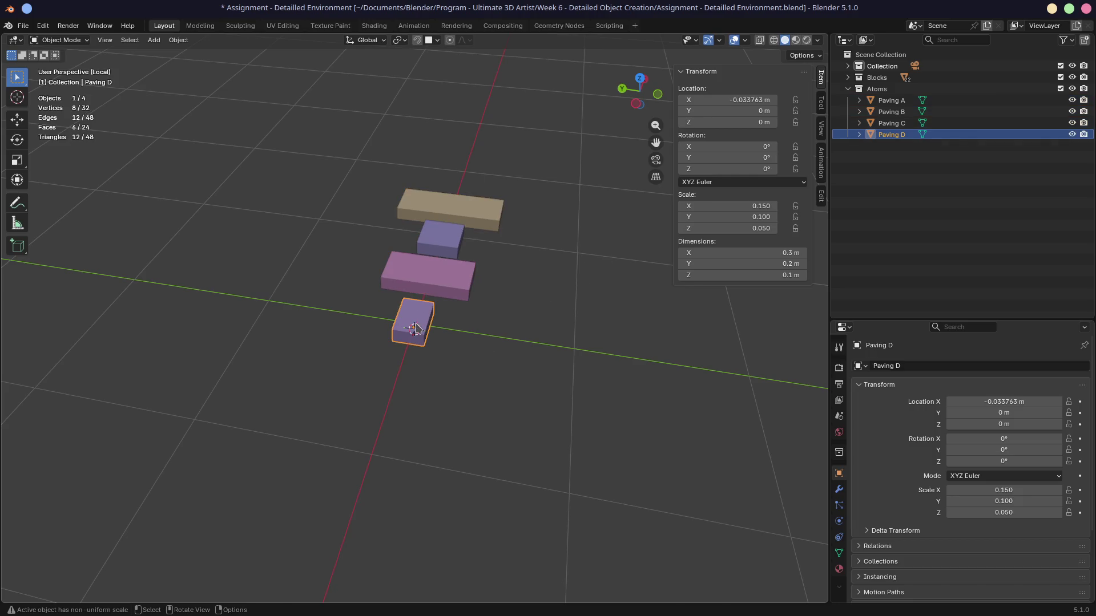
pyautogui.press('g')
pyautogui.press('y')
pyautogui.click(562, 334)
# Move Paving B and Paving C further out along the Y axis
pyautogui.click(446, 284)
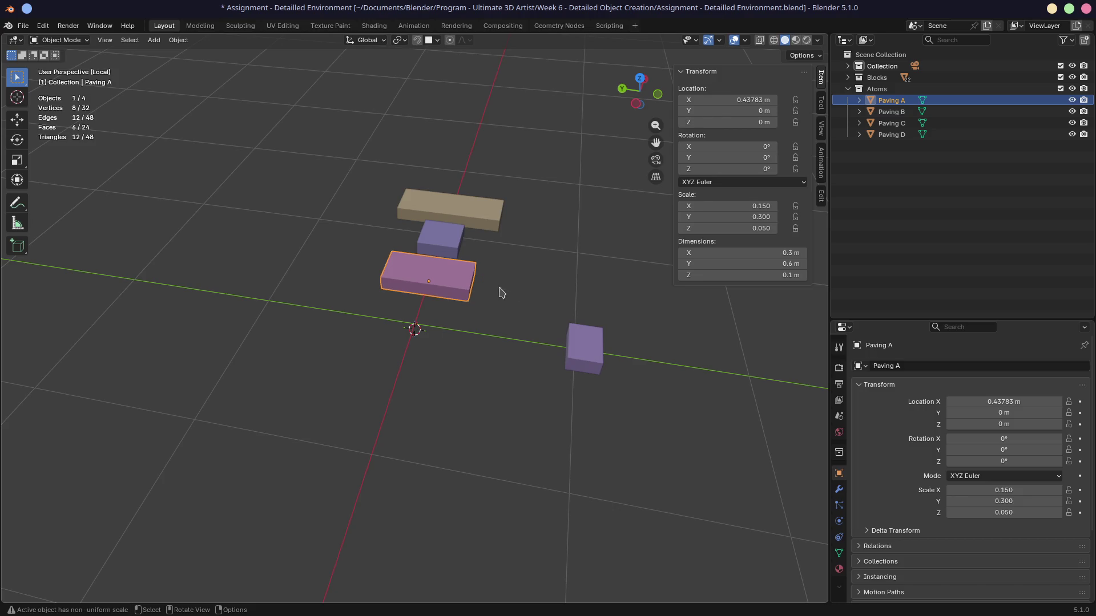
pyautogui.click(434, 243)
pyautogui.press('g')
pyautogui.press('y')
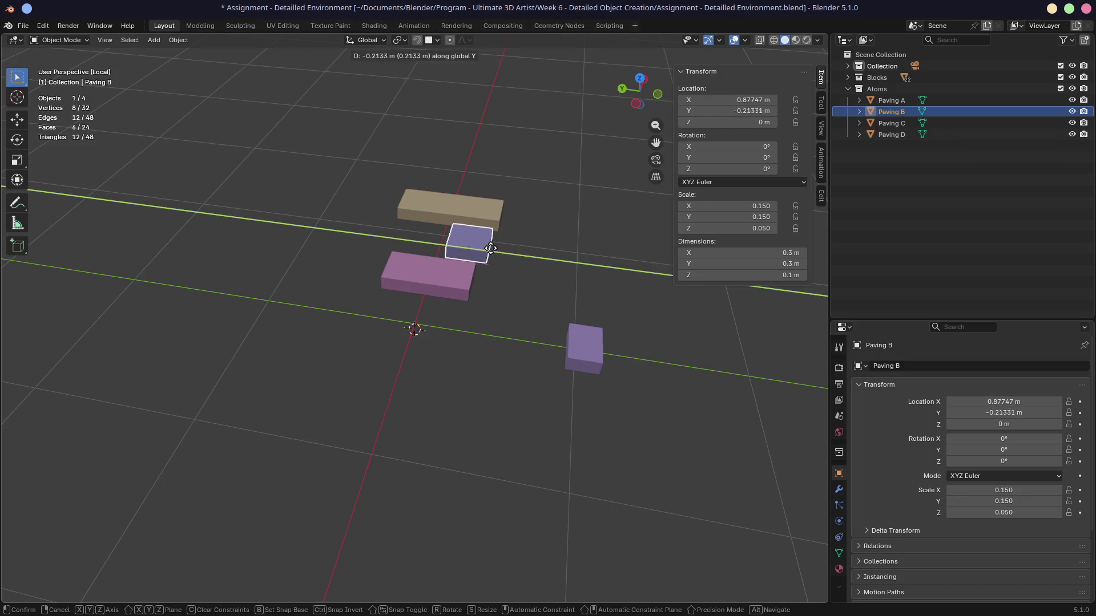
pyautogui.click(522, 251)
pyautogui.click(456, 212)
pyautogui.press('g')
pyautogui.press('y')
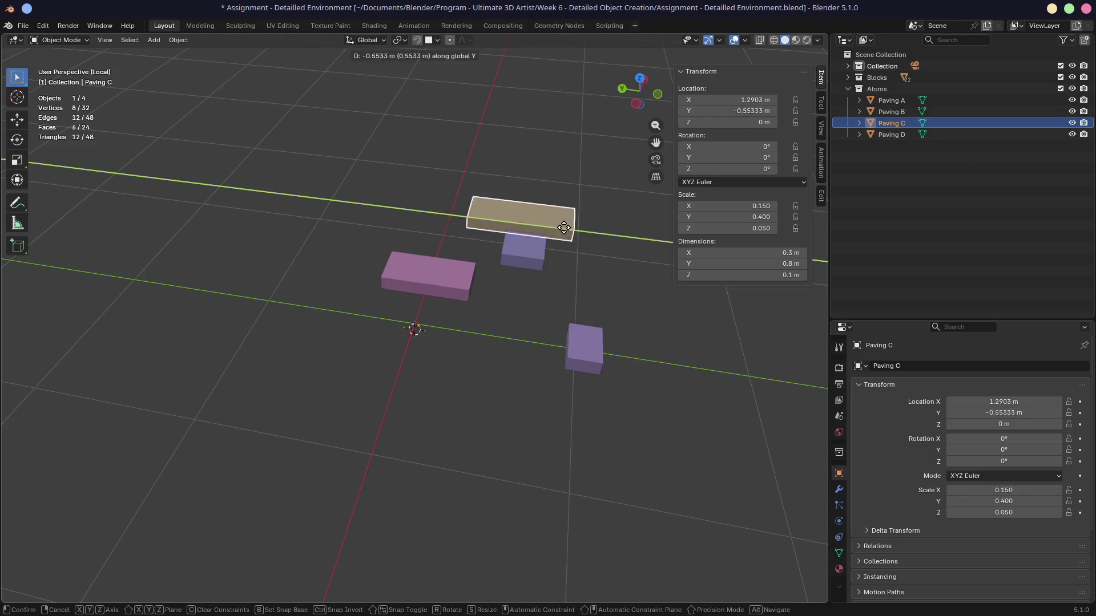
pyautogui.click(645, 231)
# Select all four blocks and set their X location to 0 together
pyautogui.click(593, 358)
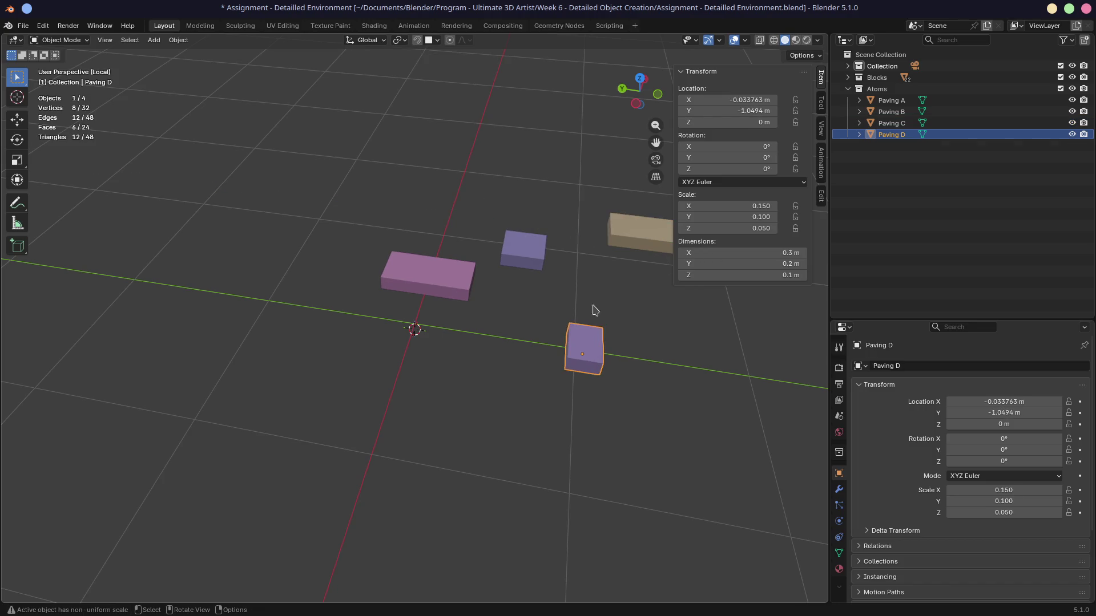
pyautogui.keyDown('shift'); pyautogui.click(463, 288); pyautogui.keyUp('shift')
pyautogui.keyDown('shift'); pyautogui.click(540, 256); pyautogui.keyUp('shift')
pyautogui.keyDown('shift'); pyautogui.click(637, 224); pyautogui.keyUp('shift')
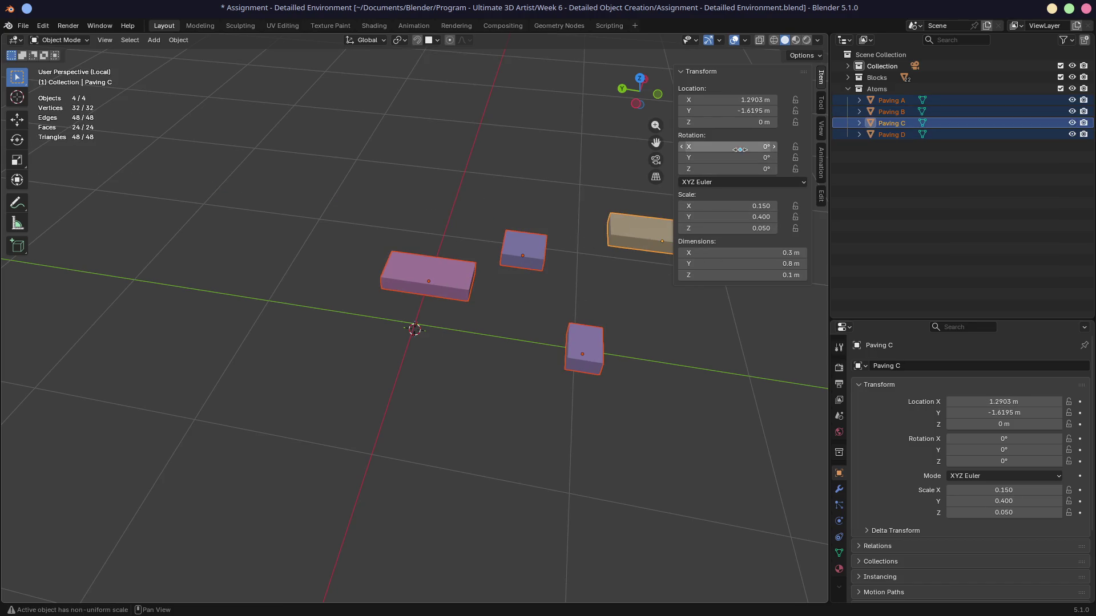
pyautogui.click(742, 100)
pyautogui.write('0')
pyautogui.hotkey('alt', 'Return')
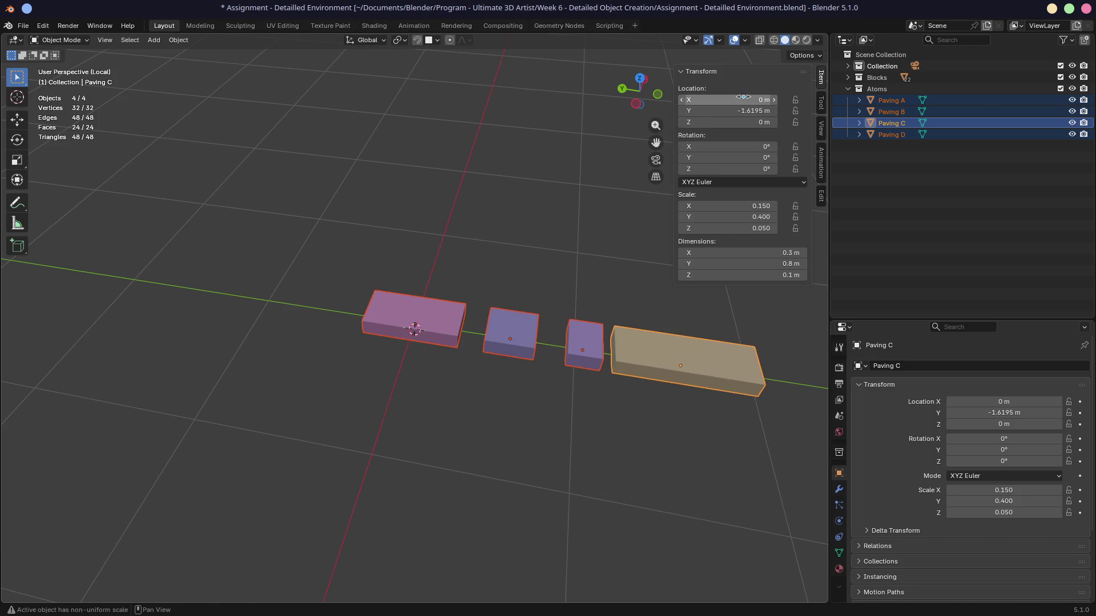
# Shift the blocks along X, then give all four an X location of 1 m
pyautogui.press('g')
pyautogui.press('x')
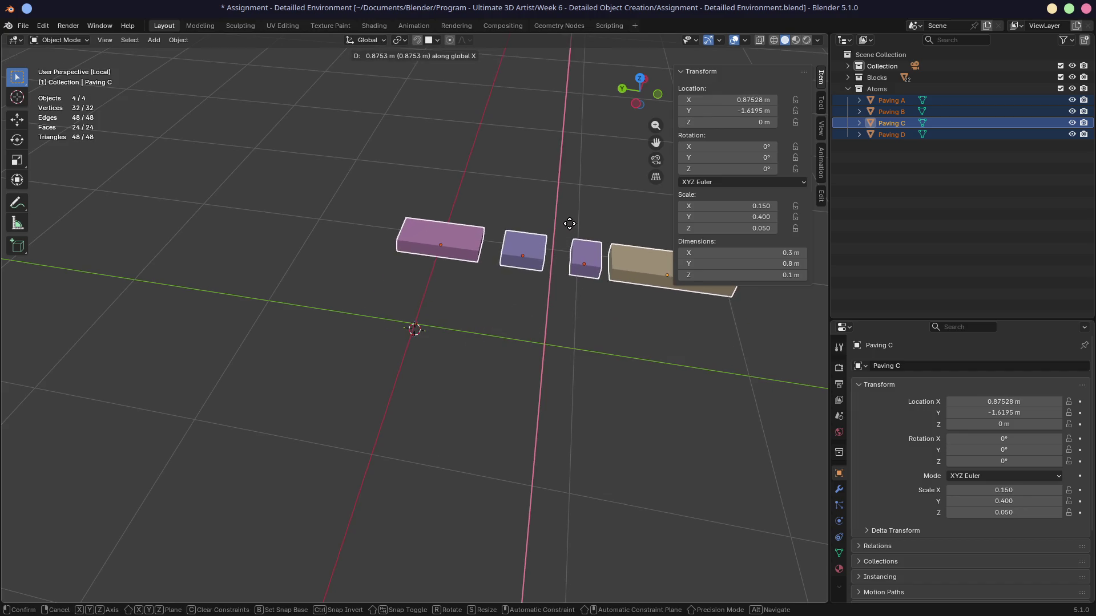
pyautogui.click(580, 218)
pyautogui.click(742, 100)
pyautogui.write('1')
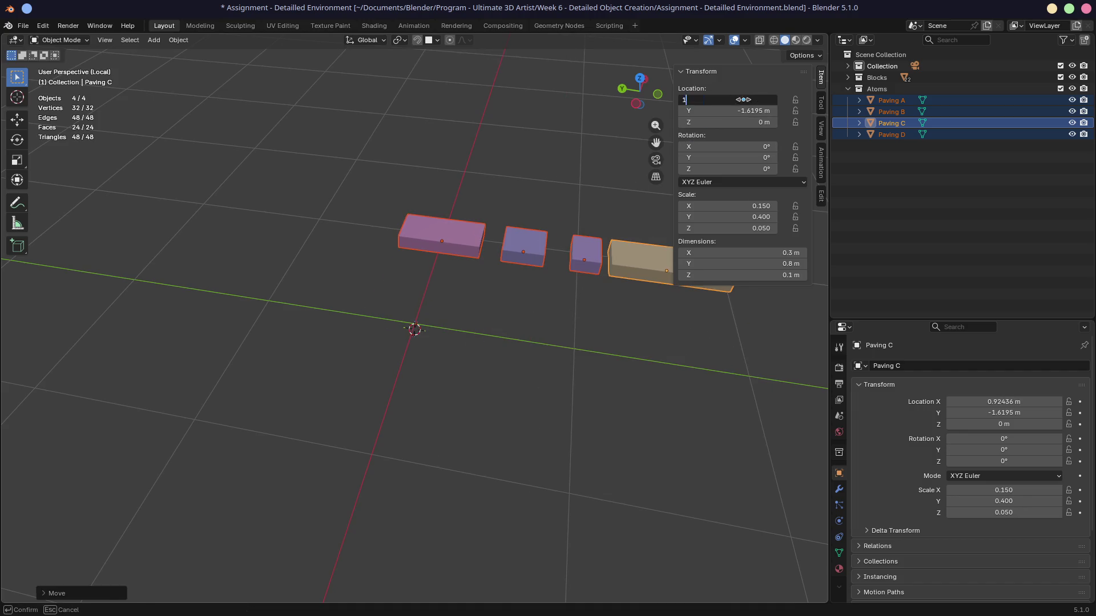
pyautogui.press('Return')
pyautogui.click(742, 99)
pyautogui.hotkey('alt', 'Return')
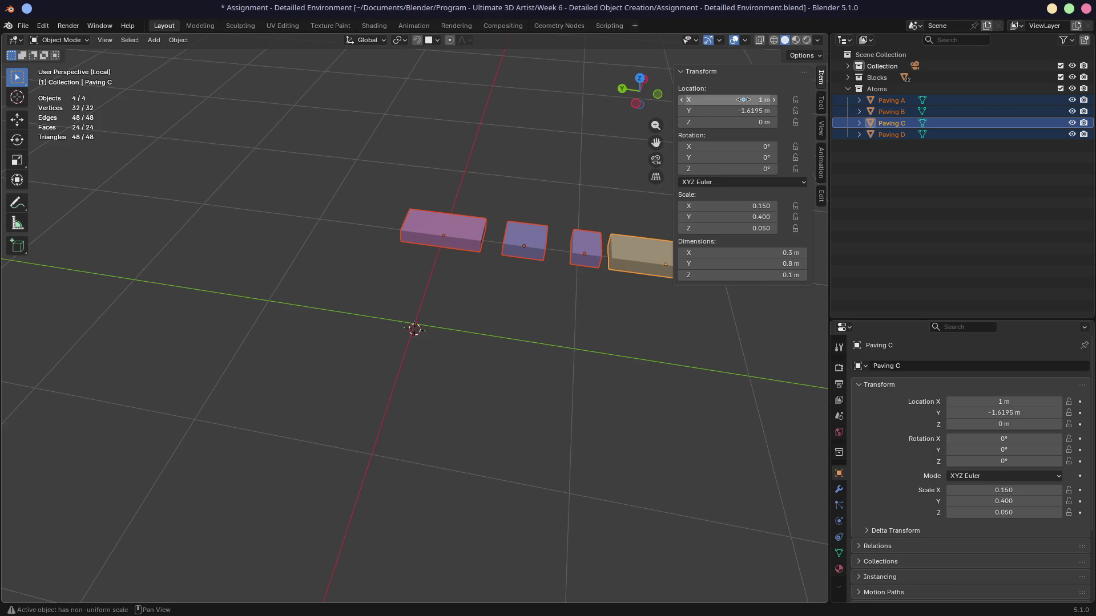
# Nudge Paving C further along Y while keeping it at X 1 m
pyautogui.moveTo(487, 318)
pyautogui.mouseDown(button='middle')
pyautogui.moveTo(360, 289)
pyautogui.moveTo(384, 245)
pyautogui.moveTo(457, 284)
pyautogui.mouseUp(button='middle')
pyautogui.click(456, 284)
pyautogui.click(591, 288)
pyautogui.press('g')
pyautogui.press('x')
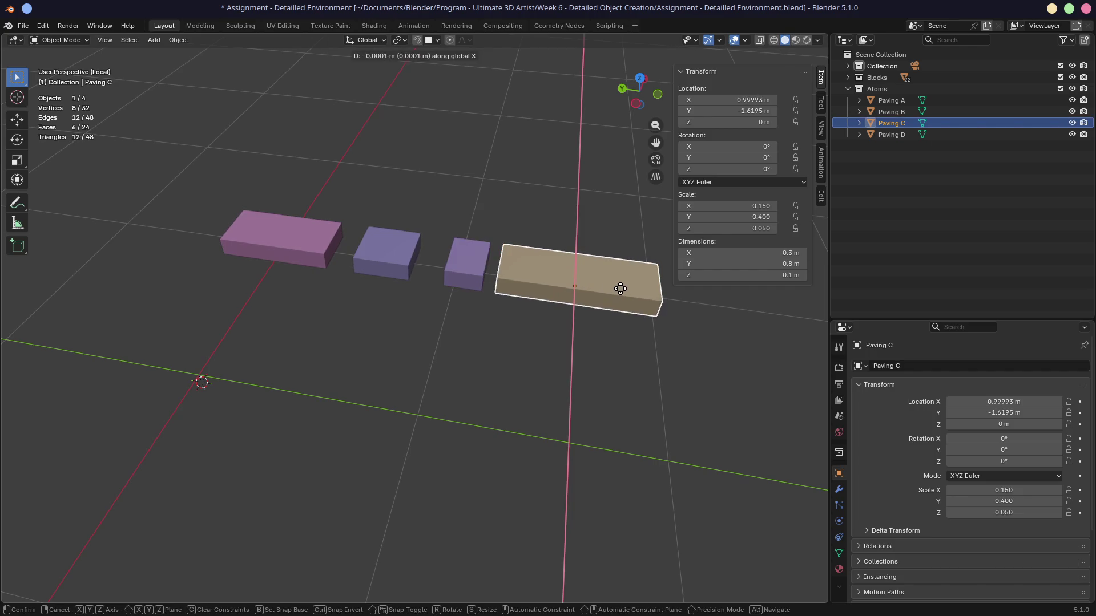
pyautogui.rightClick(622, 292)
pyautogui.press('g')
pyautogui.press('y')
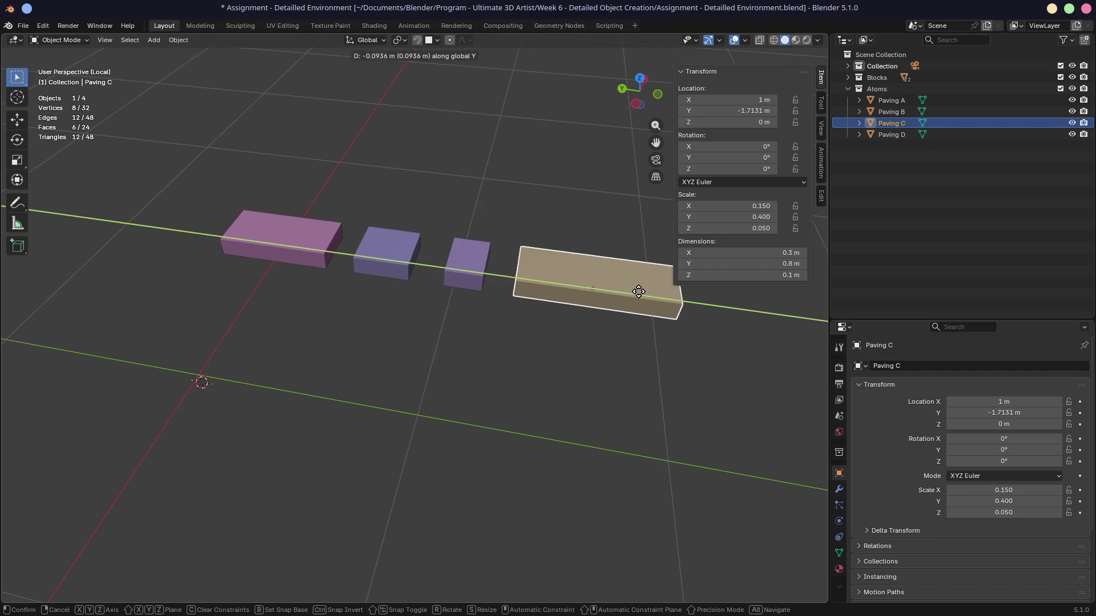
pyautogui.click(641, 290)
pyautogui.click(480, 275)
pyautogui.click(336, 262)
pyautogui.moveTo(342, 285)
pyautogui.mouseDown(button='middle')
pyautogui.moveTo(382, 284)
pyautogui.moveTo(356, 291)
pyautogui.mouseUp(button='middle')
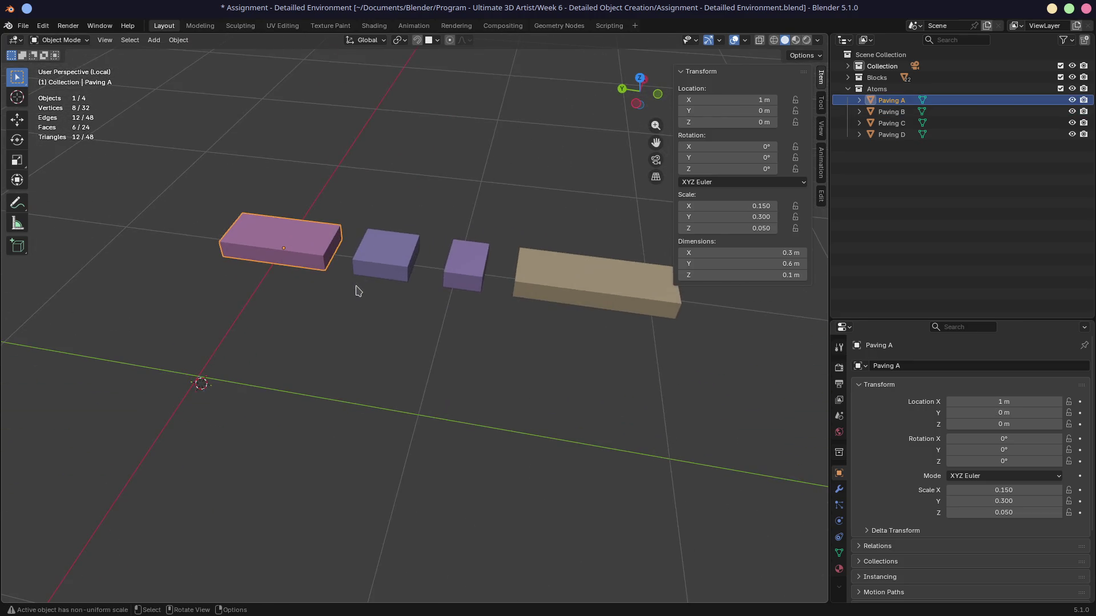
pyautogui.scroll(-7, 371, 291)
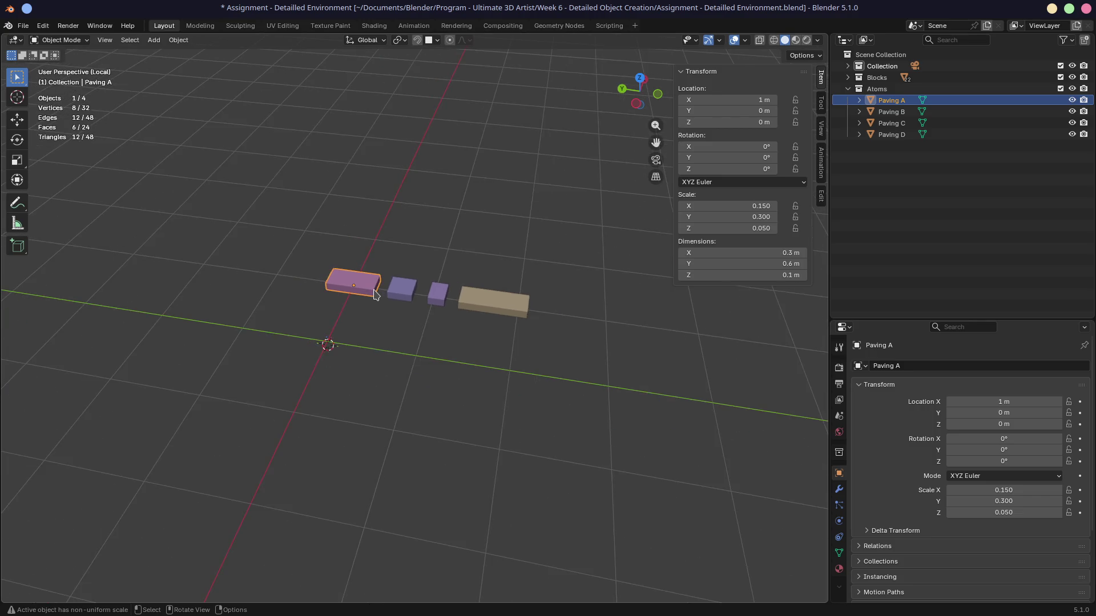
pyautogui.scroll(4, 388, 307)
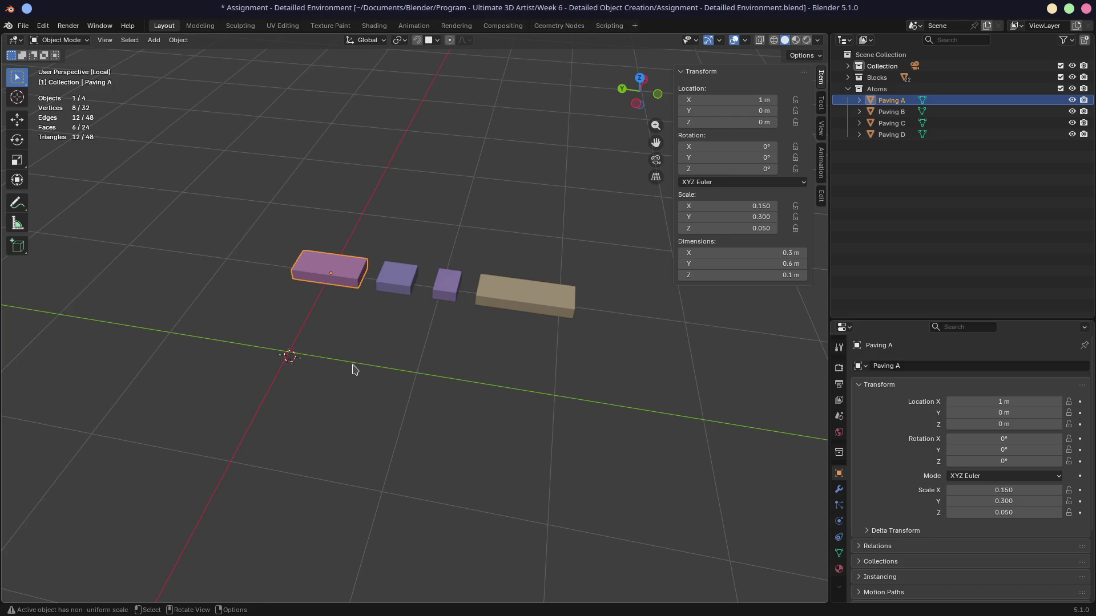
pyautogui.moveTo(355, 369); pyautogui.dragTo(360, 366, button='middle')
pyautogui.scroll(2, 365, 362)
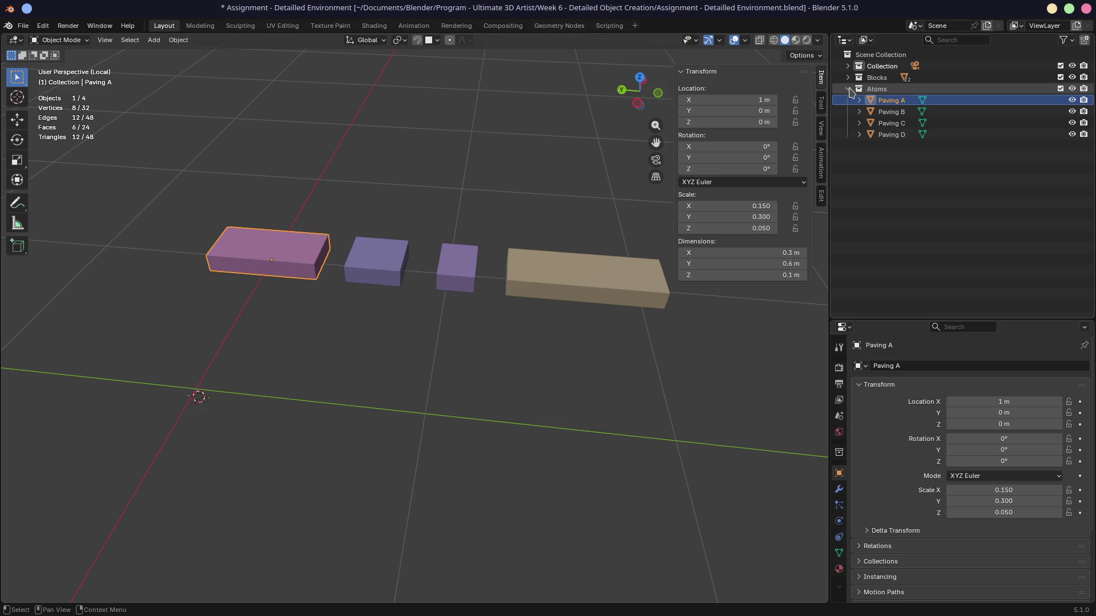
# Create a new collection under Scene Collection and name it 'Mollecules'
pyautogui.click(851, 92)
pyautogui.click(882, 55)
pyautogui.rightClick(881, 56)
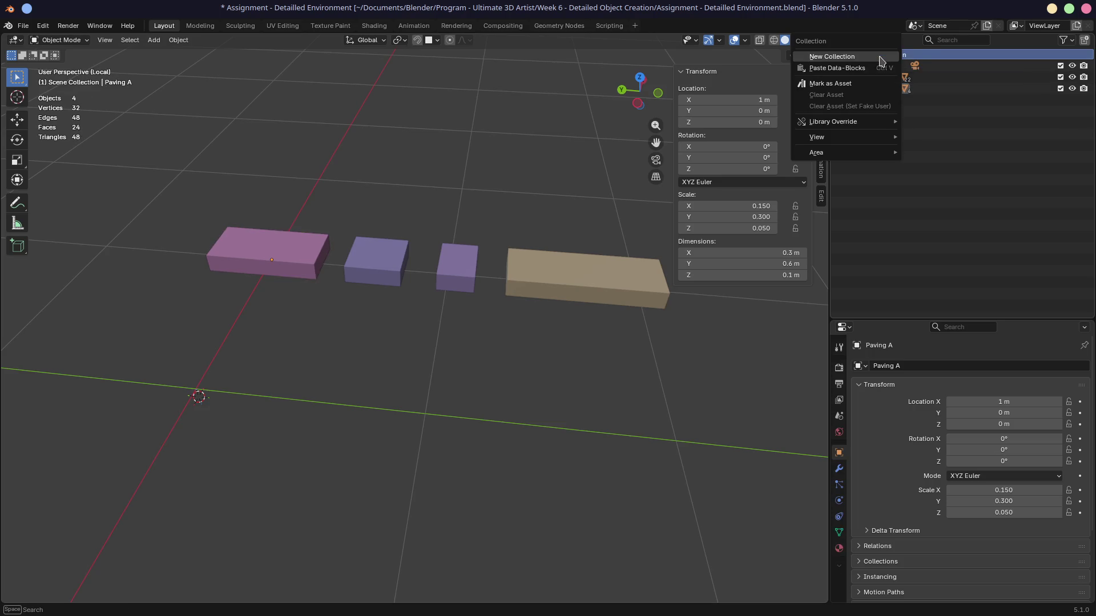
pyautogui.click(881, 57)
pyautogui.doubleClick(887, 99)
pyautogui.write('Mollecules')
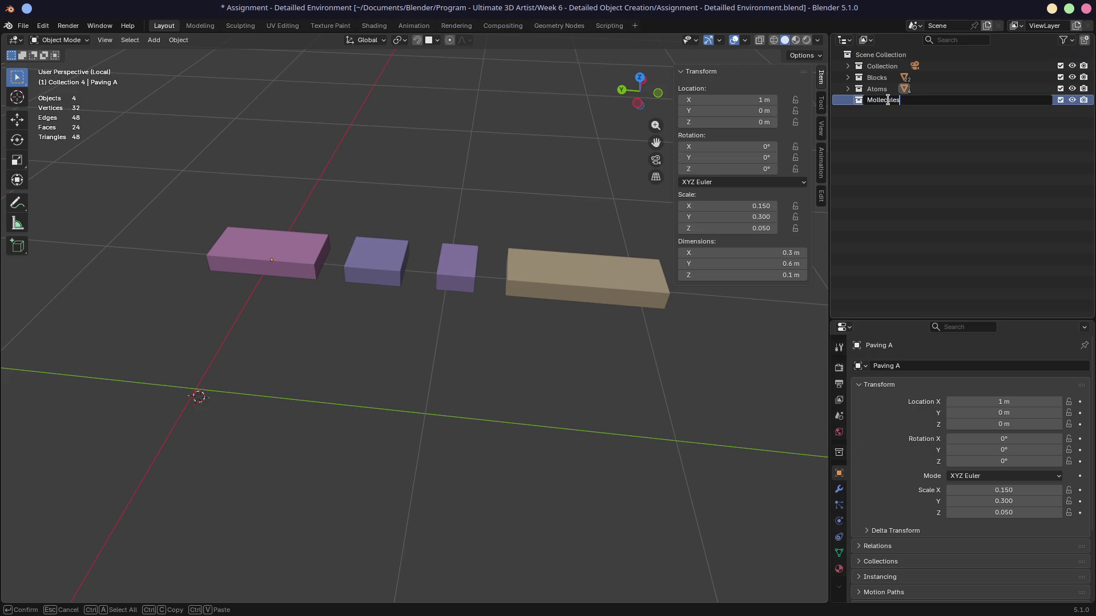
pyautogui.press('Return')
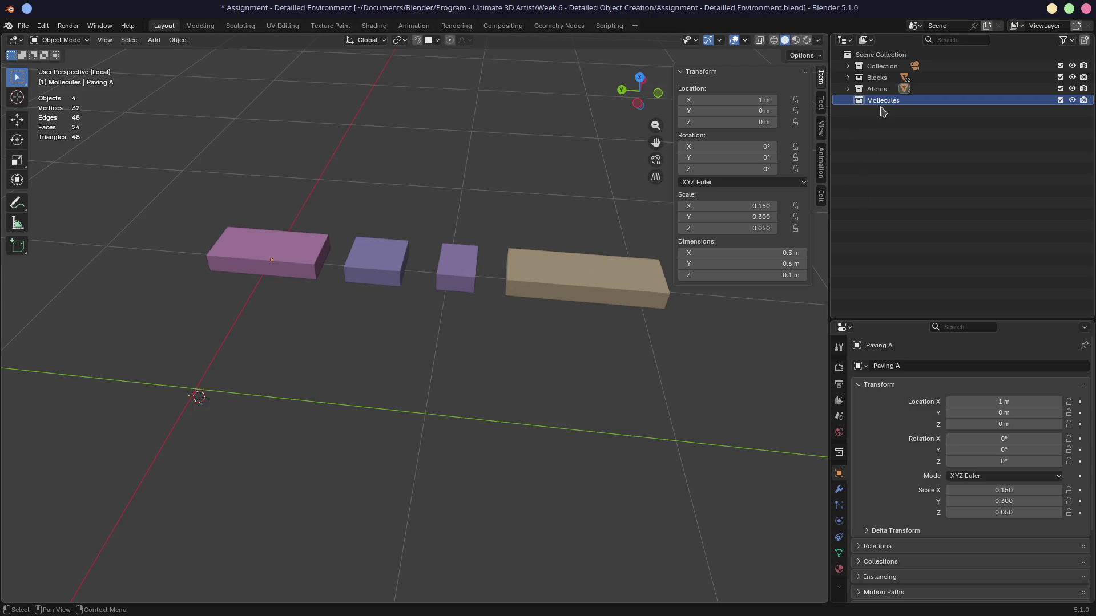
pyautogui.click(847, 89)
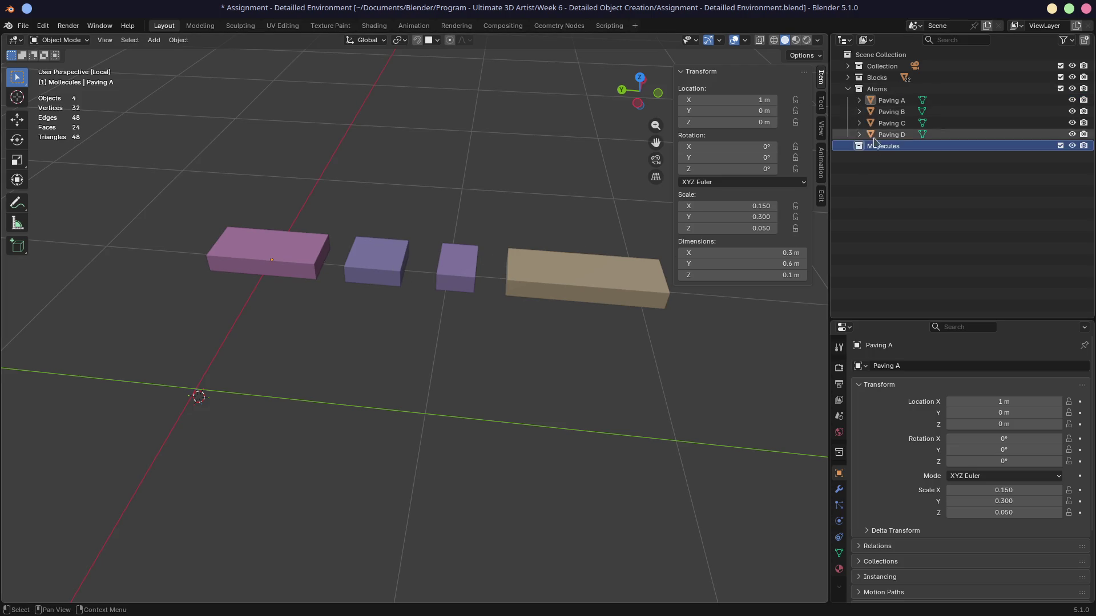
# Select Paving A–D and move them into the Atoms collection
pyautogui.click(888, 100)
pyautogui.click(889, 123)
pyautogui.click(887, 89)
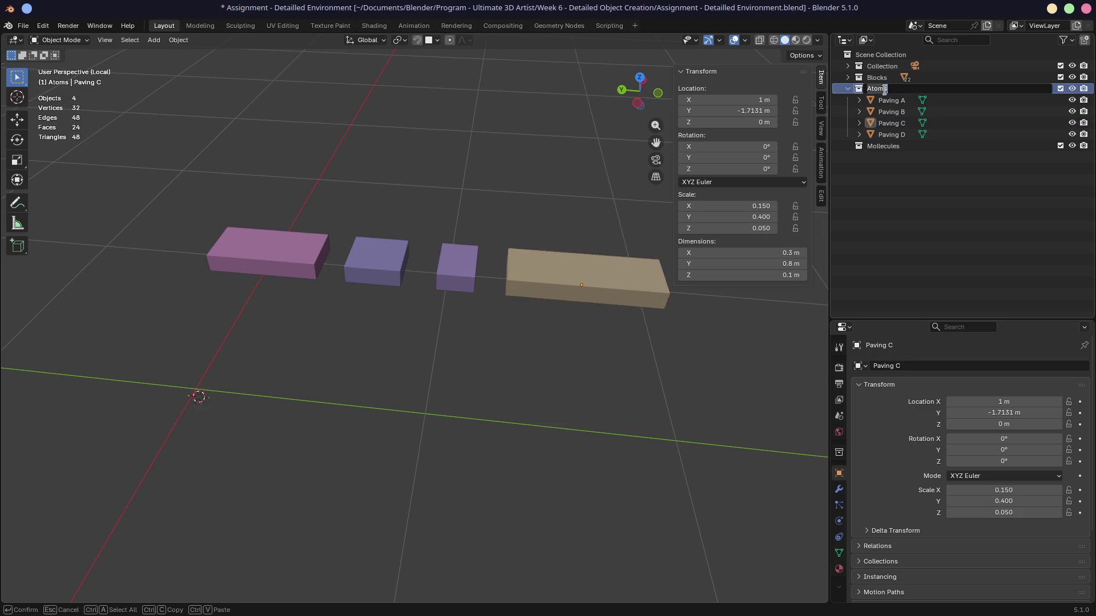
pyautogui.click(888, 101)
pyautogui.keyDown('shift'); pyautogui.click(888, 134); pyautogui.keyUp('shift')
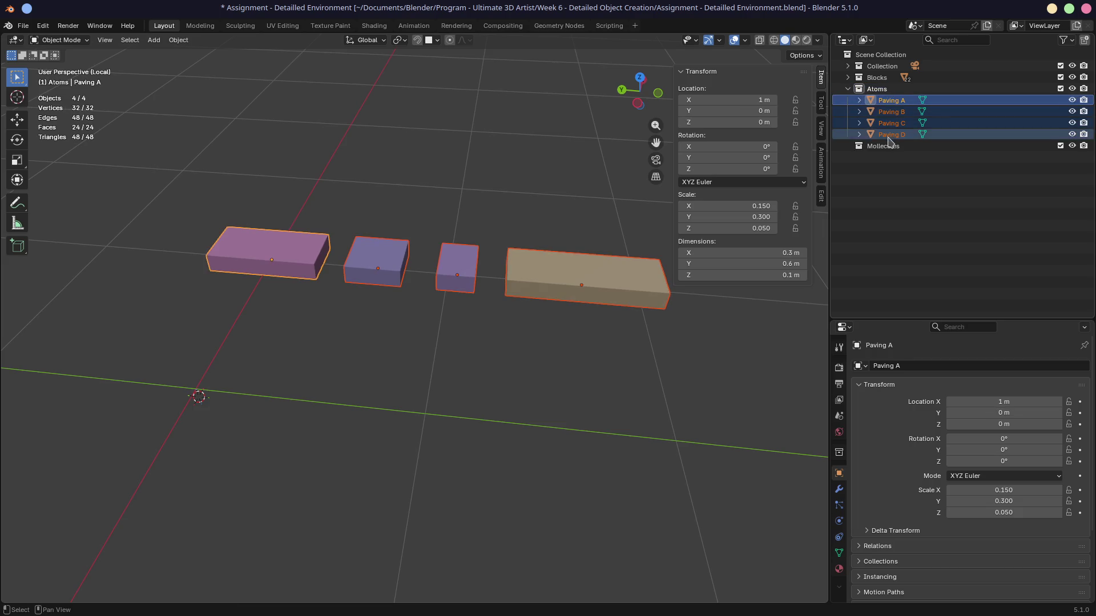
pyautogui.press('m')
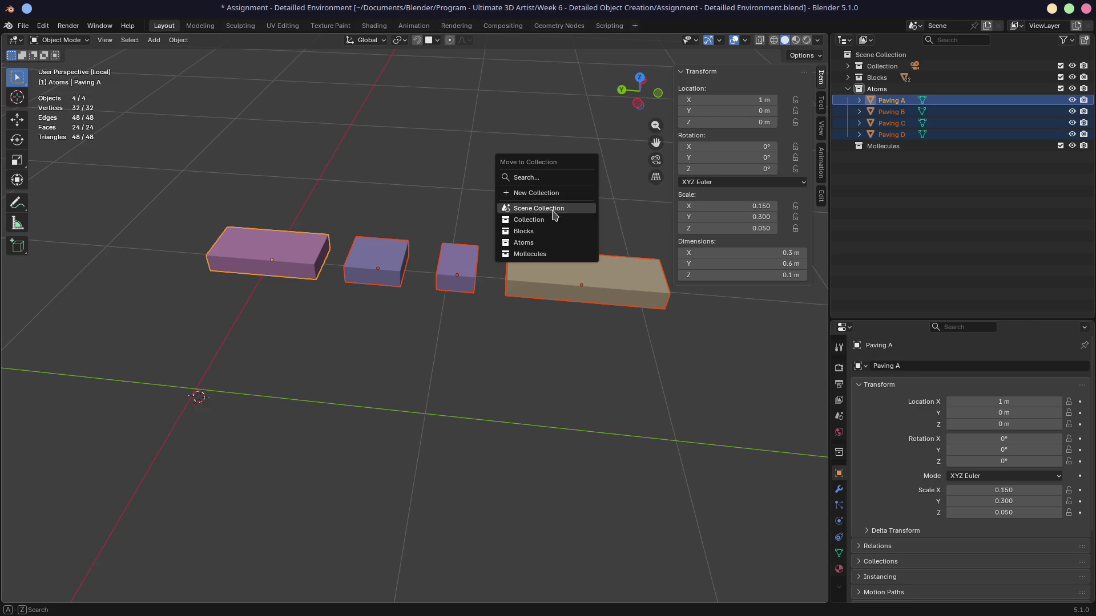
pyautogui.click(556, 243)
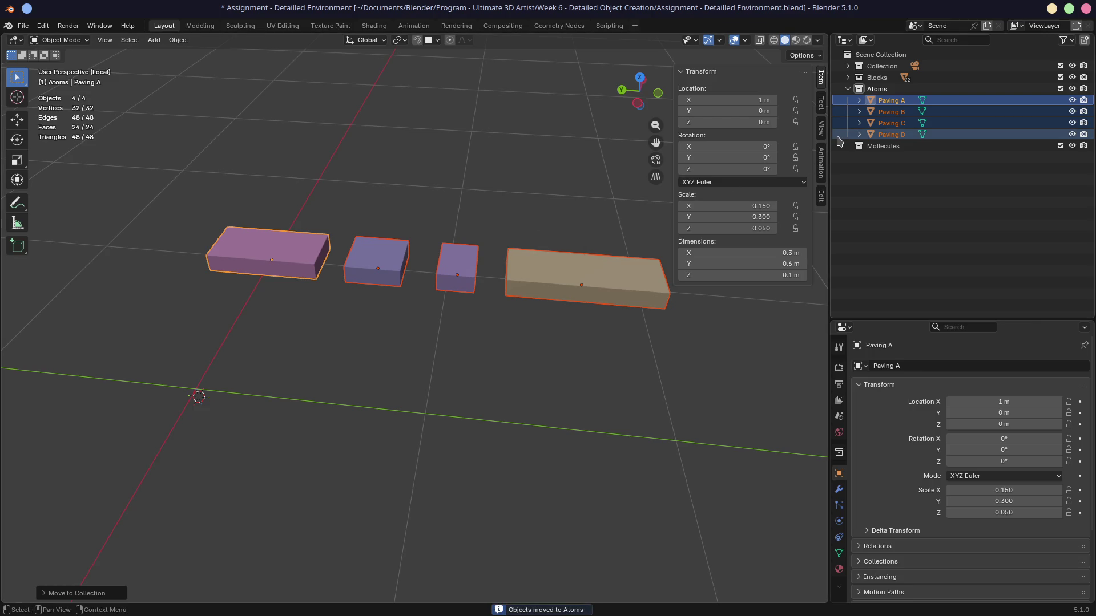
# Move the blocks into a new 'Paving' collection and nest it inside Atoms
pyautogui.press('m')
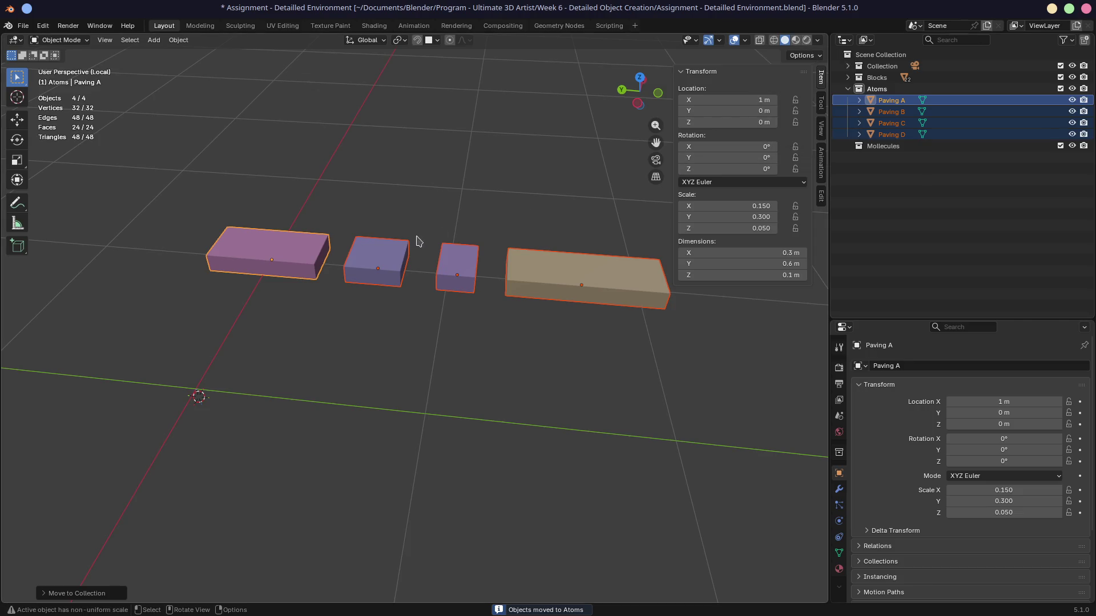
pyautogui.press('m')
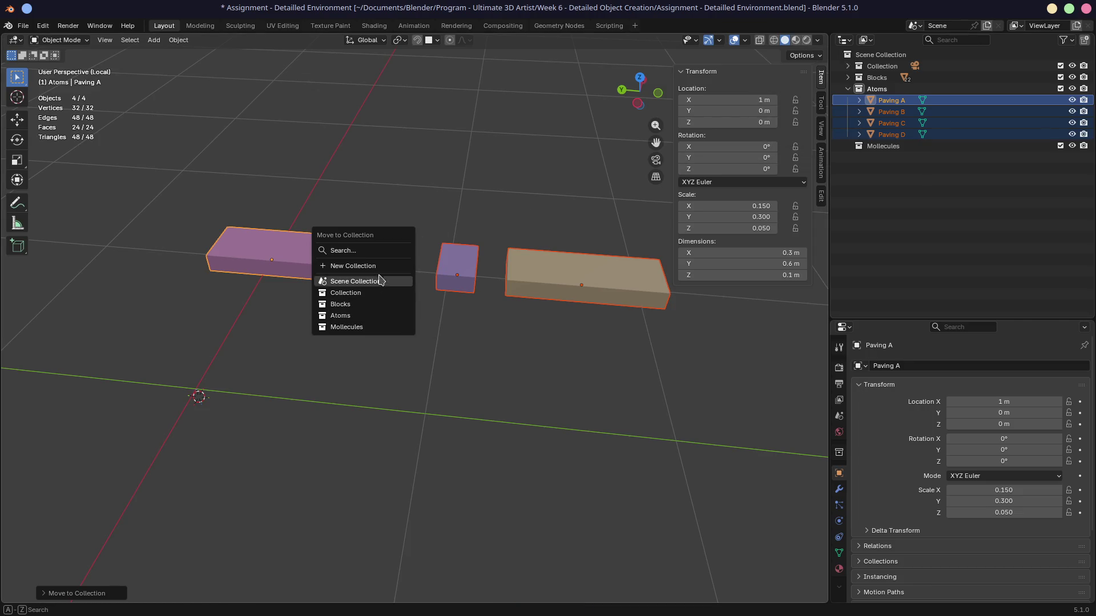
pyautogui.click(374, 272)
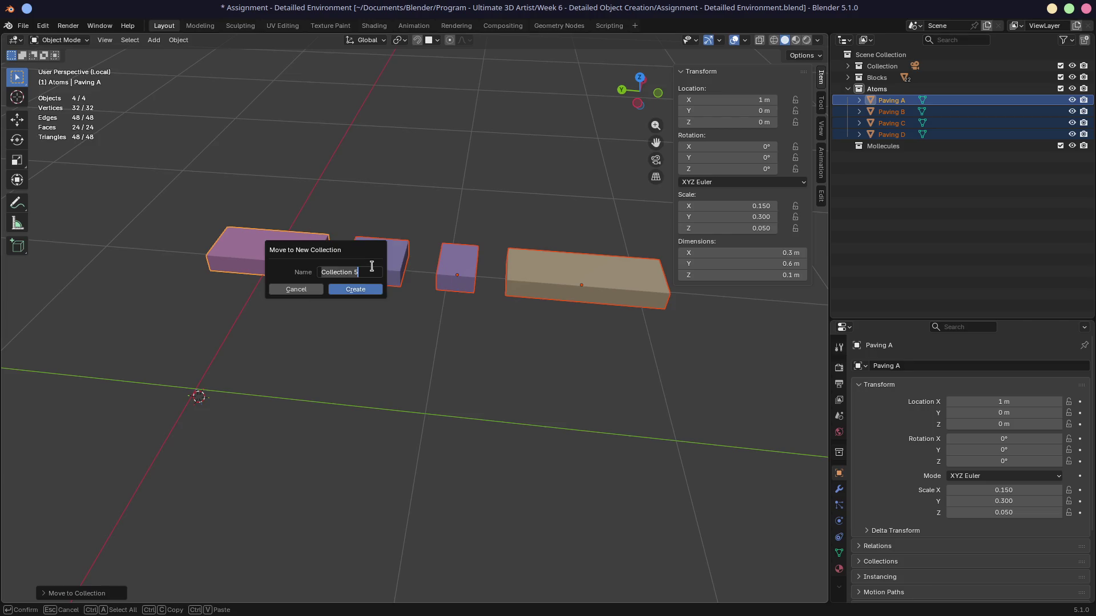
pyautogui.write('Paving')
pyautogui.press('Return')
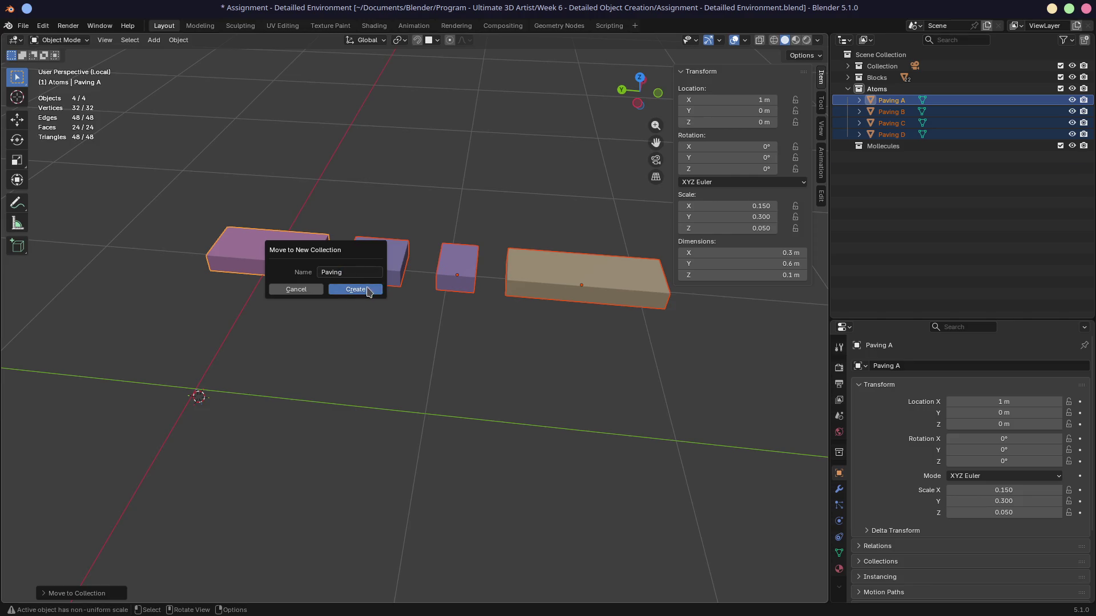
pyautogui.click(359, 289)
pyautogui.click(879, 113)
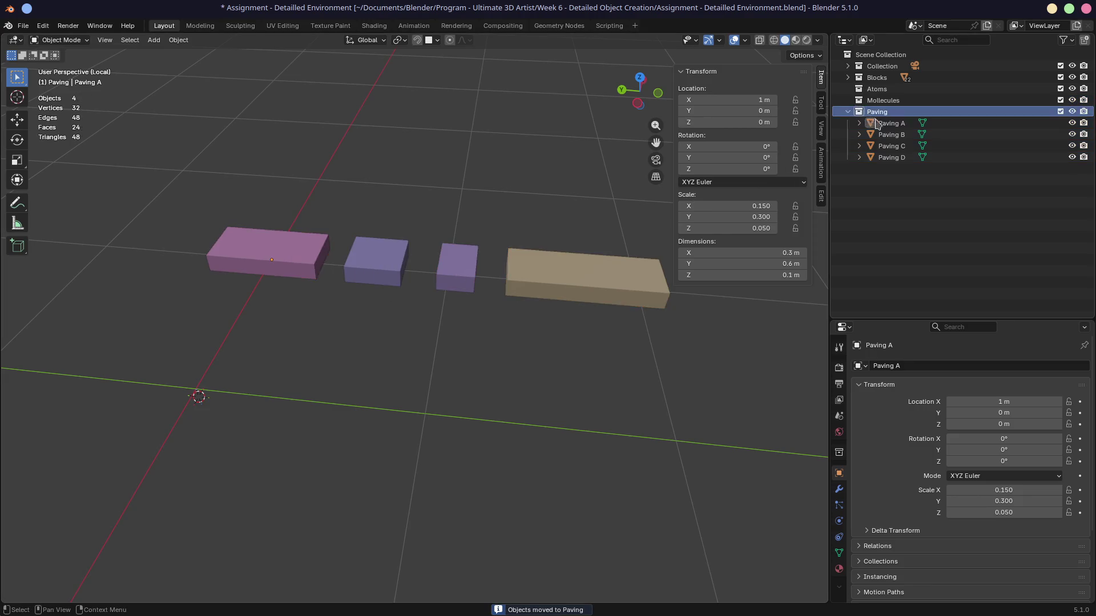
pyautogui.moveTo(879, 115); pyautogui.dragTo(883, 91)
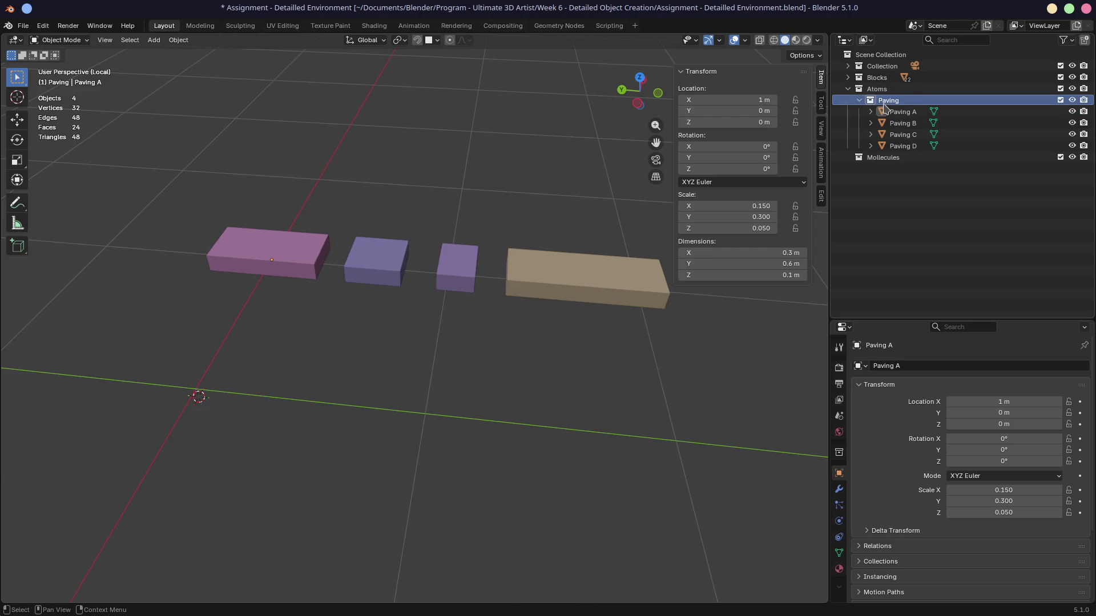
pyautogui.click(860, 101)
# Add a child collection under Mollecules and name it 'Paved Road'
pyautogui.click(860, 101)
pyautogui.click(885, 158)
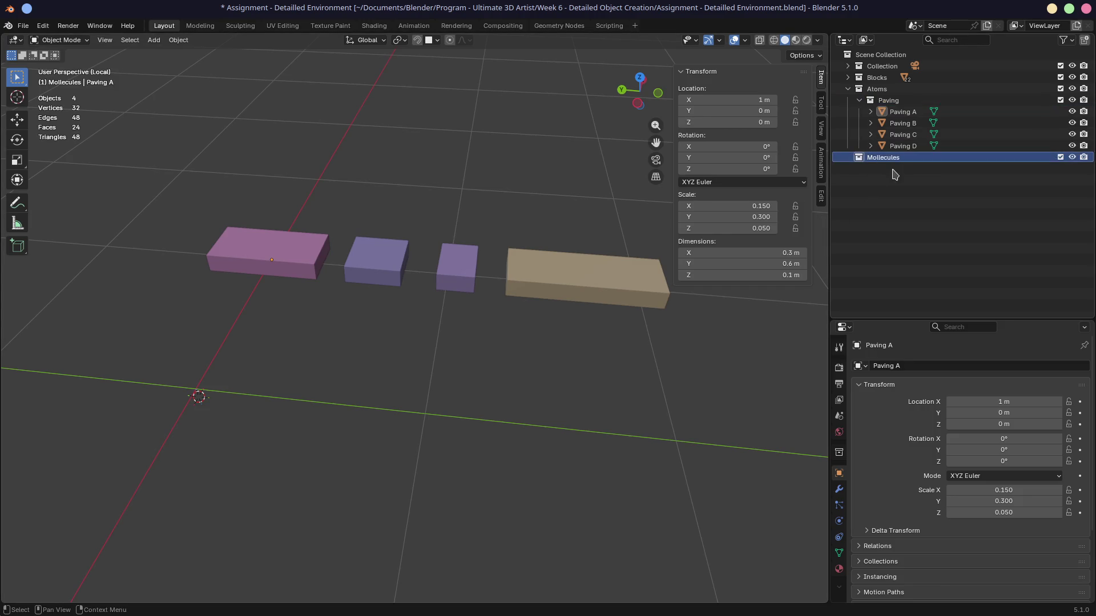
pyautogui.rightClick(896, 153)
pyautogui.click(893, 152)
pyautogui.doubleClick(909, 168)
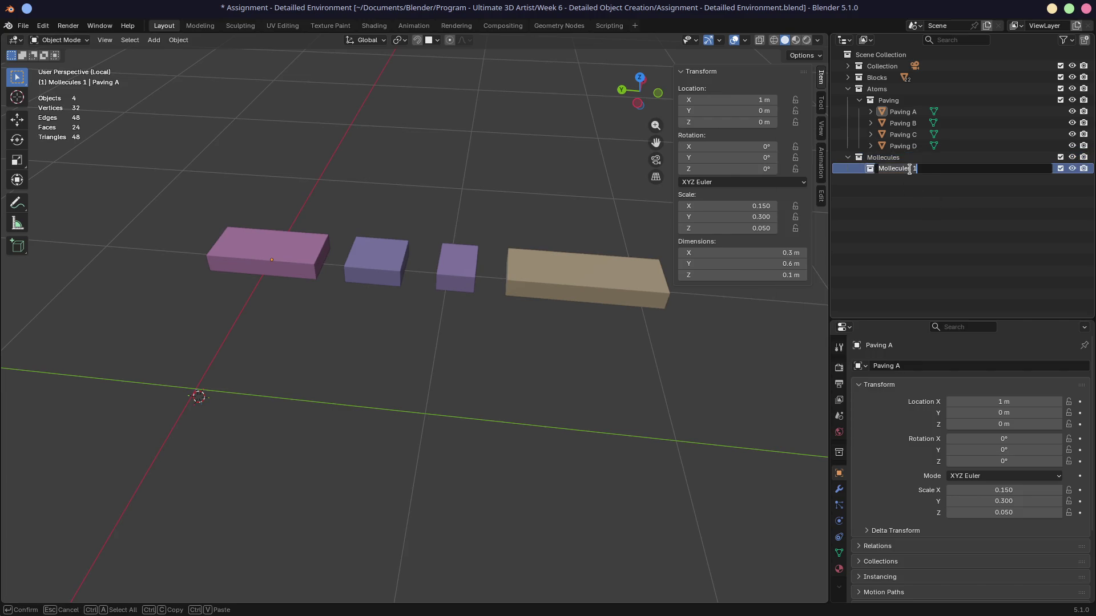
pyautogui.write('V')
pyautogui.press('Return')
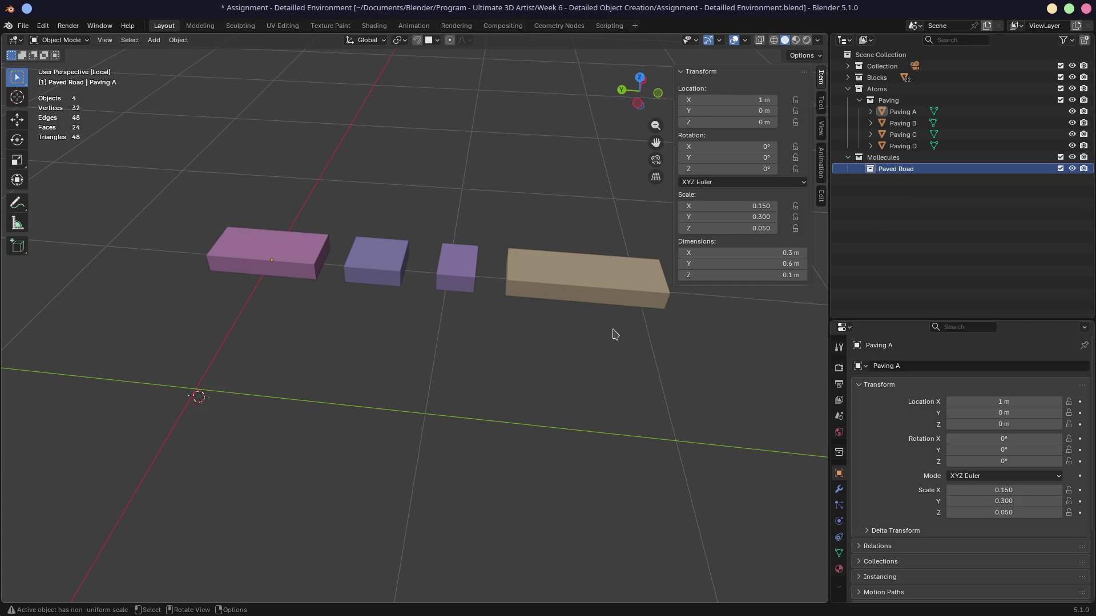
pyautogui.click(903, 112)
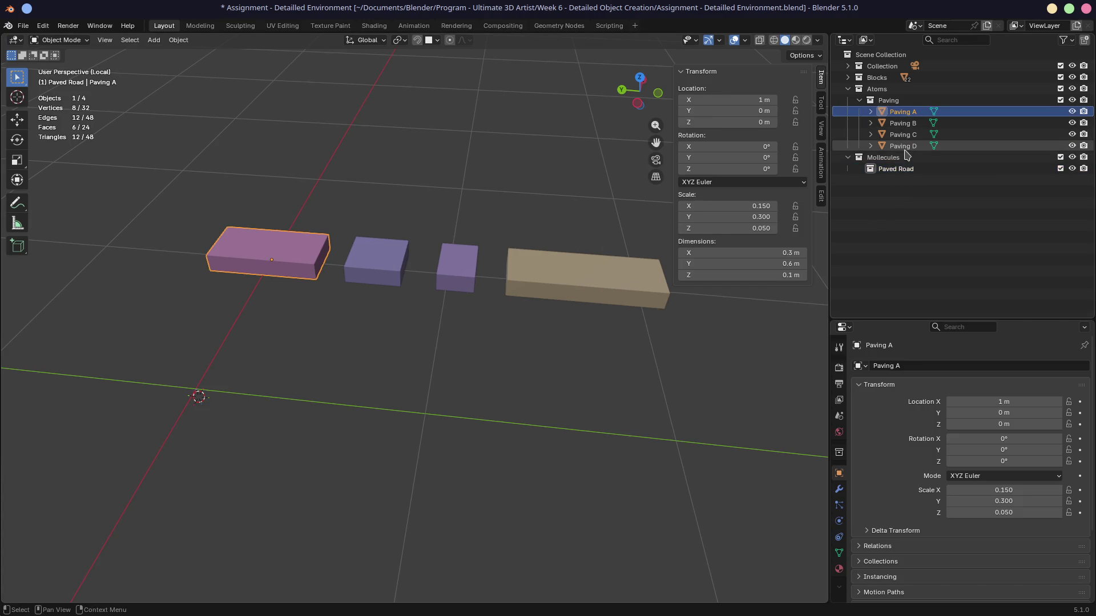
pyautogui.click(896, 169)
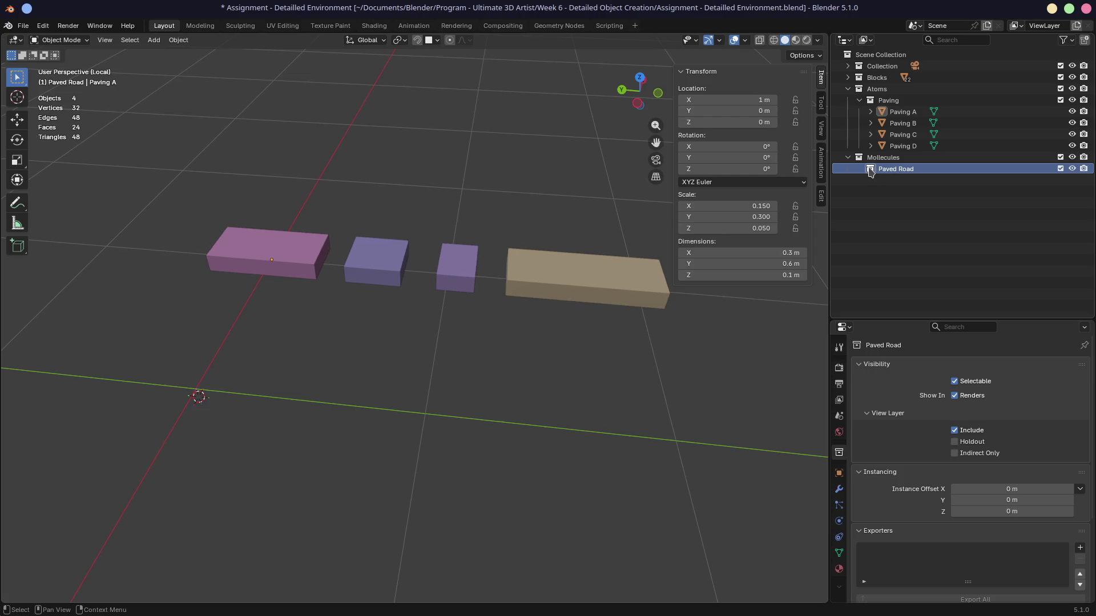
pyautogui.click(286, 264)
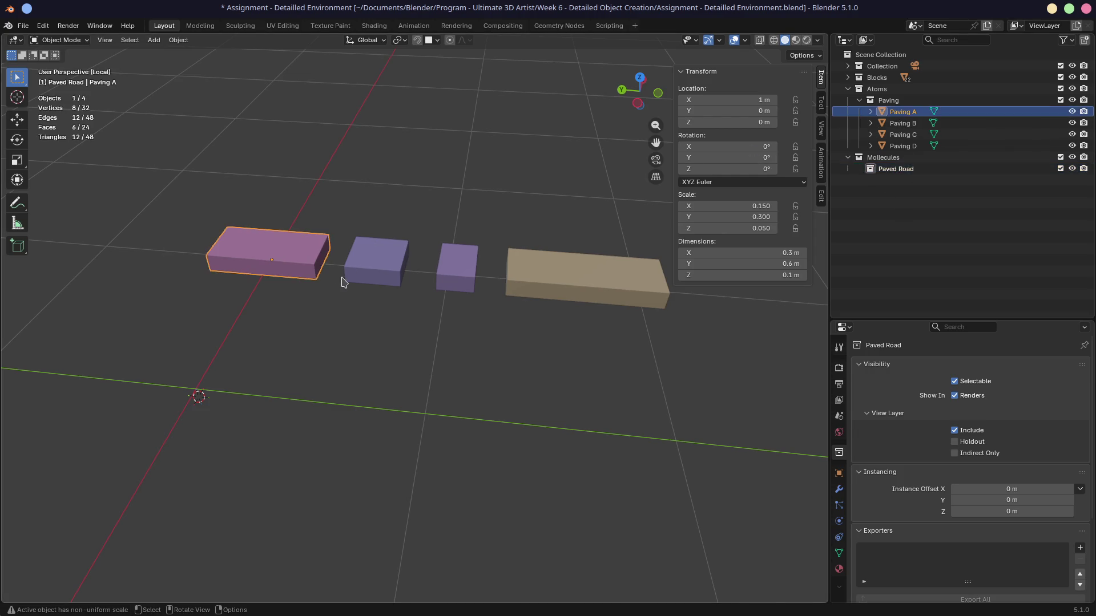
pyautogui.hotkey('shift', 'd')
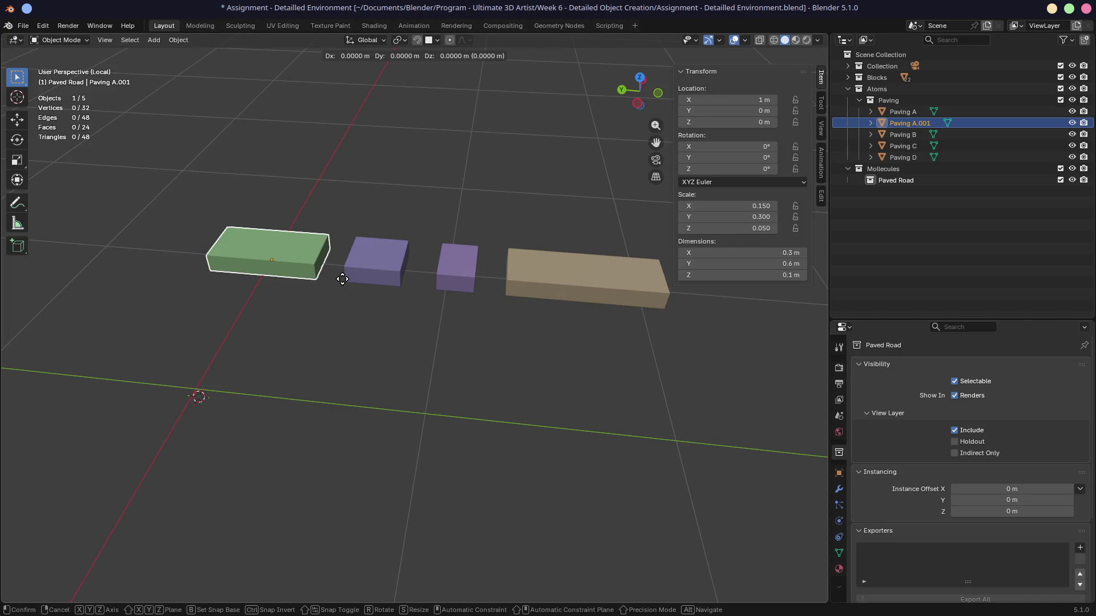
pyautogui.click(314, 340)
pyautogui.press('x')
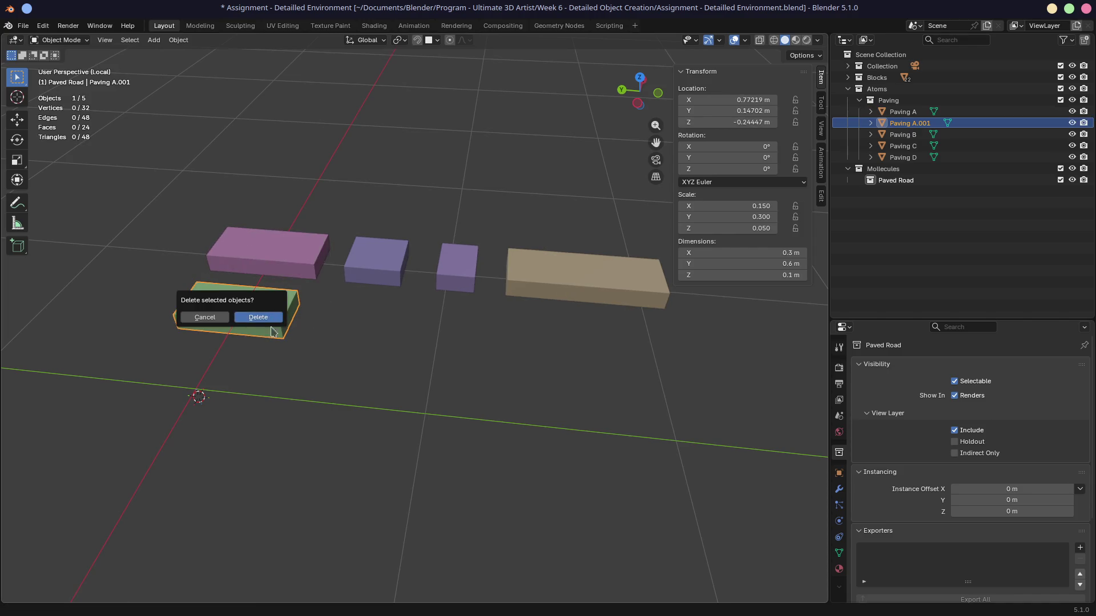
pyautogui.click(262, 324)
pyautogui.click(889, 169)
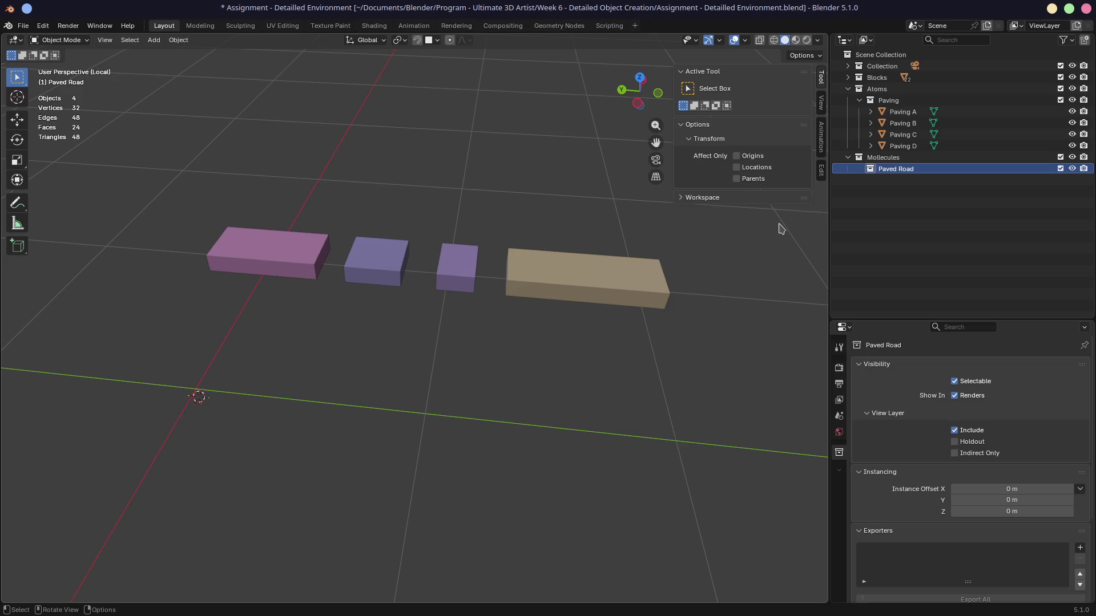
pyautogui.click(903, 114)
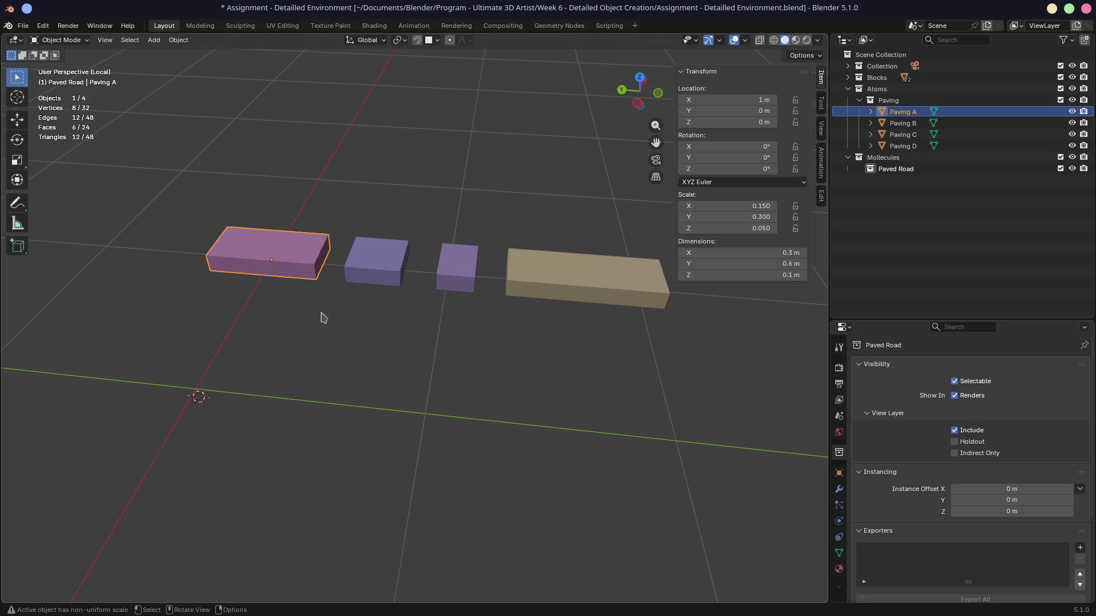
# Check the block row in Top view, then select Paving B, D and C together
pyautogui.moveTo(297, 368)
pyautogui.keyDown('shift'); pyautogui.mouseDown(button='middle')
pyautogui.moveTo(397, 325)
pyautogui.moveTo(396, 260)
pyautogui.moveTo(386, 260)
pyautogui.mouseUp(button='middle'); pyautogui.keyUp('shift')
pyautogui.scroll(-3, 398, 326)
pyautogui.press('KP_7')
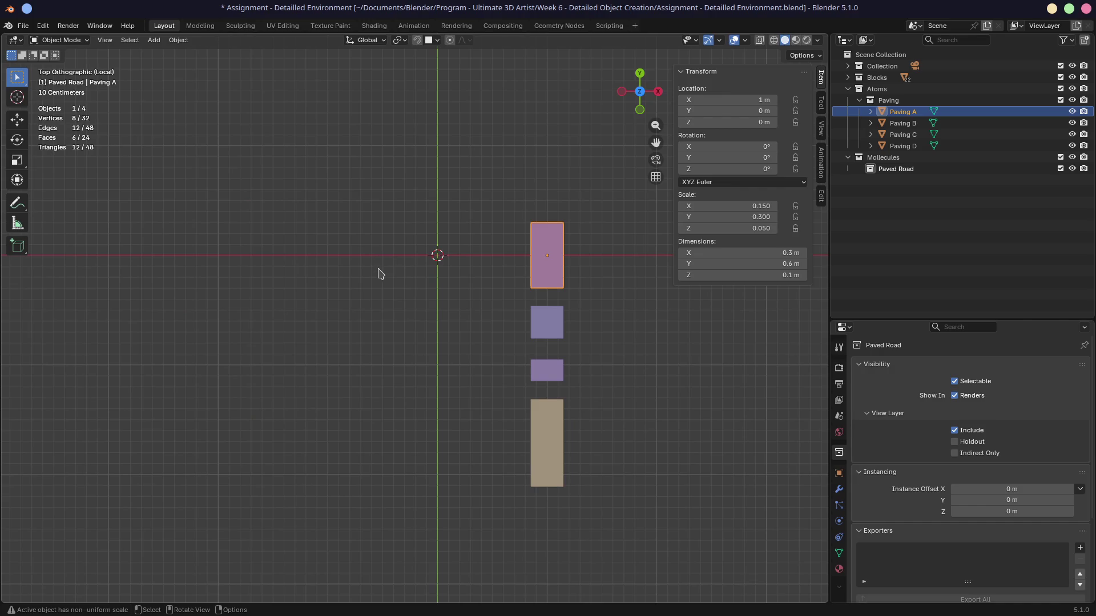
pyautogui.moveTo(435, 333); pyautogui.dragTo(406, 264, button='middle')
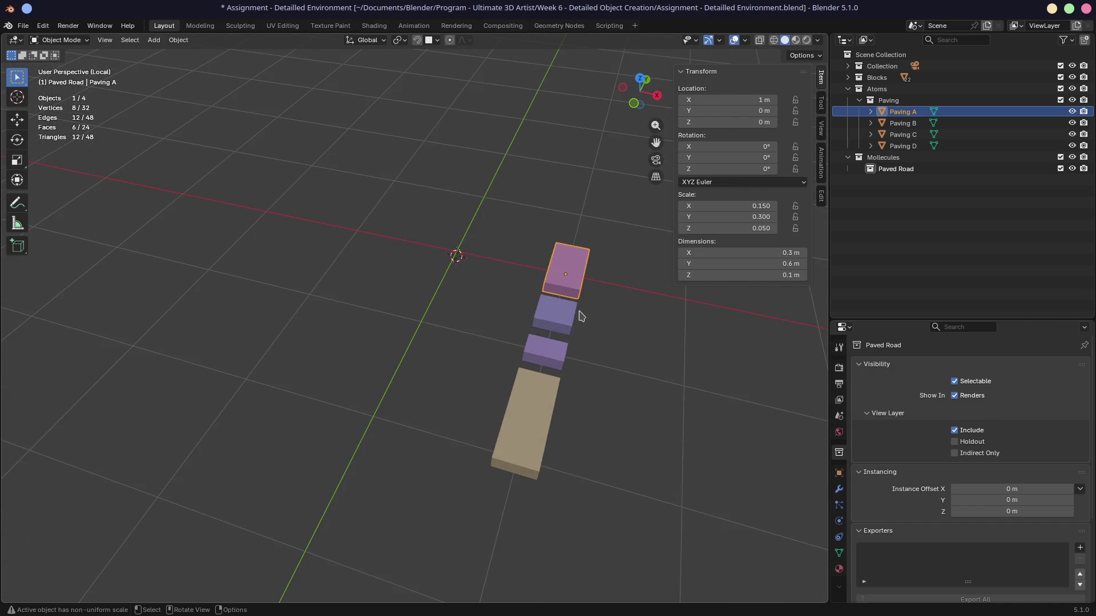
pyautogui.click(552, 320)
pyautogui.keyDown('shift'); pyautogui.click(526, 423); pyautogui.keyUp('shift')
pyautogui.keyDown('shift'); pyautogui.click(546, 354); pyautogui.keyUp('shift')
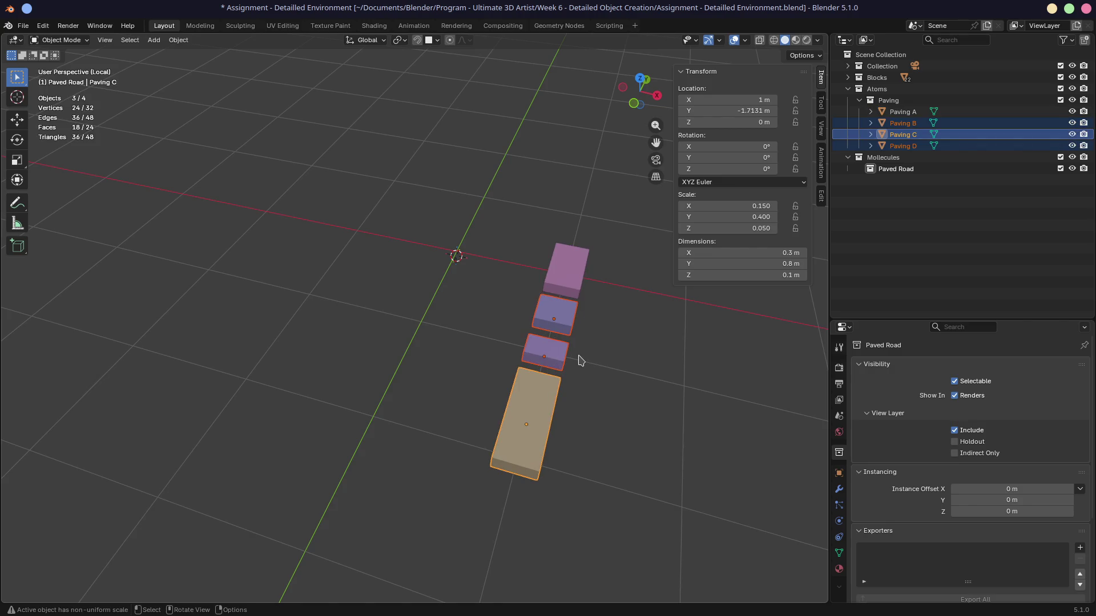
# Move Paving B, D and C along X so they line up beside Paving A
pyautogui.click(564, 326)
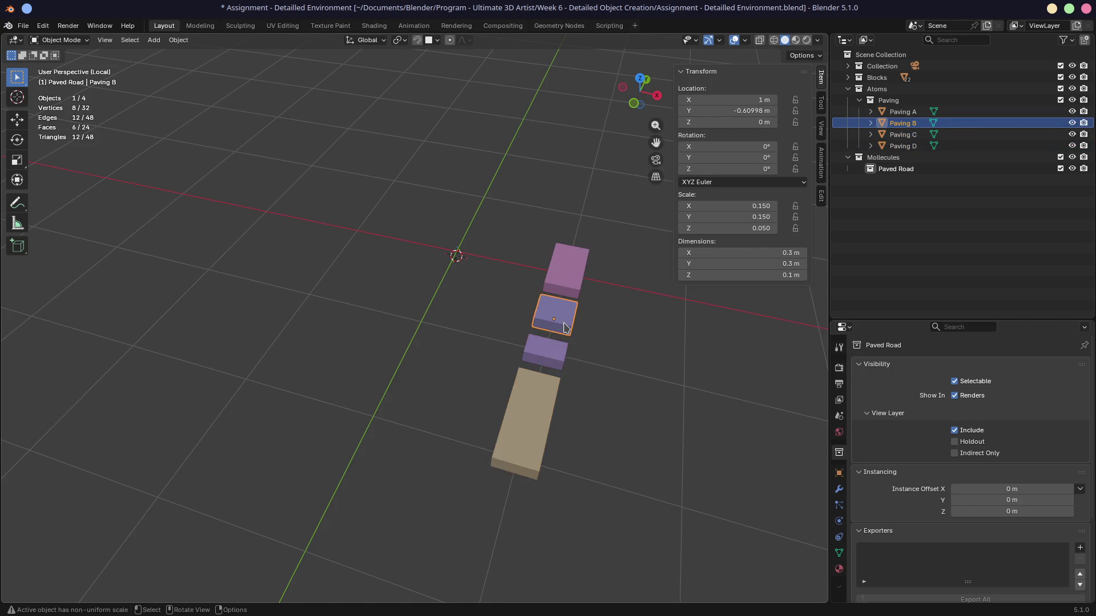
pyautogui.press('g')
pyautogui.press('x')
pyautogui.click(614, 333)
pyautogui.click(542, 363)
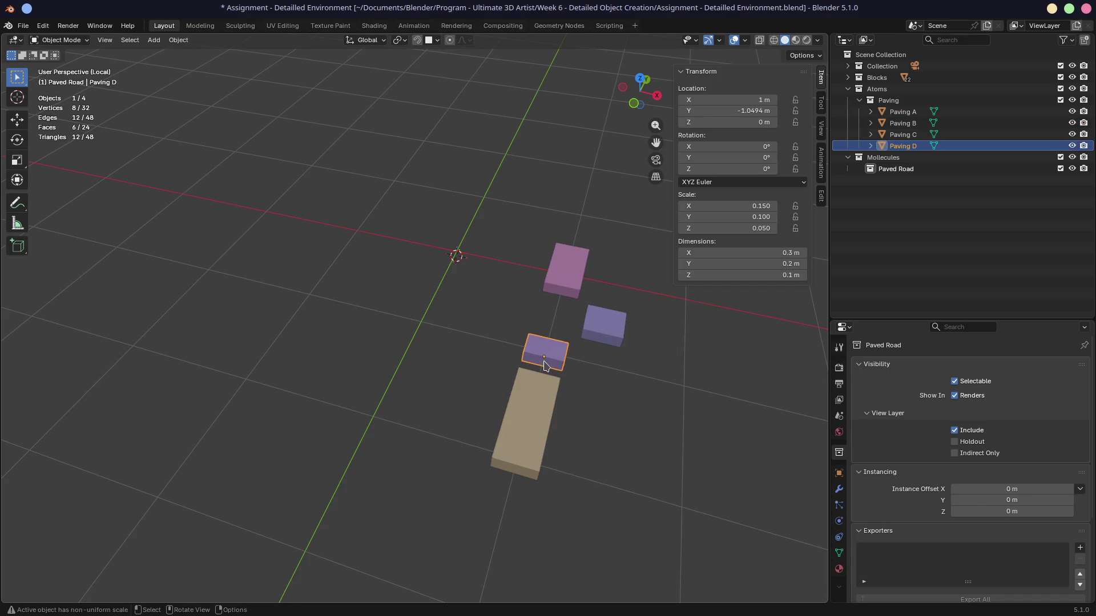
pyautogui.press('g')
pyautogui.press('x')
pyautogui.click(644, 366)
pyautogui.click(531, 425)
pyautogui.press('g')
pyautogui.press('x')
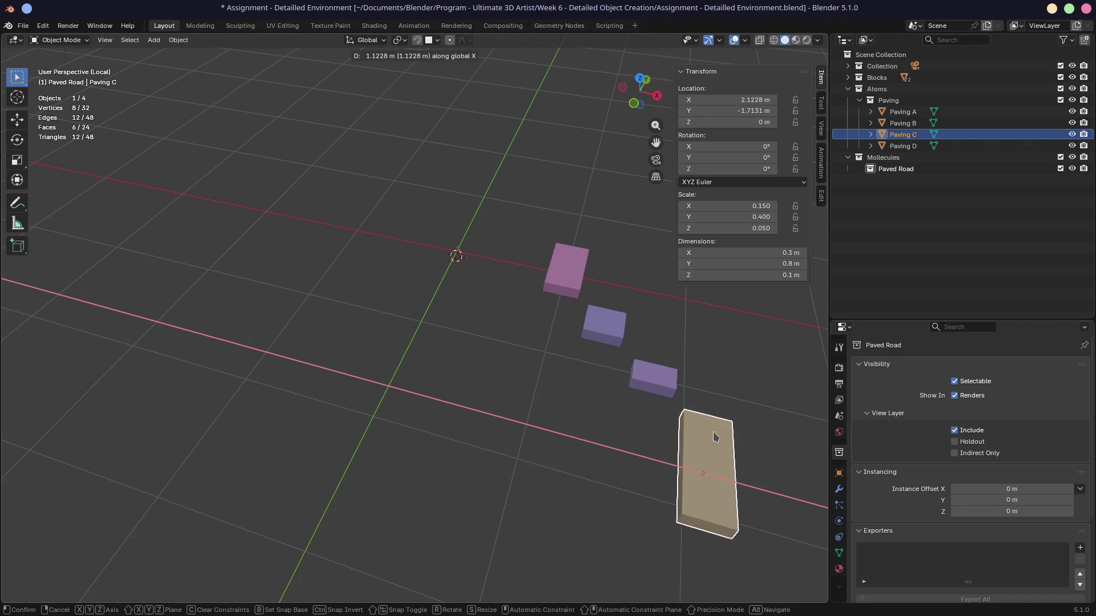
pyautogui.click(713, 434)
# Select all four blocks and set their Y location to 0, then to 1 m
pyautogui.press('a')
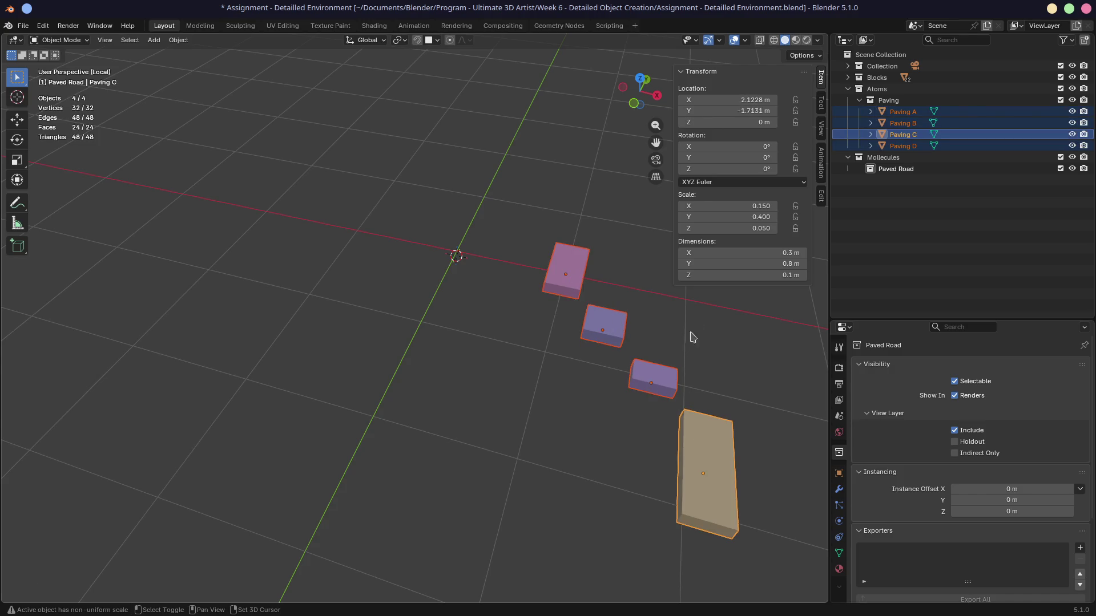
pyautogui.doubleClick(742, 111)
pyautogui.write('0')
pyautogui.hotkey('alt', 'Return')
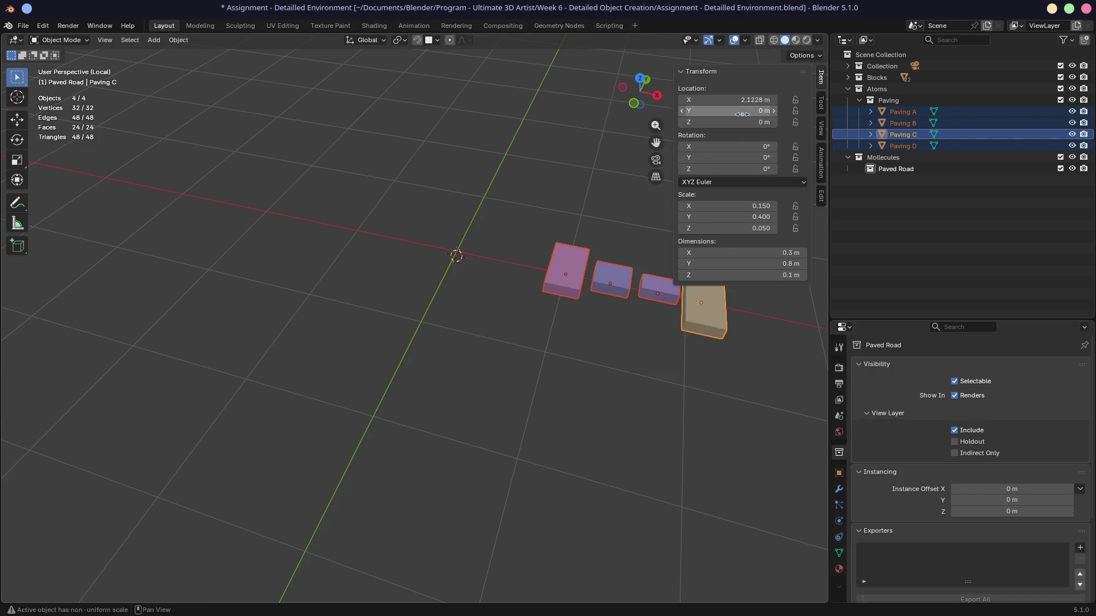
pyautogui.press('KP_Decimal')
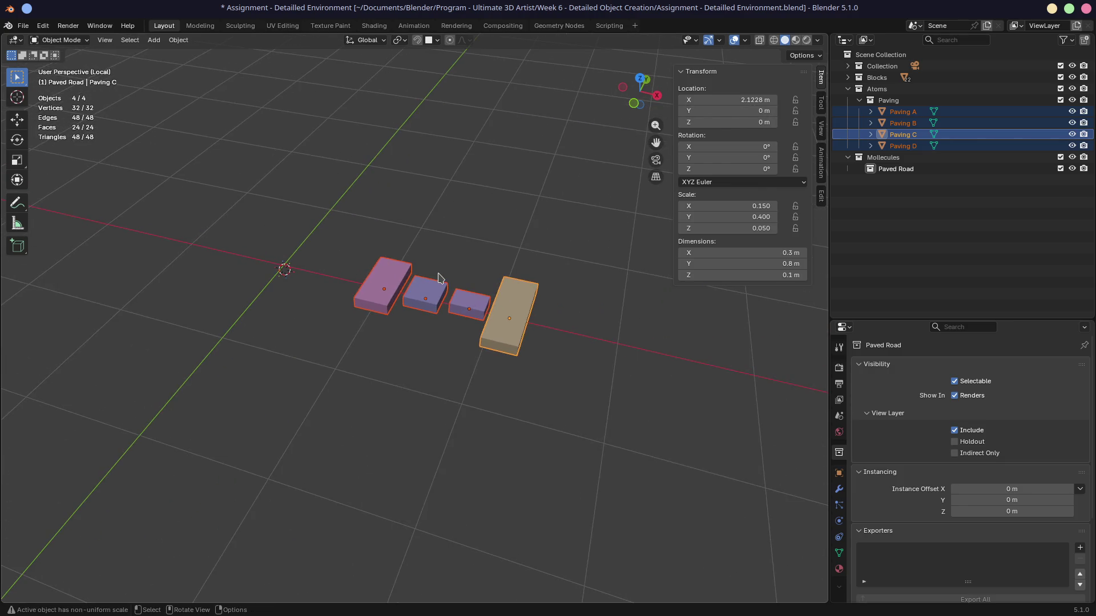
pyautogui.doubleClick(739, 110)
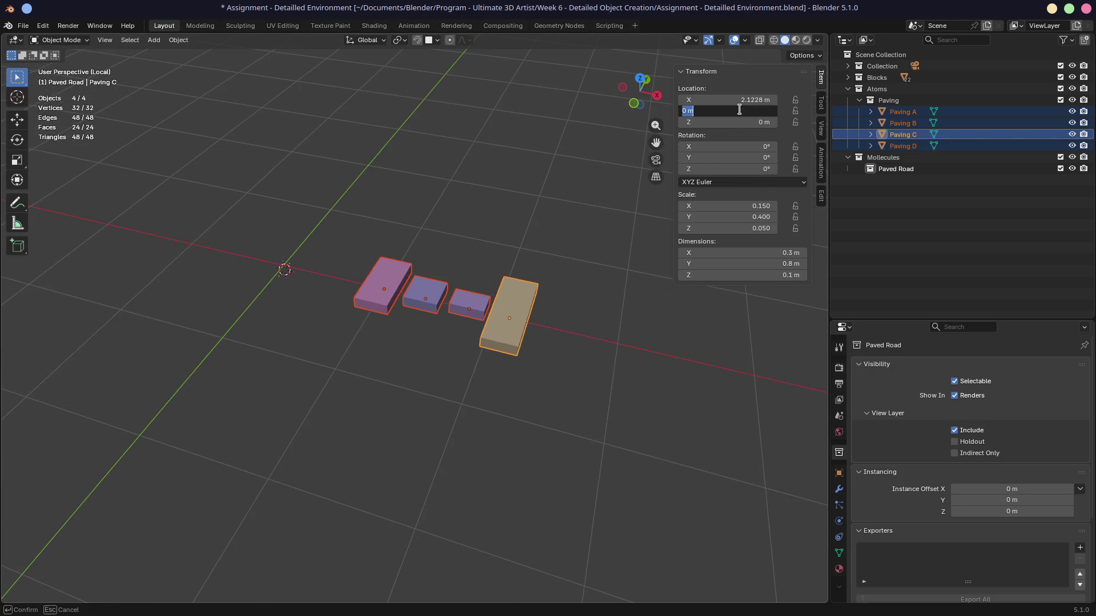
pyautogui.press('Return')
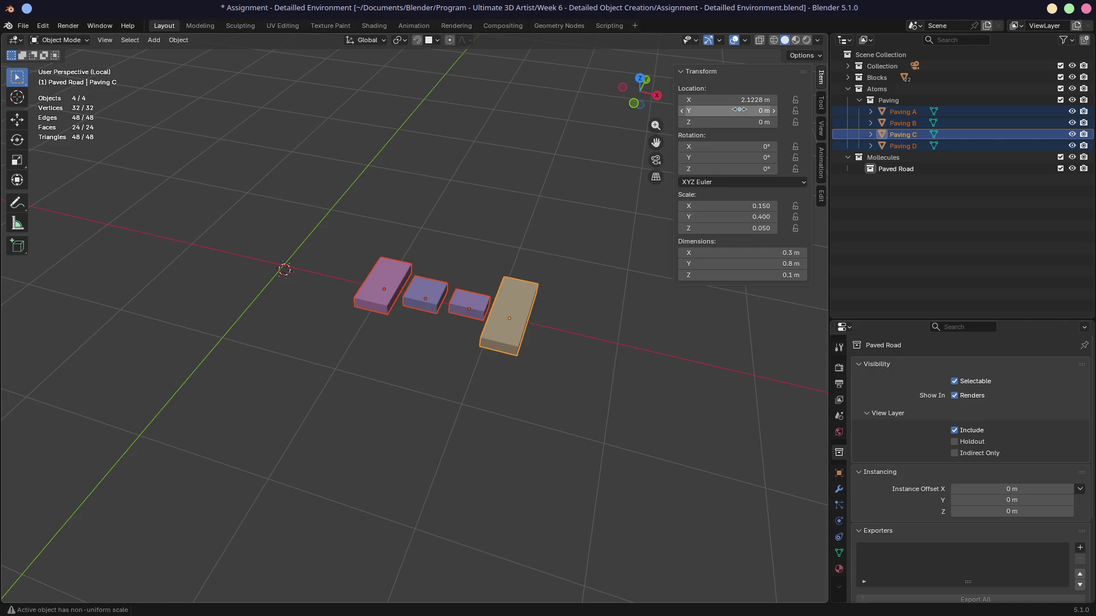
pyautogui.doubleClick(739, 110)
pyautogui.write('1')
pyautogui.press('Return')
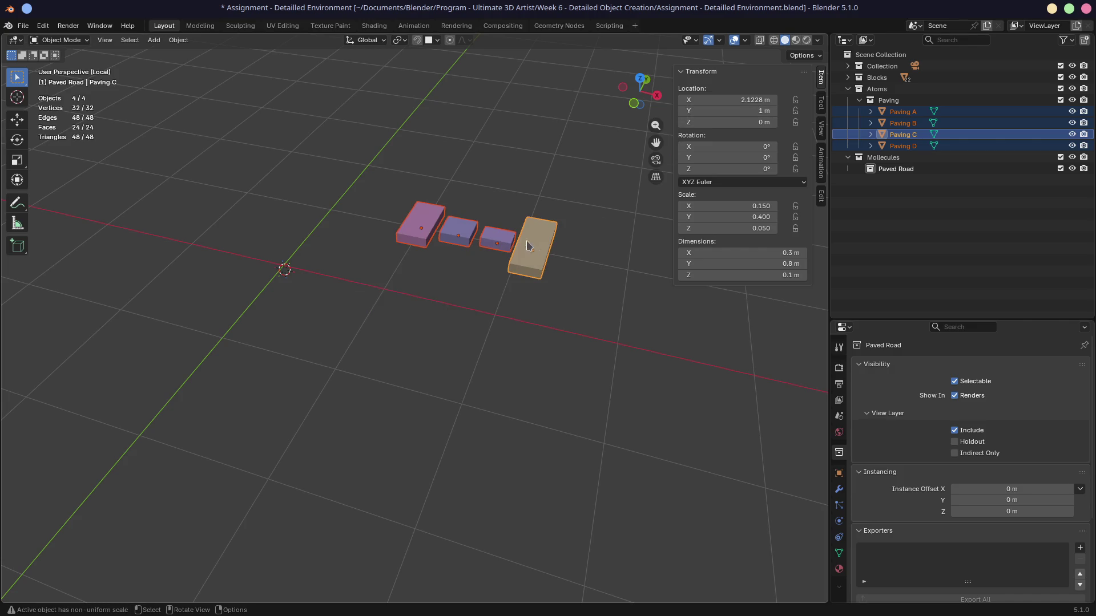
pyautogui.moveTo(420, 261)
pyautogui.mouseDown(button='middle')
pyautogui.moveTo(451, 244)
pyautogui.moveTo(375, 262)
pyautogui.moveTo(345, 301)
pyautogui.moveTo(393, 280)
pyautogui.moveTo(386, 343)
pyautogui.moveTo(400, 309)
pyautogui.mouseUp(button='middle')
pyautogui.click(411, 263)
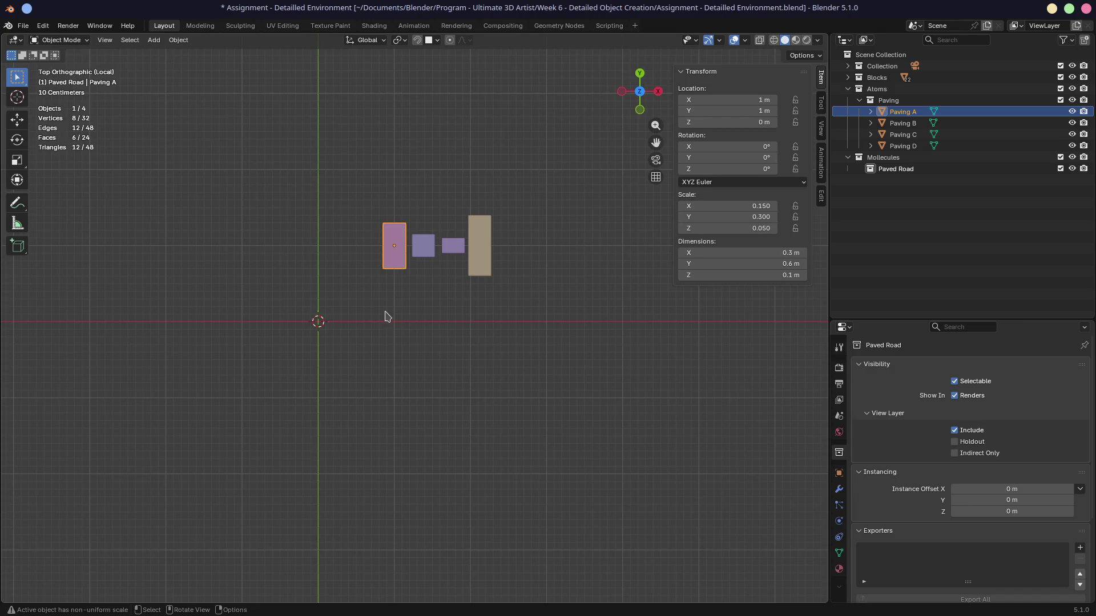
# Rotate Paving A and C by 90° and place Paving C at X 2.5351 m
pyautogui.press('s')
pyautogui.write('r')
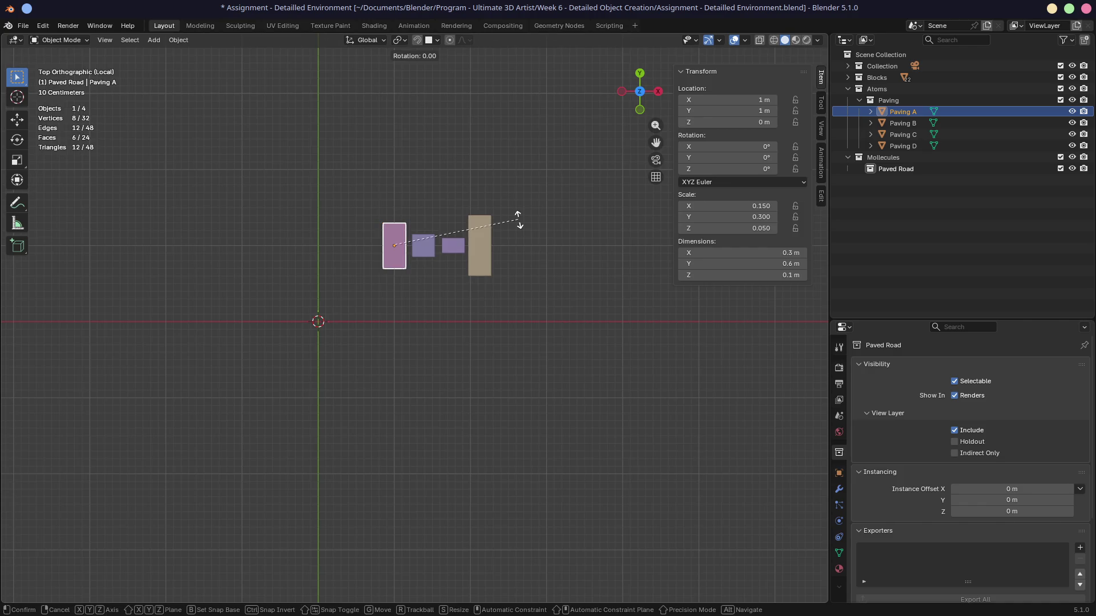
pyautogui.write('90')
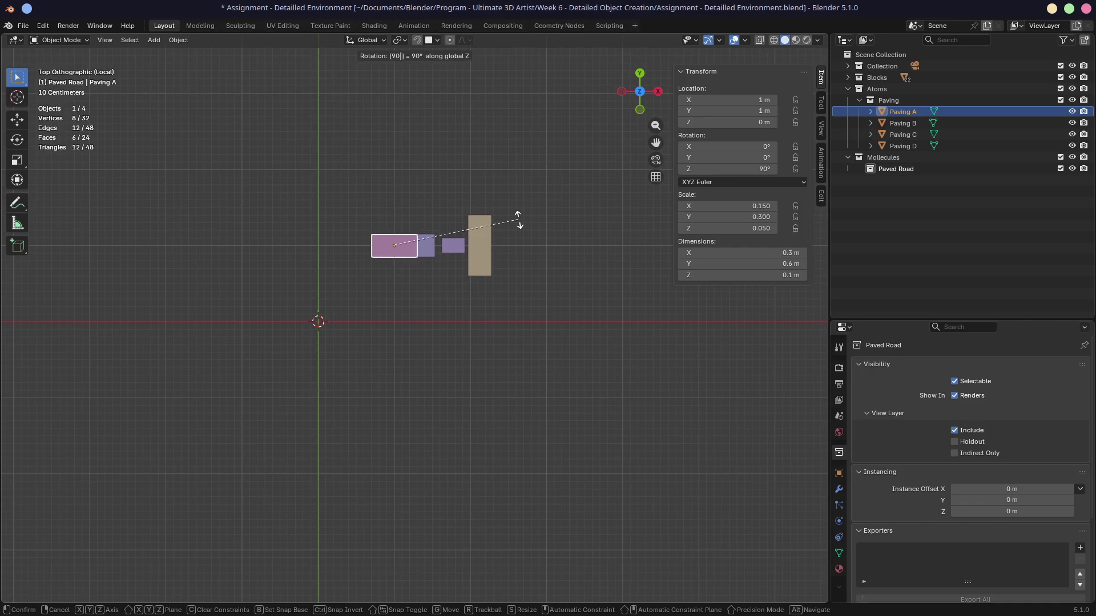
pyautogui.press('Return')
pyautogui.click(484, 240)
pyautogui.write('r90')
pyautogui.press('Return')
pyautogui.press('g')
pyautogui.press('x')
pyautogui.click(515, 237)
pyautogui.keyDown('shift'); pyautogui.click(433, 249); pyautogui.keyUp('shift')
pyautogui.keyDown('shift'); pyautogui.click(449, 249); pyautogui.keyUp('shift')
pyautogui.keyDown('shift'); pyautogui.click(516, 246); pyautogui.keyUp('shift')
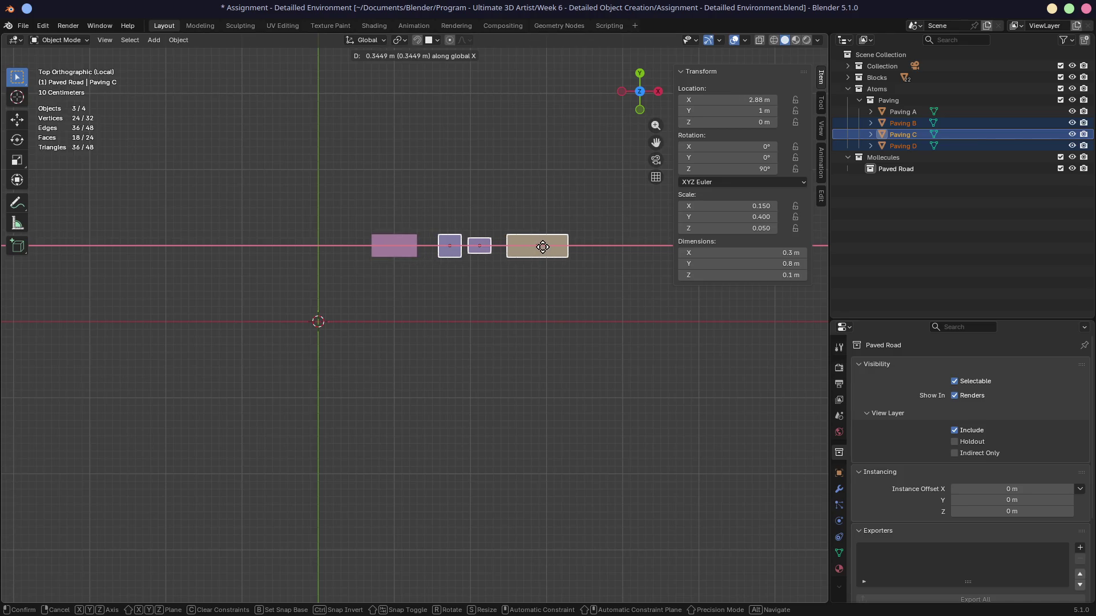
pyautogui.click(531, 246)
# Box-select all four pavings and apply their rotation and scale
pyautogui.press('a')
pyautogui.click(583, 283)
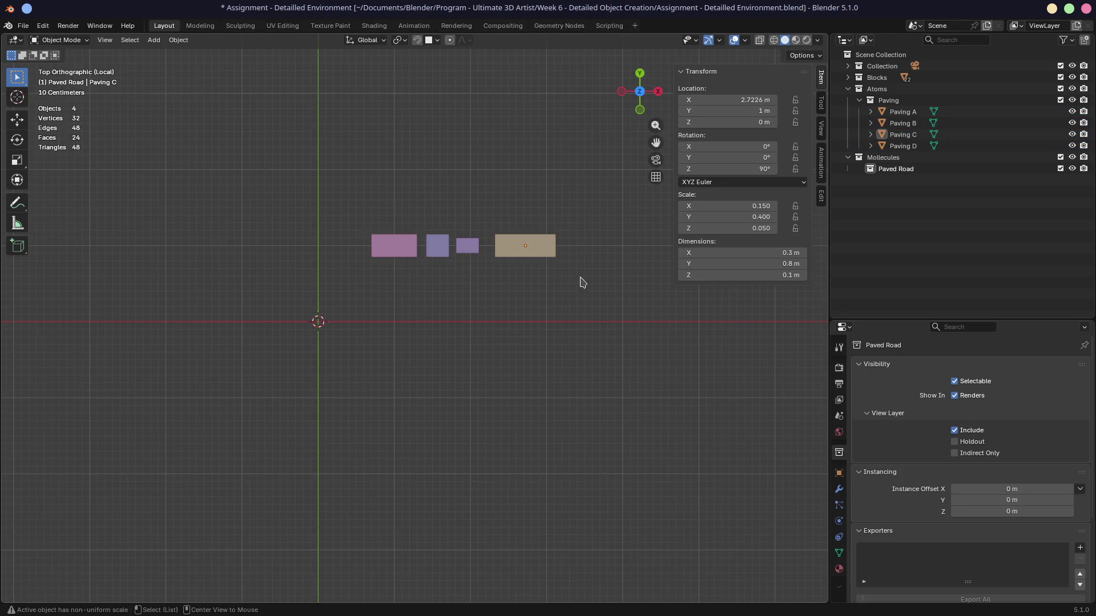
pyautogui.moveTo(336, 193); pyautogui.dragTo(581, 309)
pyautogui.hotkey('ctrl', 'a')
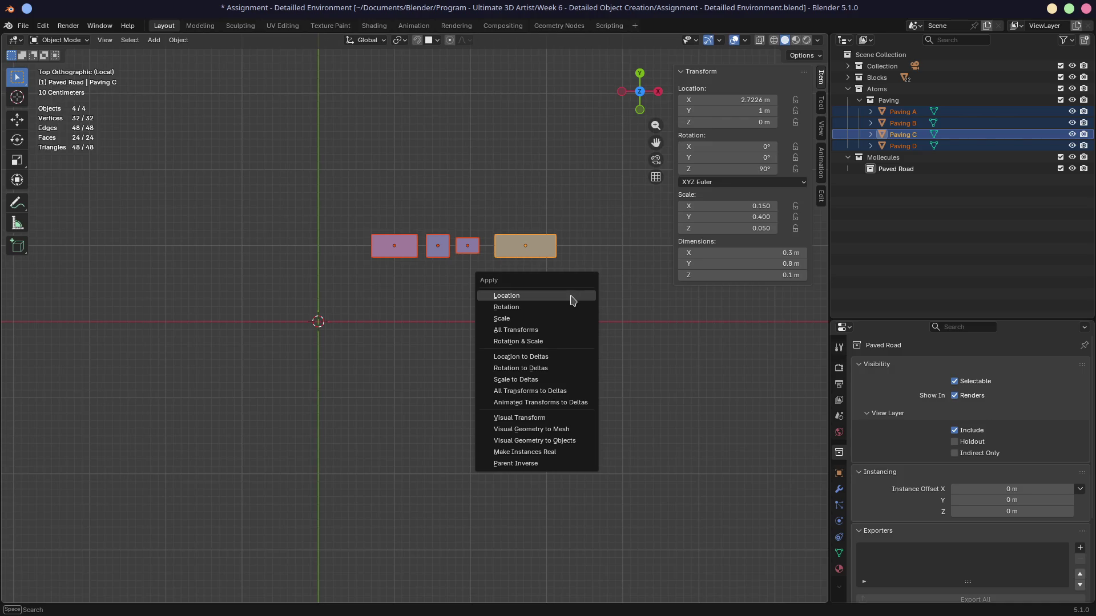
pyautogui.click(551, 344)
# Inspect each paving block and check the row from the front and top views
pyautogui.moveTo(444, 364)
pyautogui.mouseDown(button='middle')
pyautogui.moveTo(465, 362)
pyautogui.moveTo(443, 303)
pyautogui.moveTo(663, 274)
pyautogui.mouseUp(button='middle')
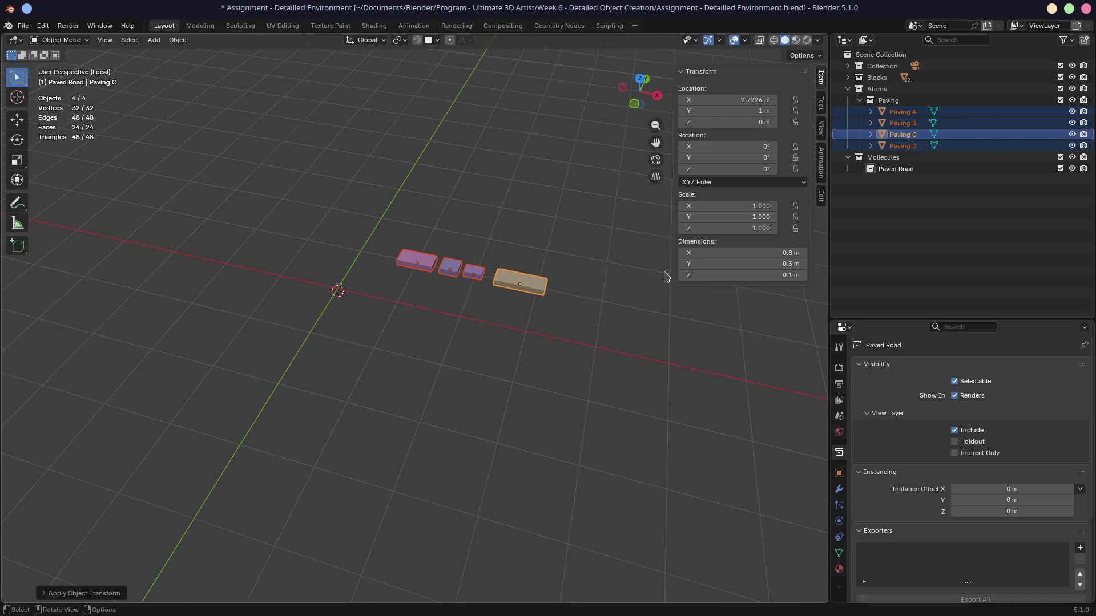
pyautogui.click(450, 269)
pyautogui.click(478, 270)
pyautogui.click(526, 287)
pyautogui.click(478, 274)
pyautogui.click(450, 267)
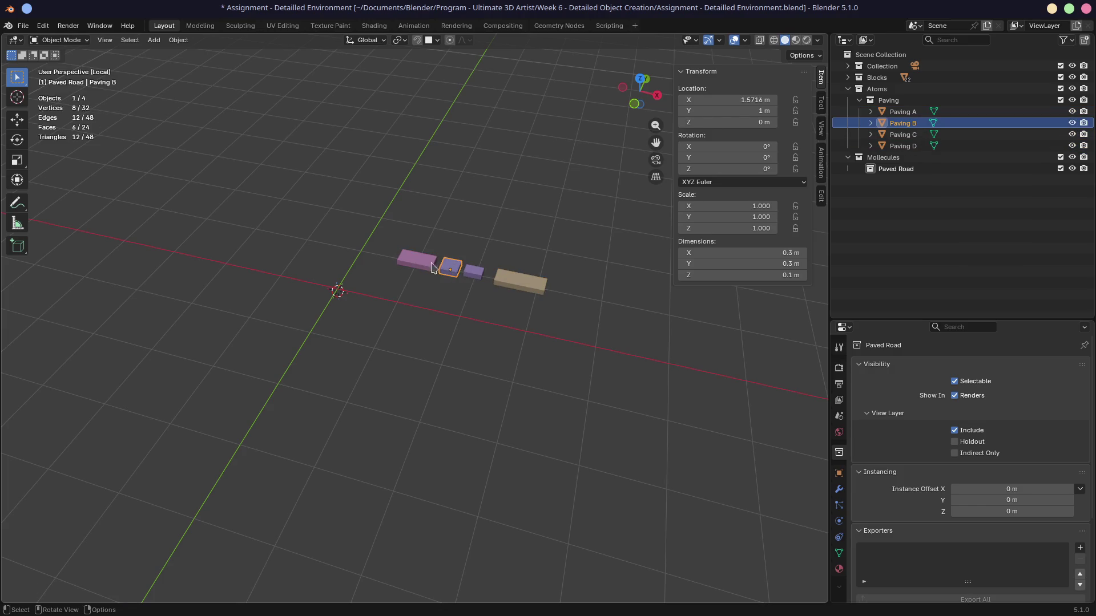
pyautogui.click(424, 264)
pyautogui.moveTo(428, 337)
pyautogui.mouseDown(button='middle')
pyautogui.moveTo(538, 302)
pyautogui.moveTo(455, 352)
pyautogui.moveTo(464, 349)
pyautogui.mouseUp(button='middle')
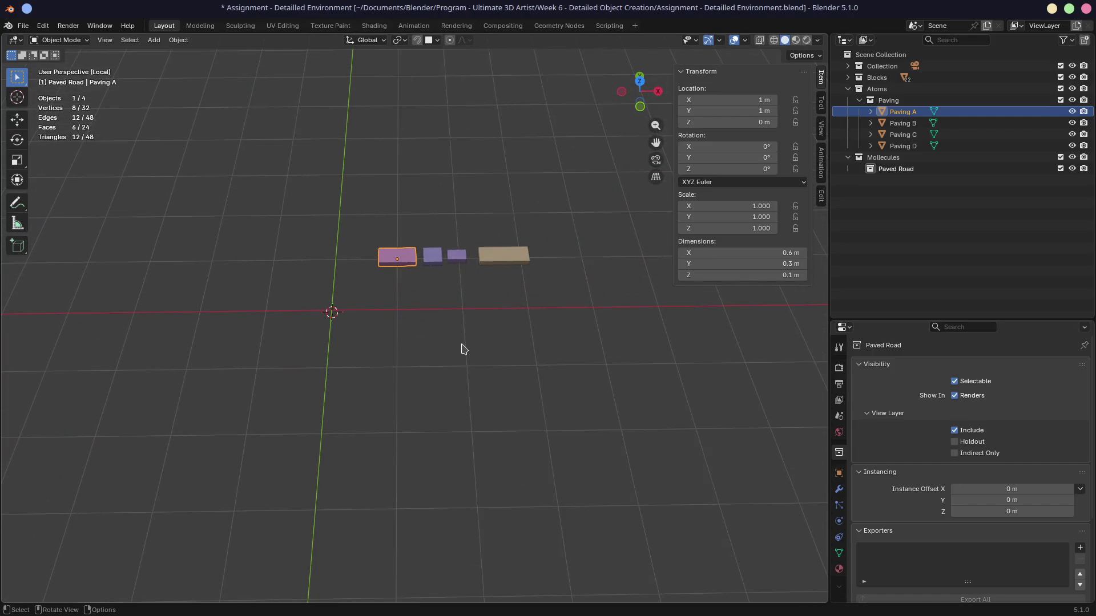
pyautogui.press('KP_1')
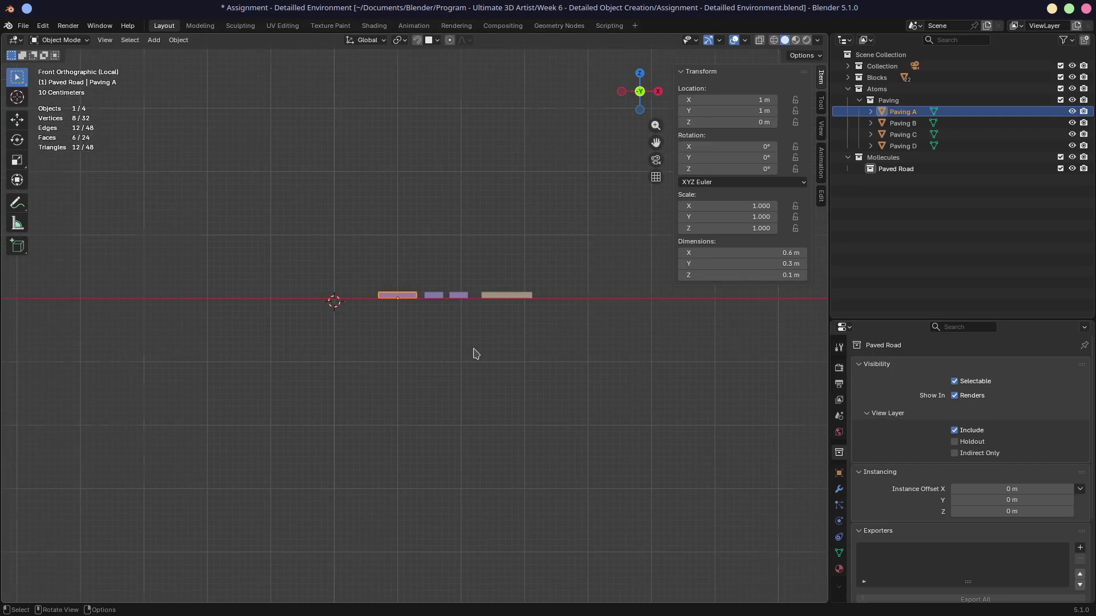
pyautogui.press('KP_7')
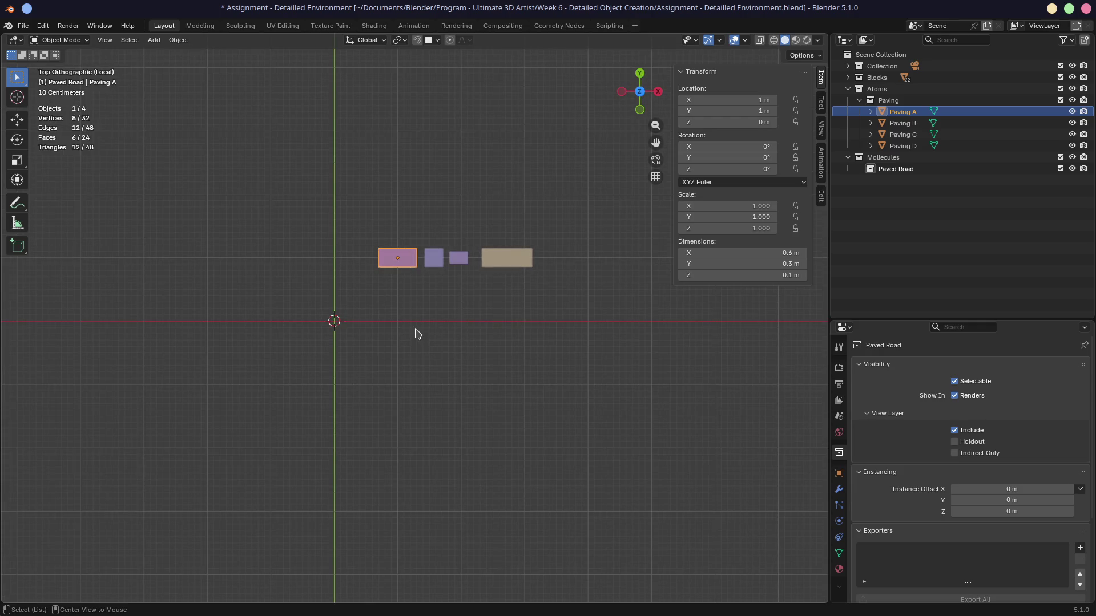
pyautogui.hotkey('shift', 'd')
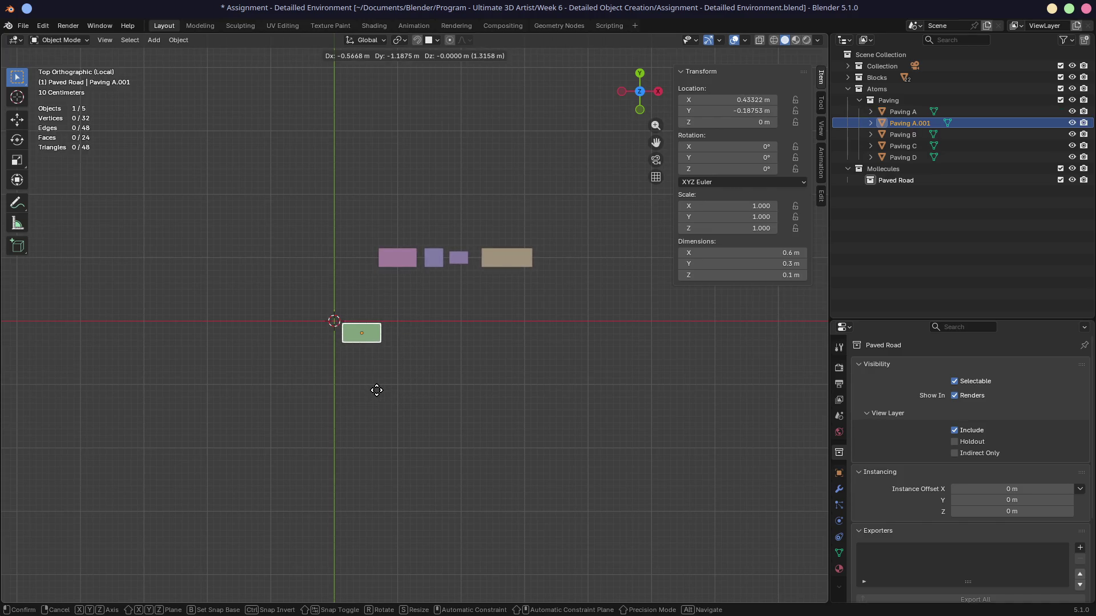
# Drop the Paving A copy right of the origin and set a linked Paving B copy beside it
pyautogui.click(377, 389)
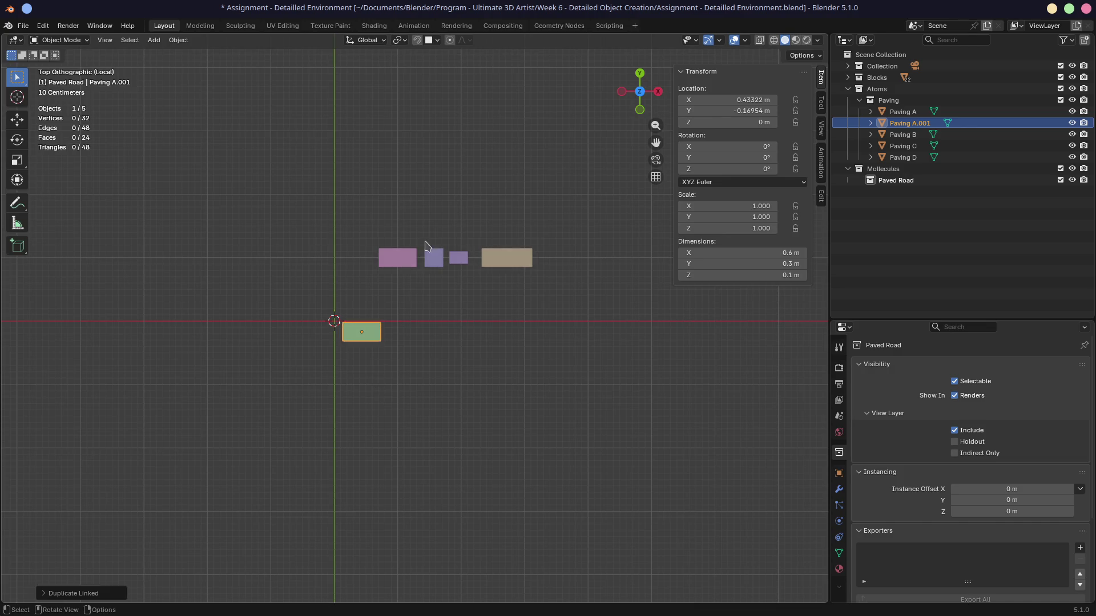
pyautogui.click(410, 258)
pyautogui.click(434, 258)
pyautogui.hotkey('shift', 'd')
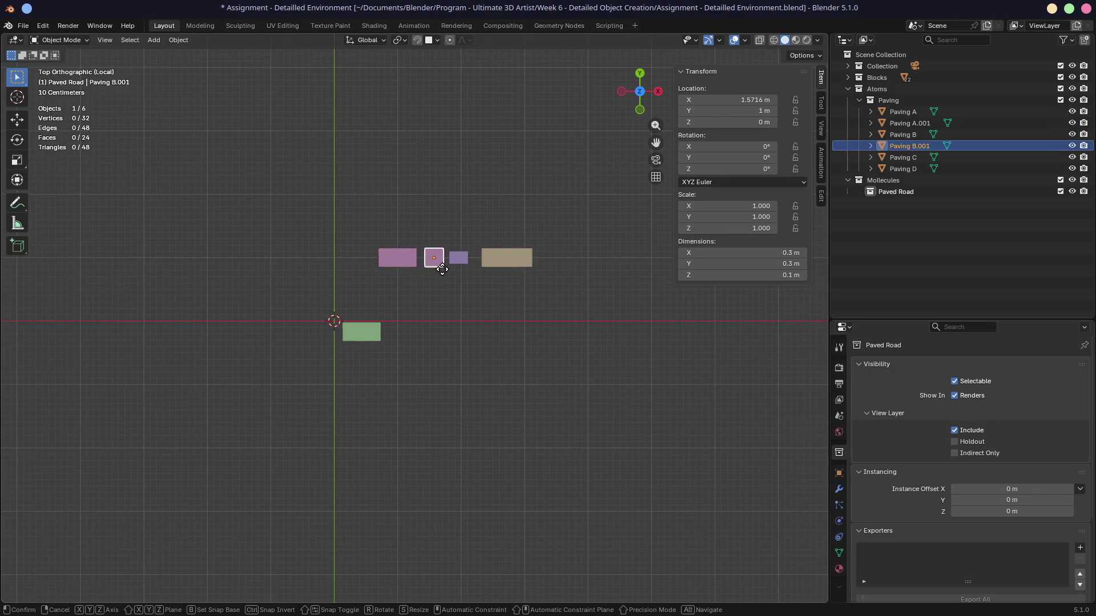
pyautogui.click(401, 342)
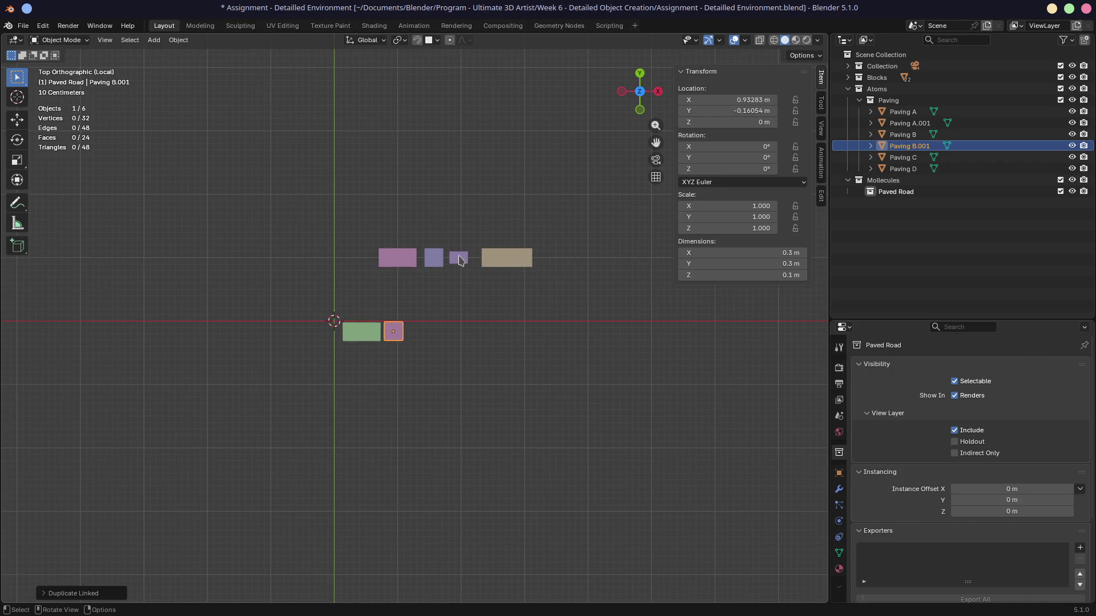
pyautogui.click(461, 261)
pyautogui.scroll(4, 472, 307)
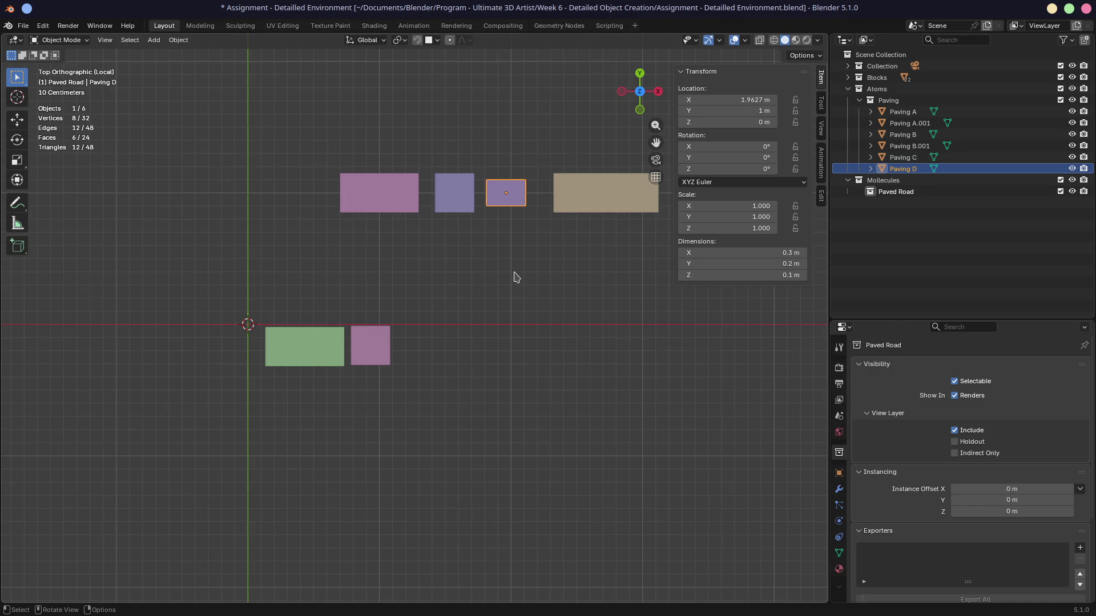
pyautogui.click(466, 206)
# Set Paving D's dimensions to X 0.2 m and Y 0.3 m in the N panel
pyautogui.click(392, 204)
pyautogui.click(459, 206)
pyautogui.click(505, 197)
pyautogui.click(586, 195)
pyautogui.click(512, 203)
pyautogui.click(765, 264)
pyautogui.write('0.3')
pyautogui.press('Return')
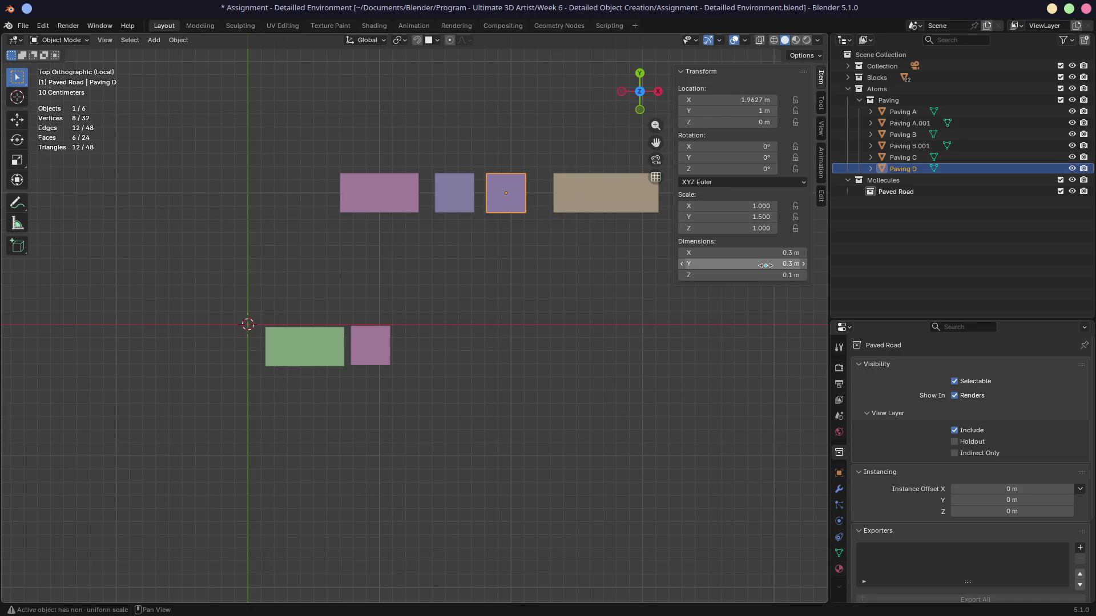
pyautogui.click(770, 252)
pyautogui.write('0.2')
pyautogui.press('Return')
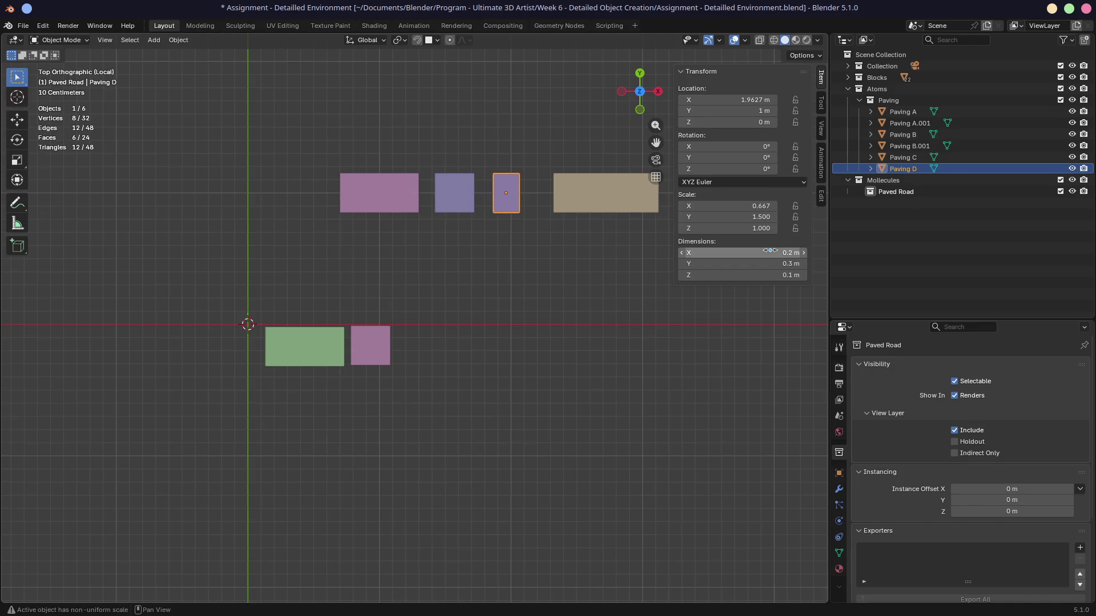
# Try applying rotation and scale to the four upper blocks, dismissing the multi-user error
pyautogui.moveTo(479, 276)
pyautogui.mouseDown(button='middle')
pyautogui.moveTo(489, 286)
pyautogui.moveTo(480, 204)
pyautogui.mouseUp(button='middle')
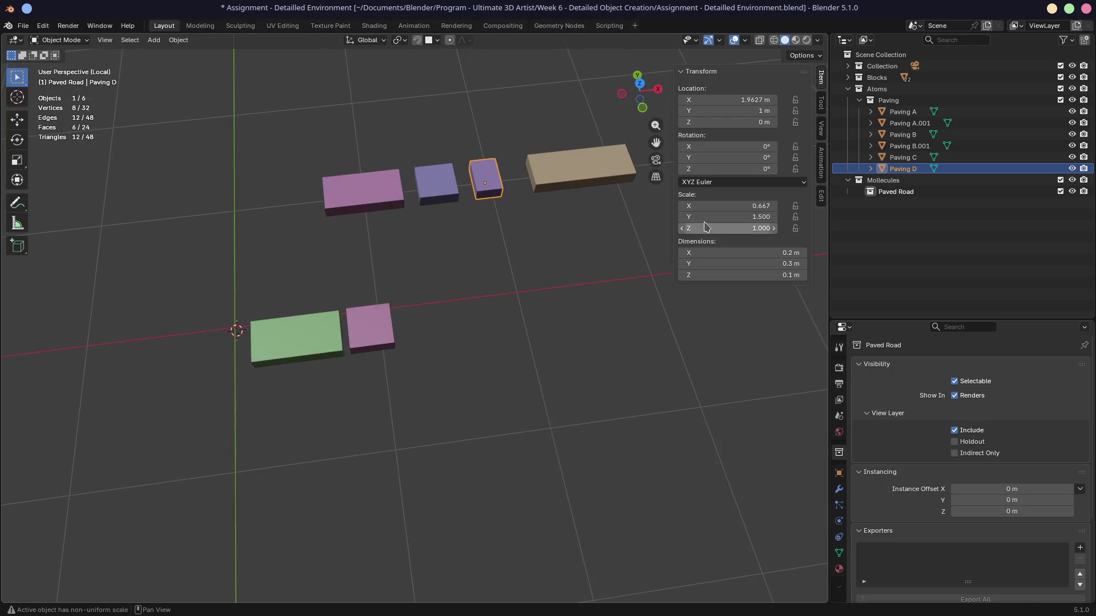
pyautogui.moveTo(264, 98); pyautogui.dragTo(608, 233)
pyautogui.click(599, 234)
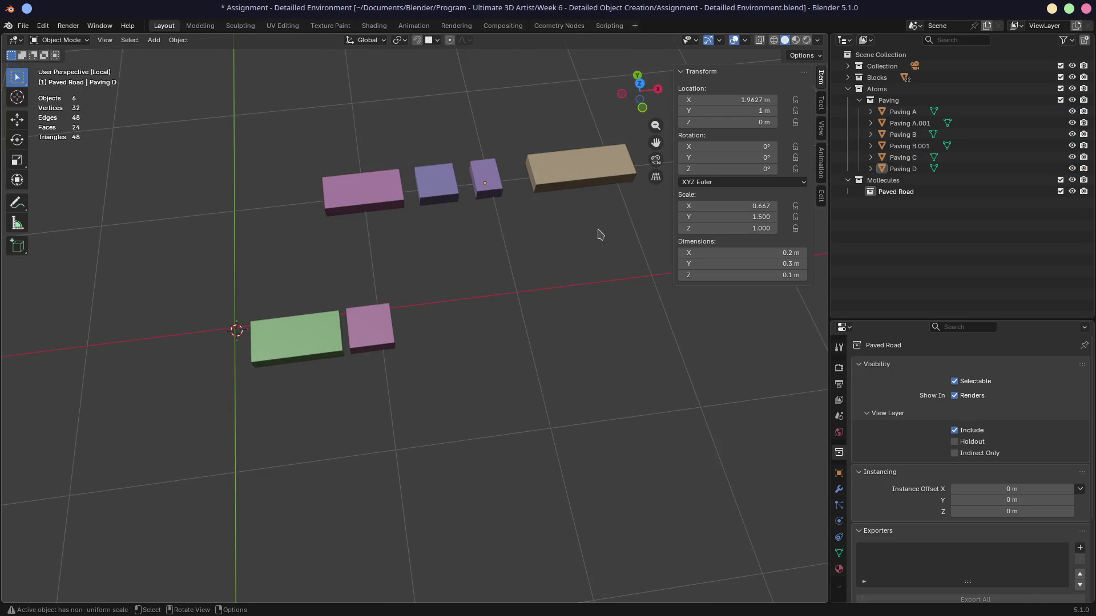
pyautogui.moveTo(276, 112)
pyautogui.mouseDown()
pyautogui.moveTo(619, 220)
pyautogui.moveTo(591, 224)
pyautogui.mouseUp()
pyautogui.hotkey('ctrl', 'a')
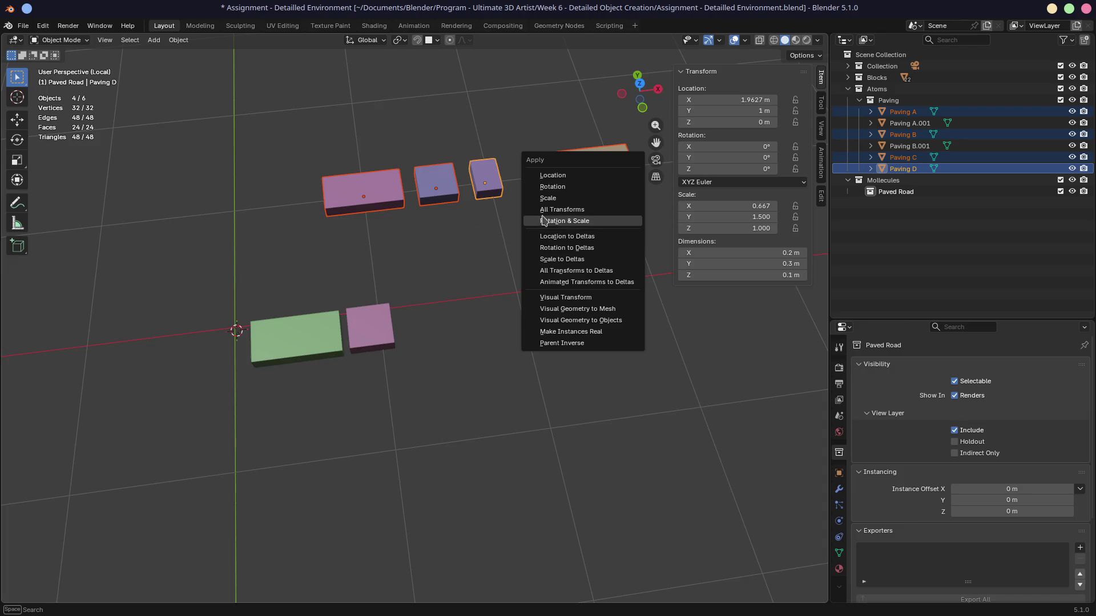
pyautogui.click(545, 221)
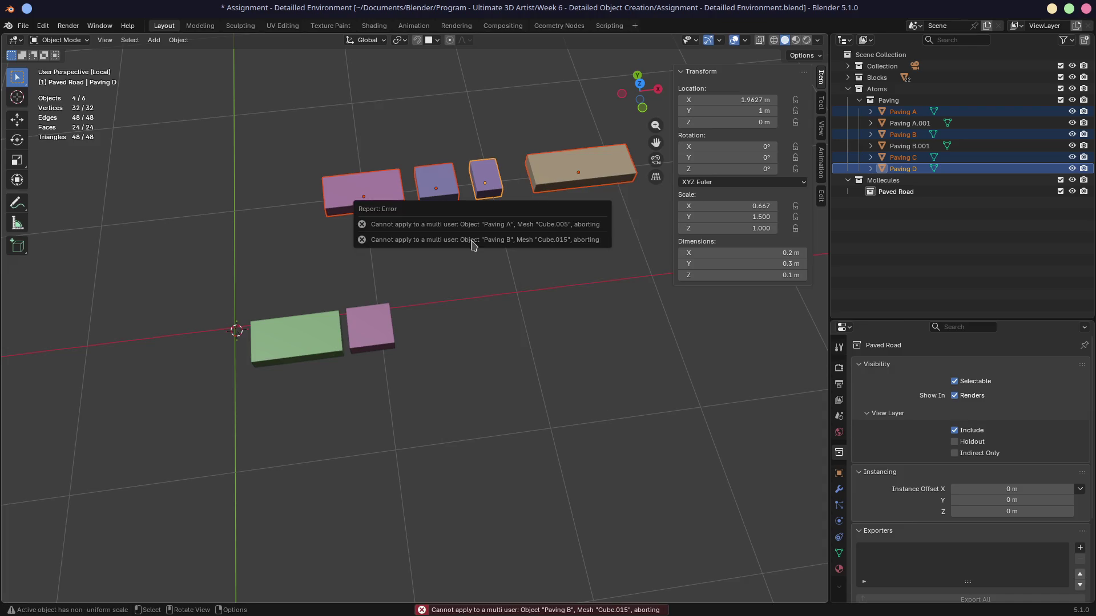
pyautogui.click(374, 322)
# Apply scale to Paving D alone so it reads 1.000
pyautogui.click(286, 336)
pyautogui.click(359, 212)
pyautogui.click(442, 185)
pyautogui.click(485, 179)
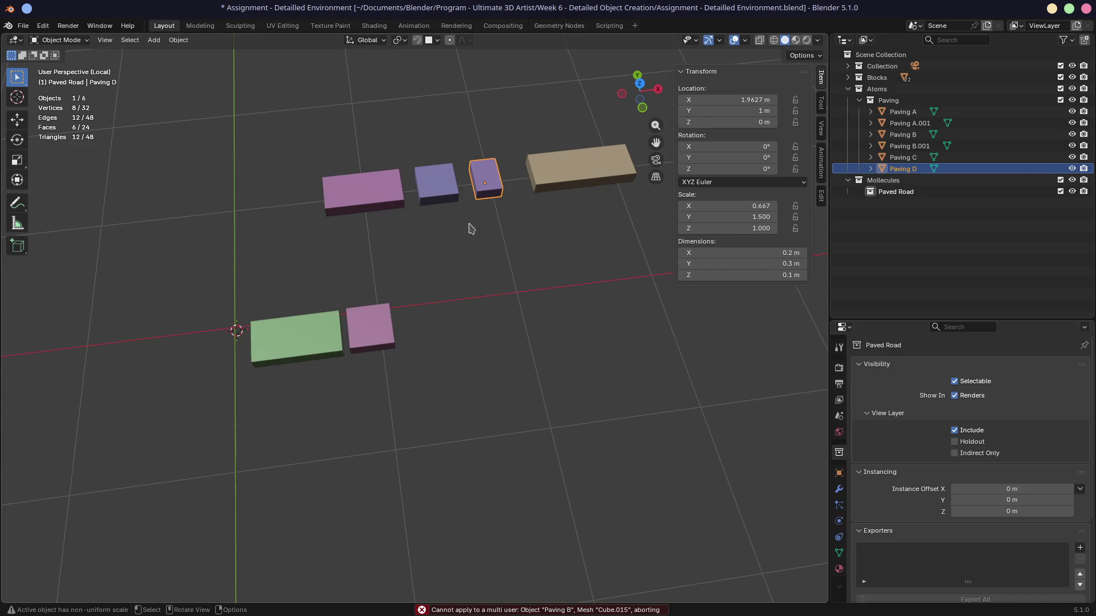
pyautogui.hotkey('ctrl', 'a')
pyautogui.click(528, 229)
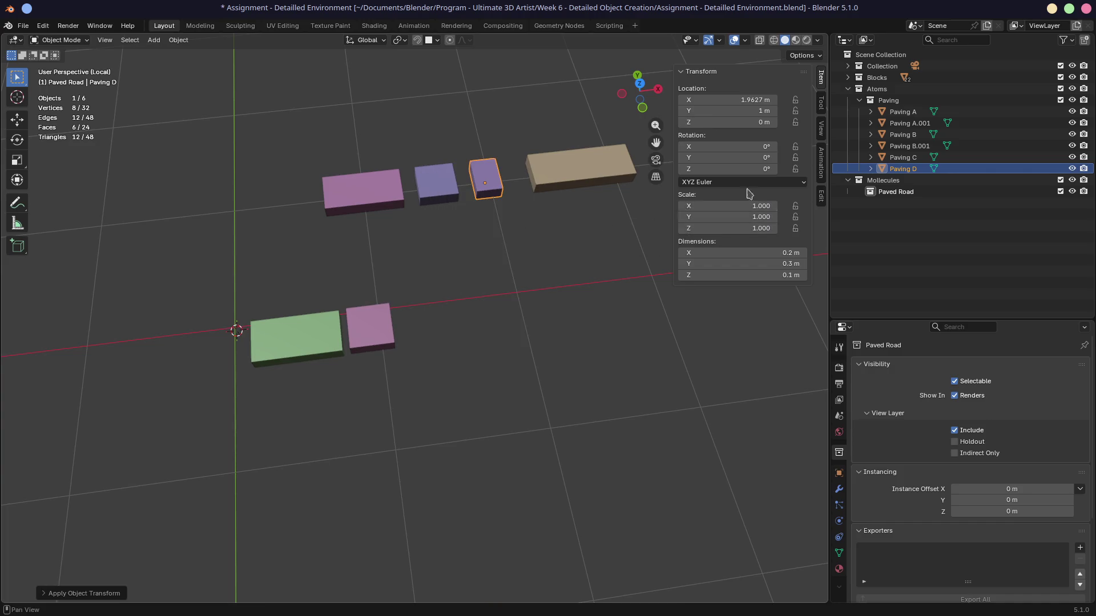
pyautogui.moveTo(651, 244); pyautogui.dragTo(607, 279, button='middle')
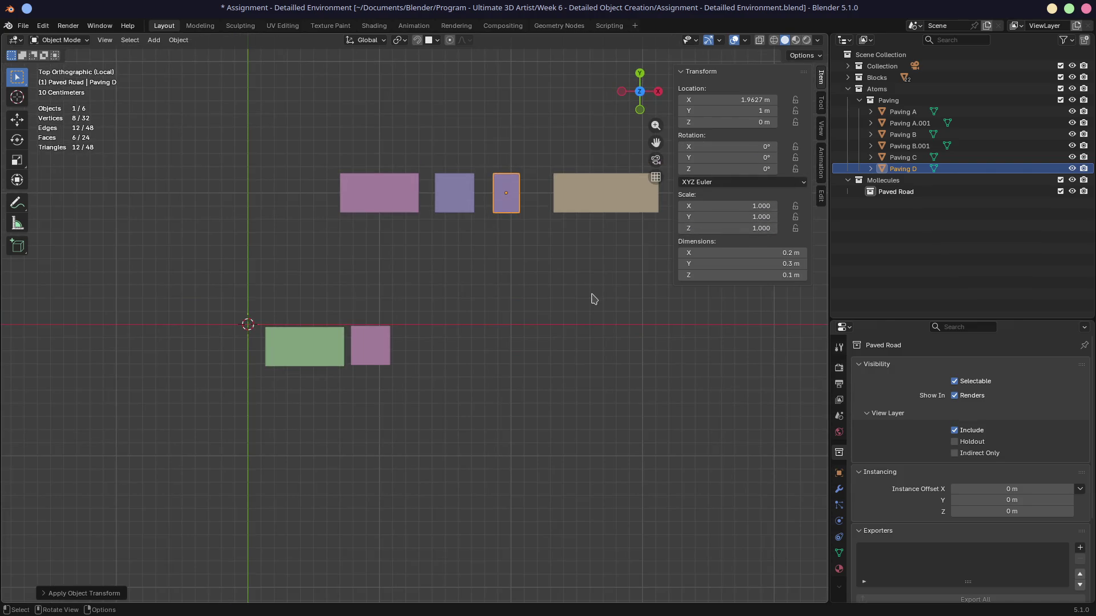
# Place a duplicate of Paving D in the lower row and select it
pyautogui.hotkey('shift', 'd')
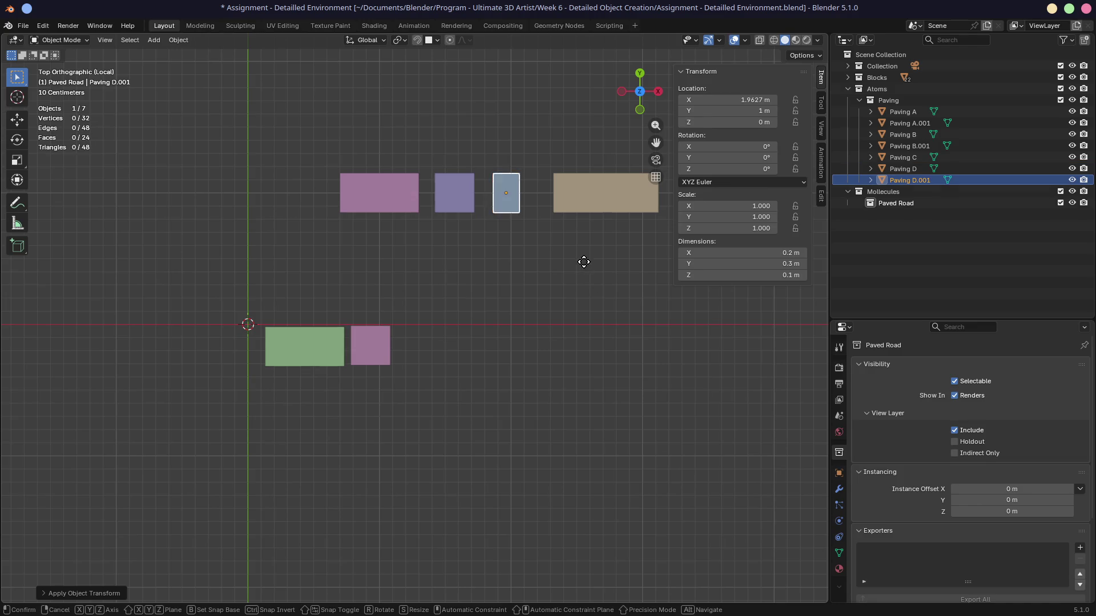
pyautogui.click(489, 414)
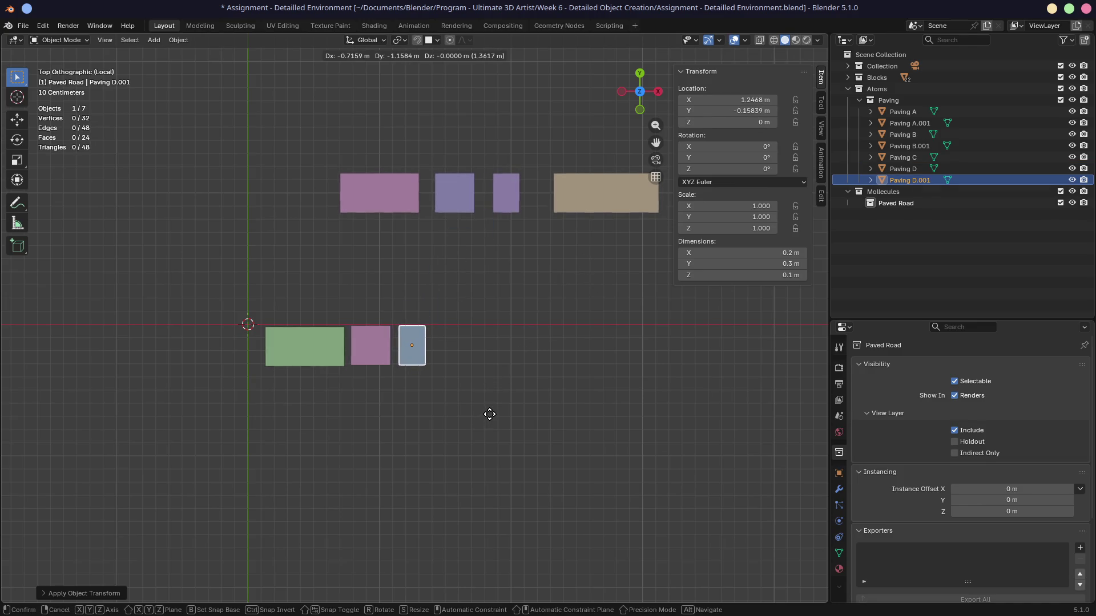
pyautogui.moveTo(275, 128)
pyautogui.mouseDown()
pyautogui.moveTo(637, 274)
pyautogui.moveTo(628, 254)
pyautogui.mouseUp()
pyautogui.moveTo(252, 111)
pyautogui.mouseDown()
pyautogui.moveTo(404, 177)
pyautogui.moveTo(675, 259)
pyautogui.mouseUp()
pyautogui.moveTo(310, 126)
pyautogui.mouseDown()
pyautogui.moveTo(633, 268)
pyautogui.moveTo(554, 277)
pyautogui.mouseUp()
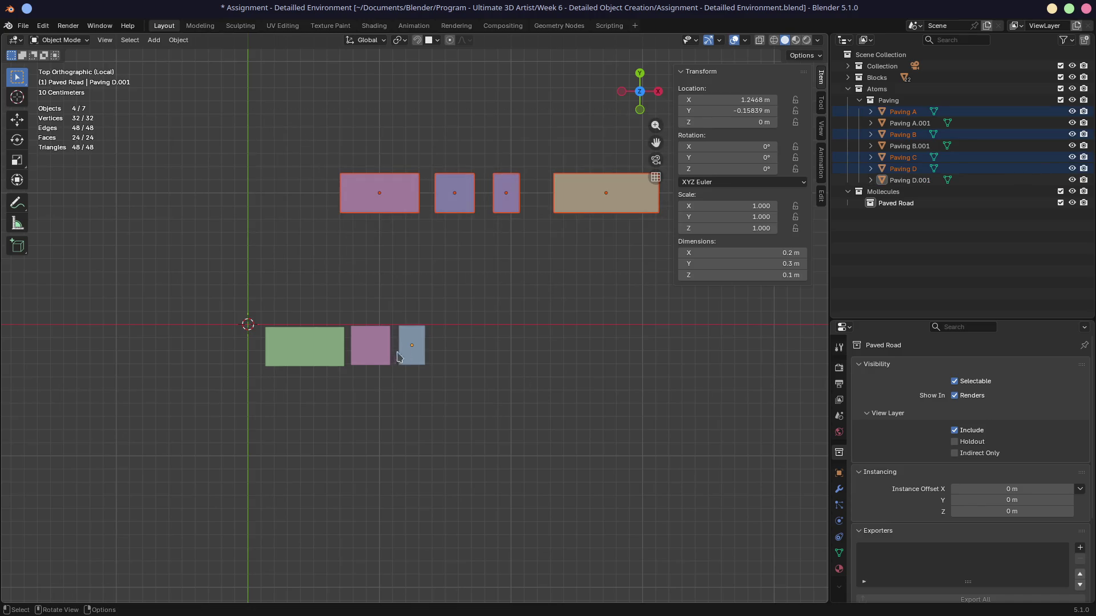
pyautogui.click(411, 345)
# Experiment with shrinking the Paving D copy along X, then reset its scale to 1
pyautogui.press('s')
pyautogui.click(547, 370)
pyautogui.press('s')
pyautogui.press('x')
pyautogui.click(503, 362)
pyautogui.press('g')
pyautogui.rightClick(493, 363)
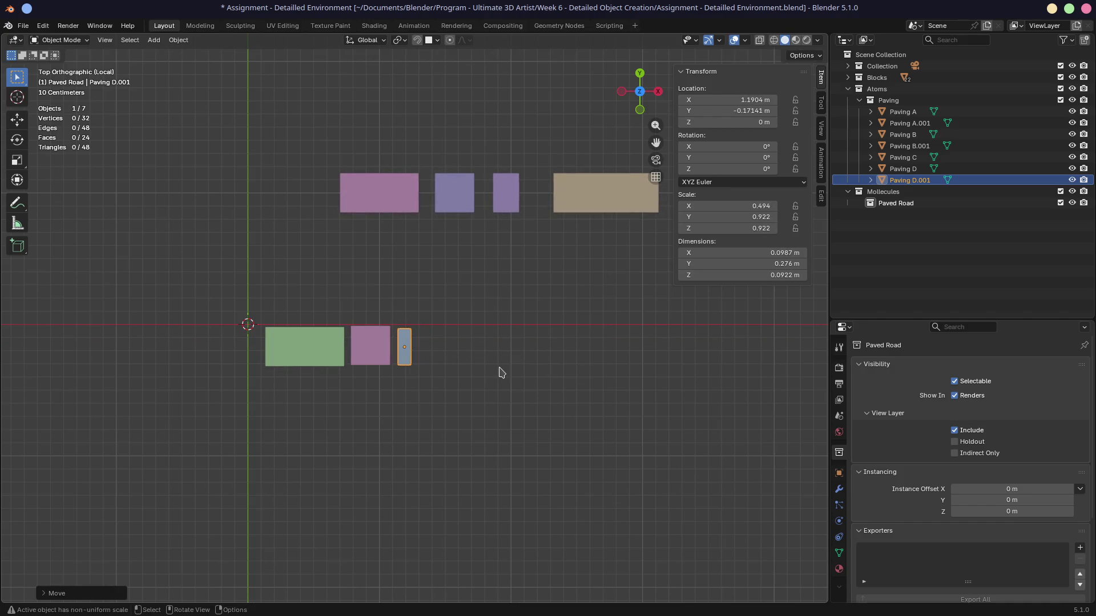
pyautogui.hotkey('alt', 's')
# Shift Paving B.001 and Paving D.001 slightly further left
pyautogui.moveTo(331, 150); pyautogui.dragTo(580, 296)
pyautogui.click(423, 343)
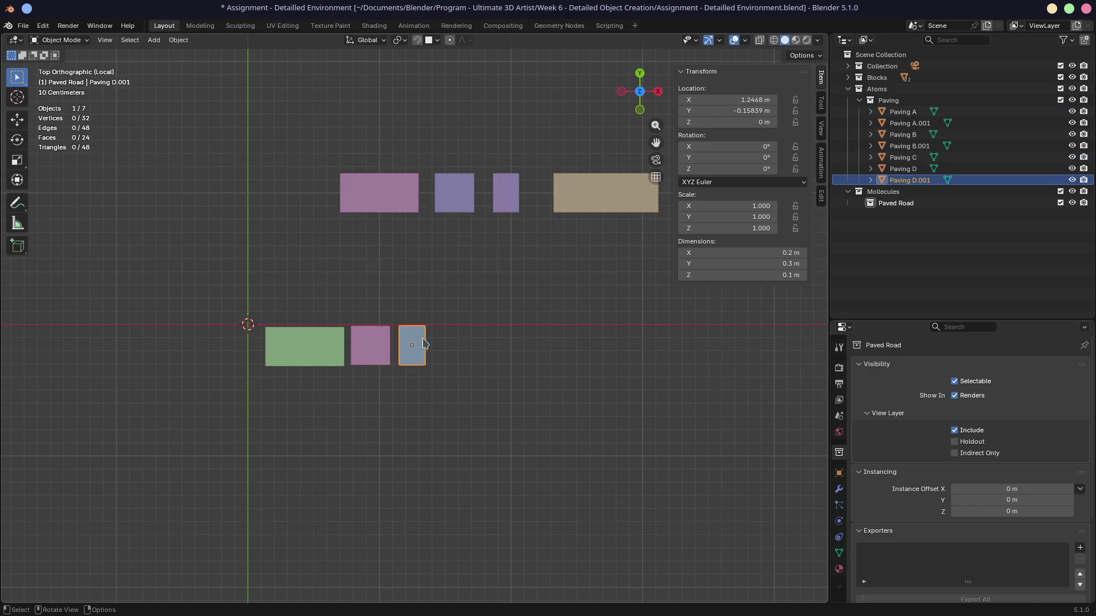
pyautogui.click(366, 340)
pyautogui.press('g')
pyautogui.click(375, 349)
pyautogui.click(409, 352)
pyautogui.press('g')
pyautogui.click(402, 352)
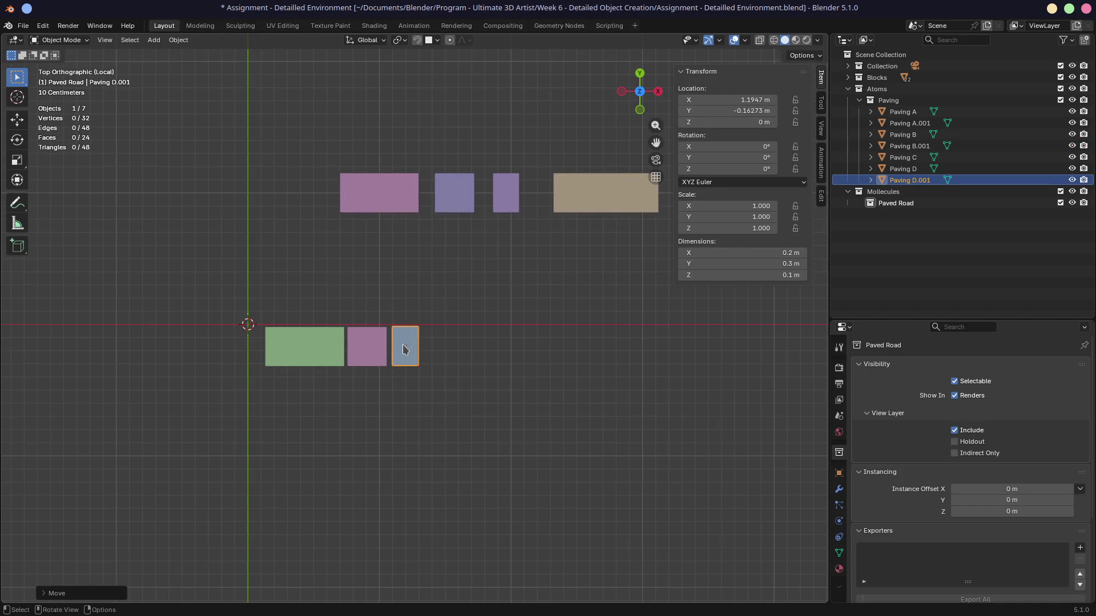
# Add a linked Paving A copy at the lower row's right end and nudge it left with the blue tile
pyautogui.click(386, 182)
pyautogui.hotkey('alt', 'd')
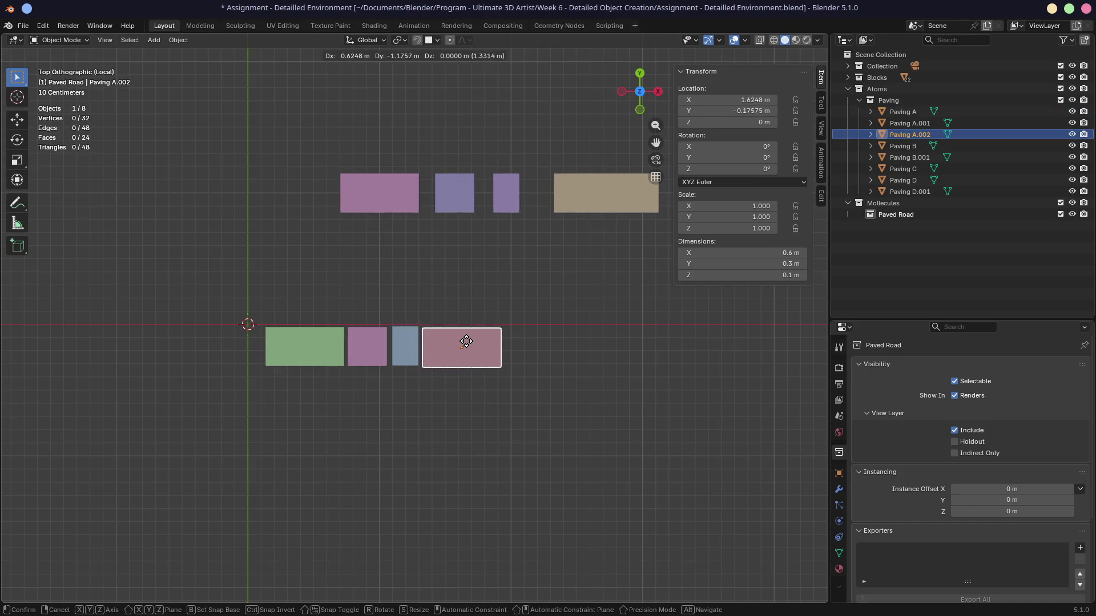
pyautogui.click(471, 337)
pyautogui.keyDown('shift'); pyautogui.click(404, 352); pyautogui.keyUp('shift')
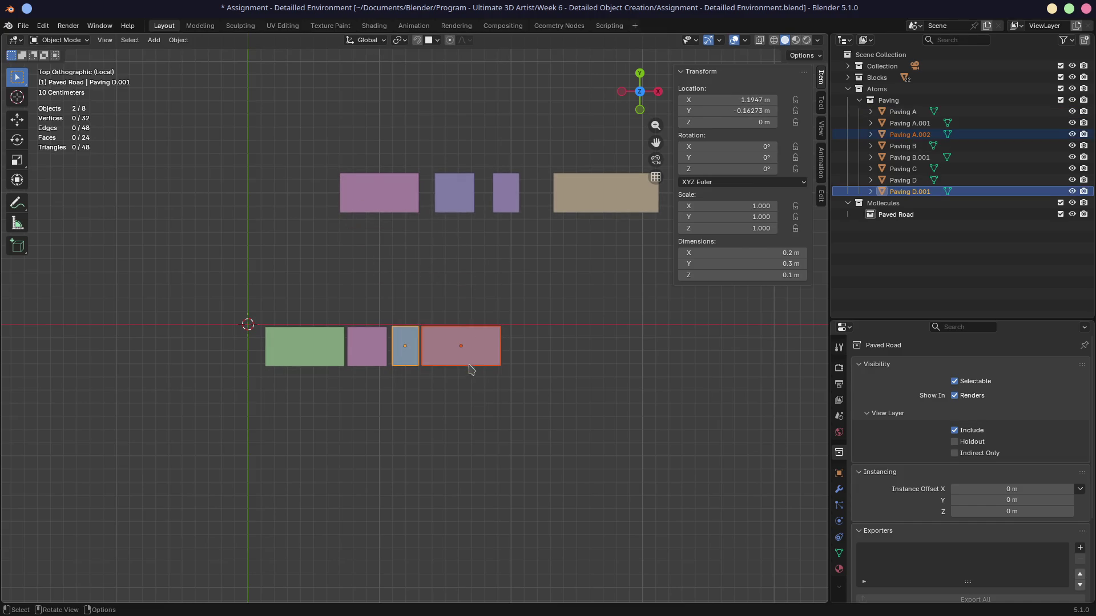
pyautogui.press('g')
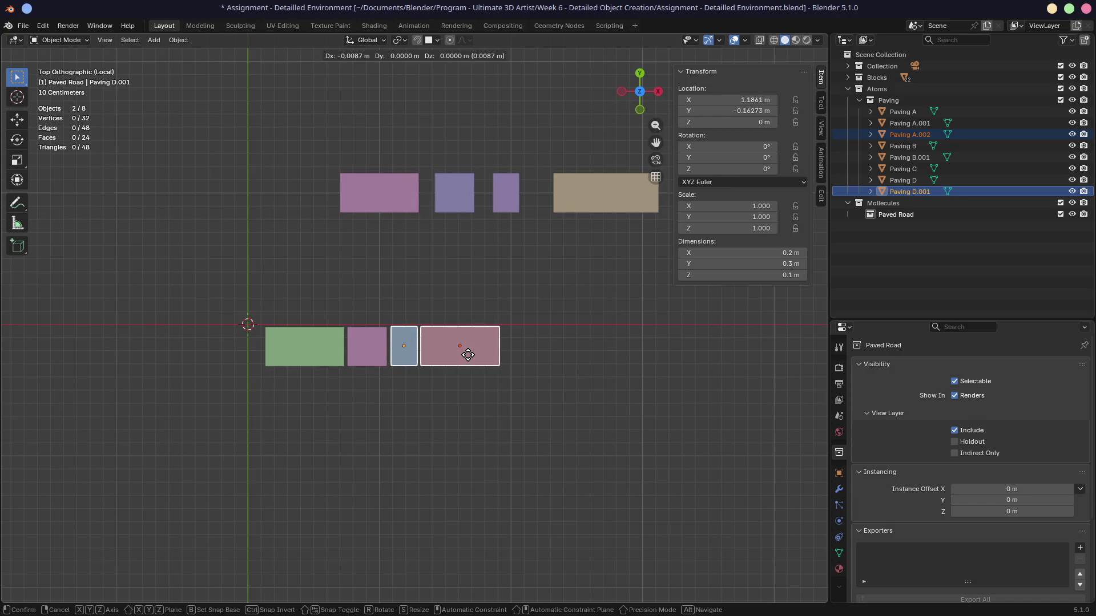
pyautogui.click(466, 357)
# Move the four lower tiles together so the row starts at the origin, back in top view
pyautogui.keyDown('shift'); pyautogui.moveTo(276, 292); pyautogui.dragTo(388, 369); pyautogui.keyUp('shift')
pyautogui.press('g')
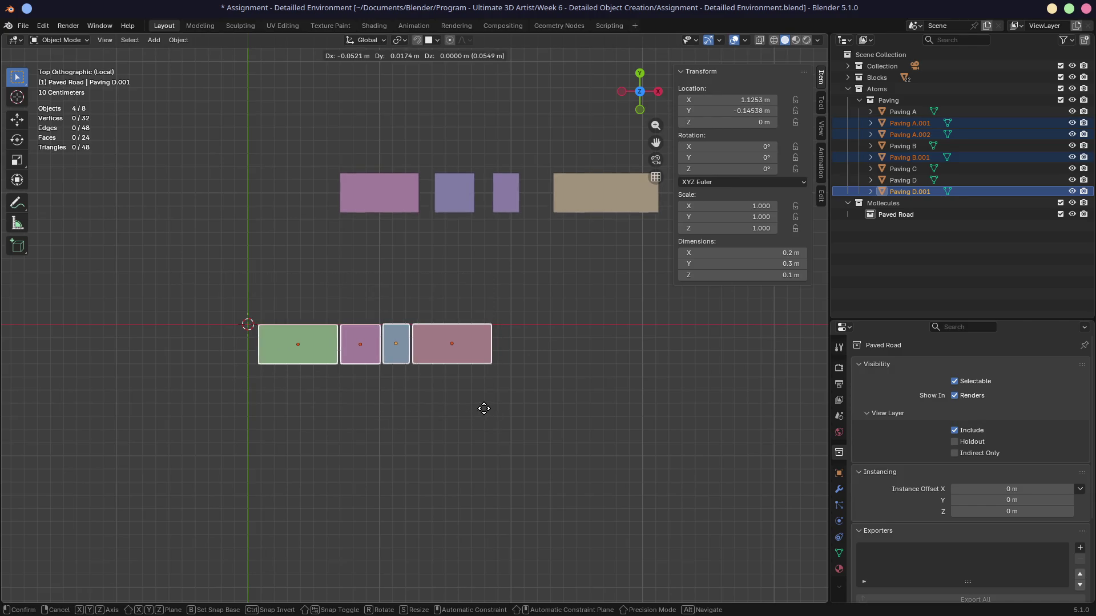
pyautogui.click(489, 384)
pyautogui.moveTo(346, 382); pyautogui.dragTo(372, 346, button='middle')
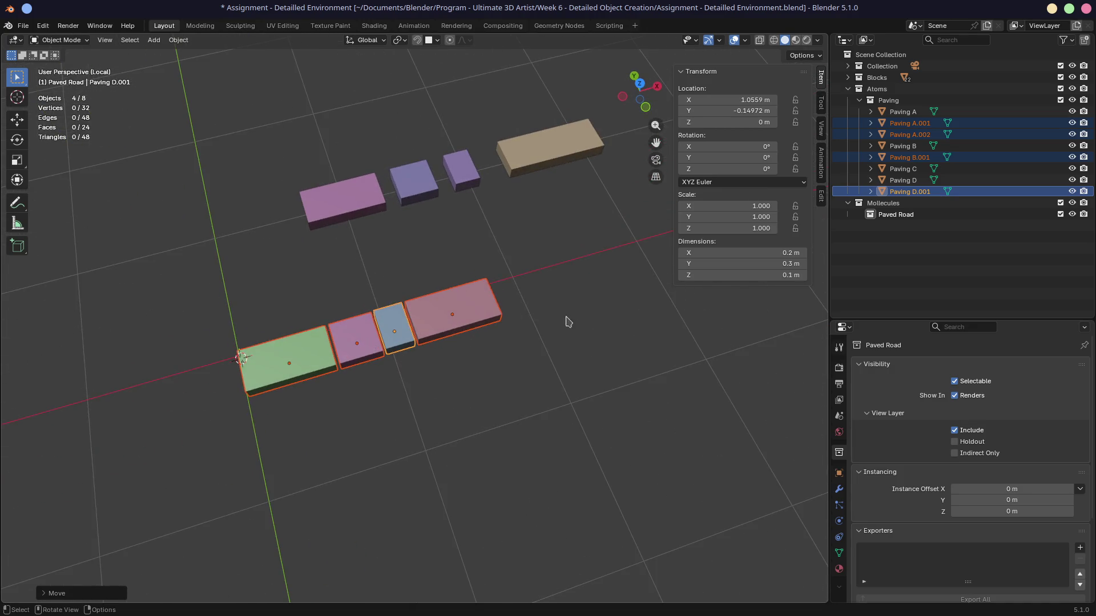
pyautogui.click(516, 291)
pyautogui.press('KP_7')
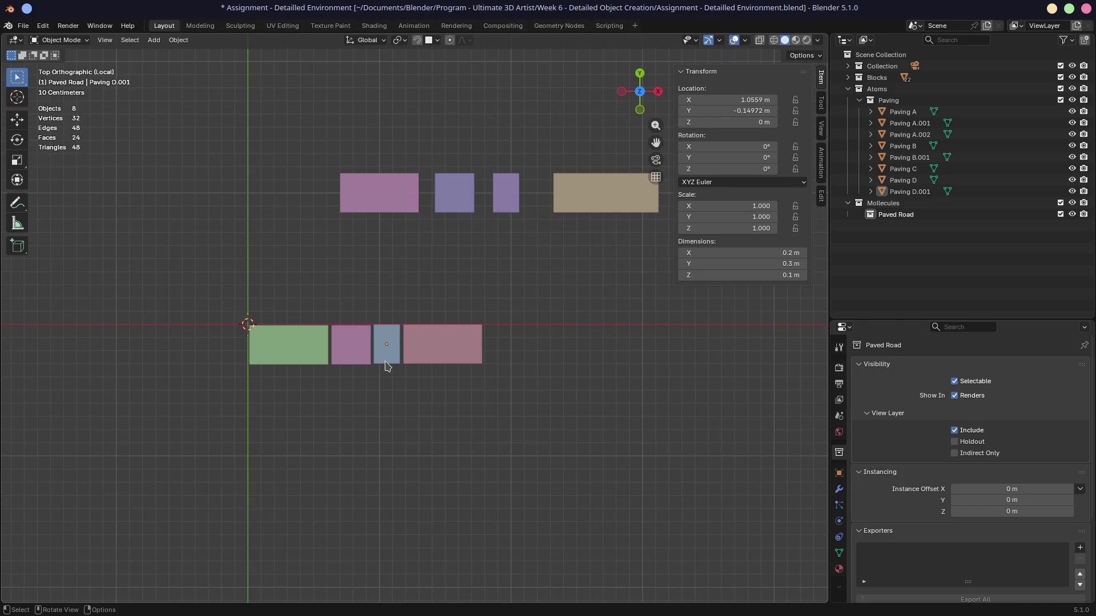
# Inspect the tiles and the Blocks collection, then leave local view to show the whole scene
pyautogui.click(583, 211)
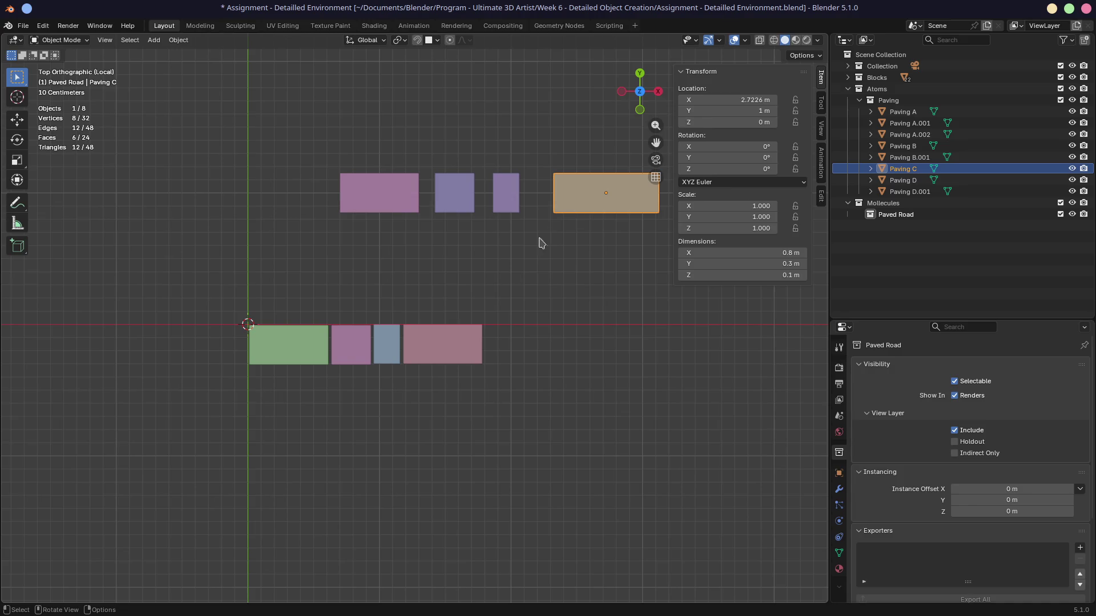
pyautogui.click(457, 340)
pyautogui.click(615, 200)
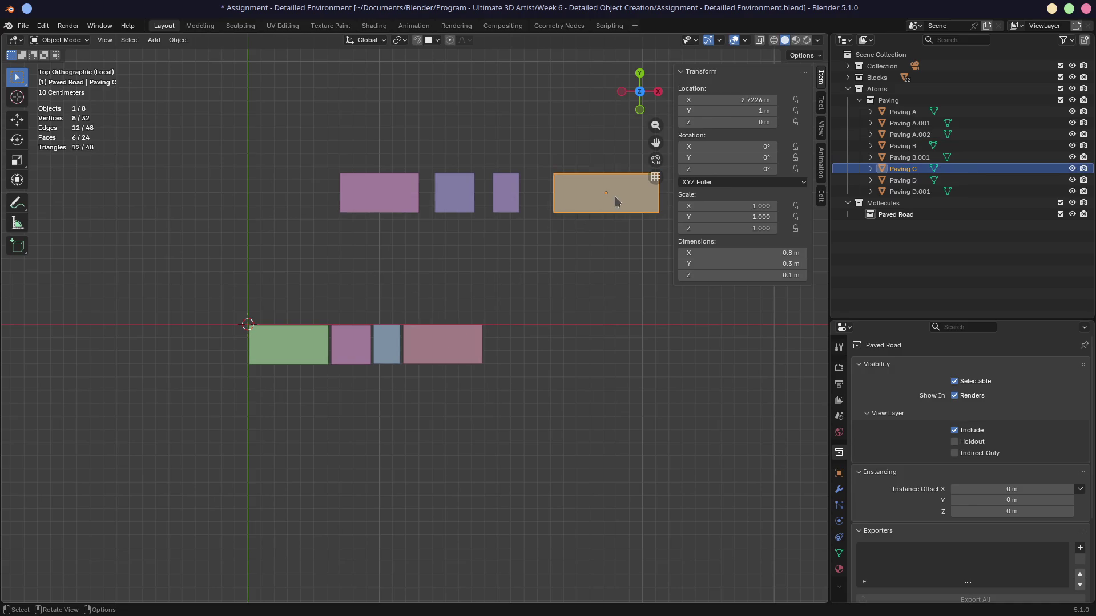
pyautogui.click(470, 197)
pyautogui.scroll(-4, 514, 313)
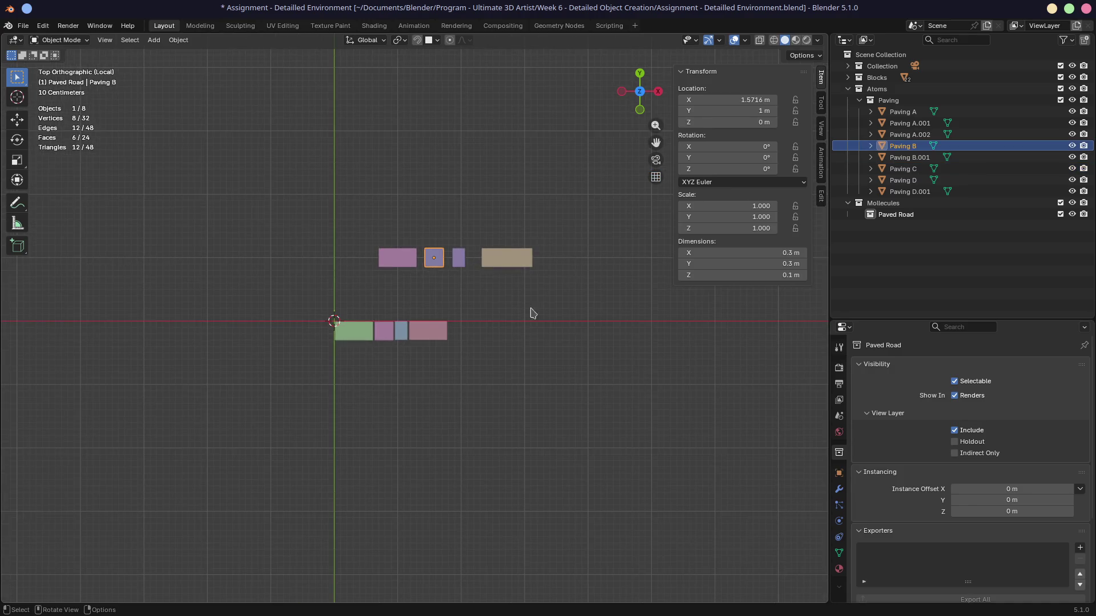
pyautogui.click(849, 78)
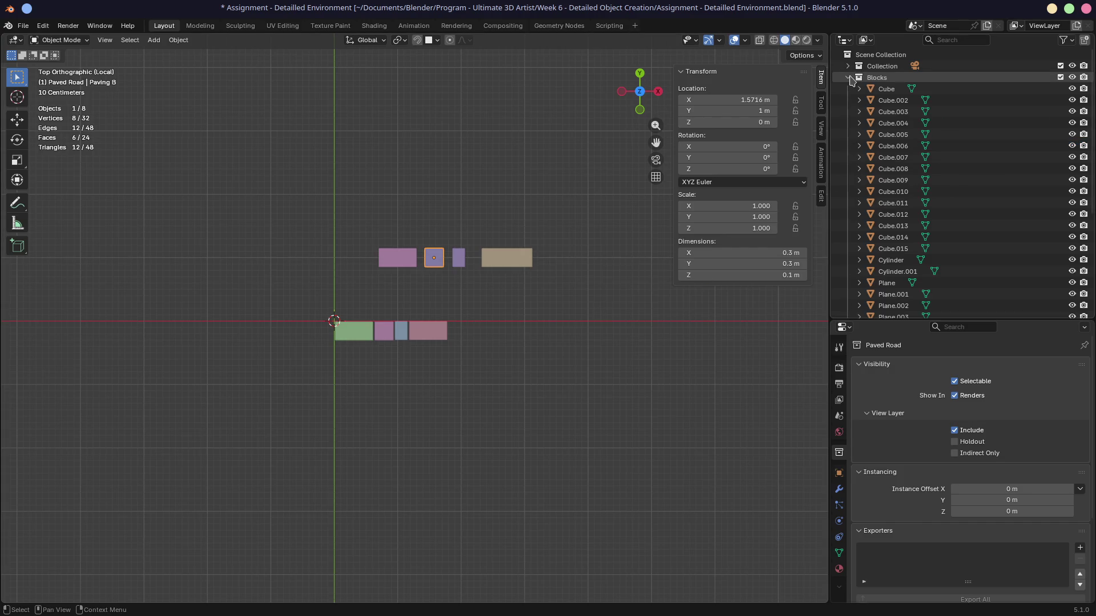
pyautogui.click(849, 78)
pyautogui.click(331, 379)
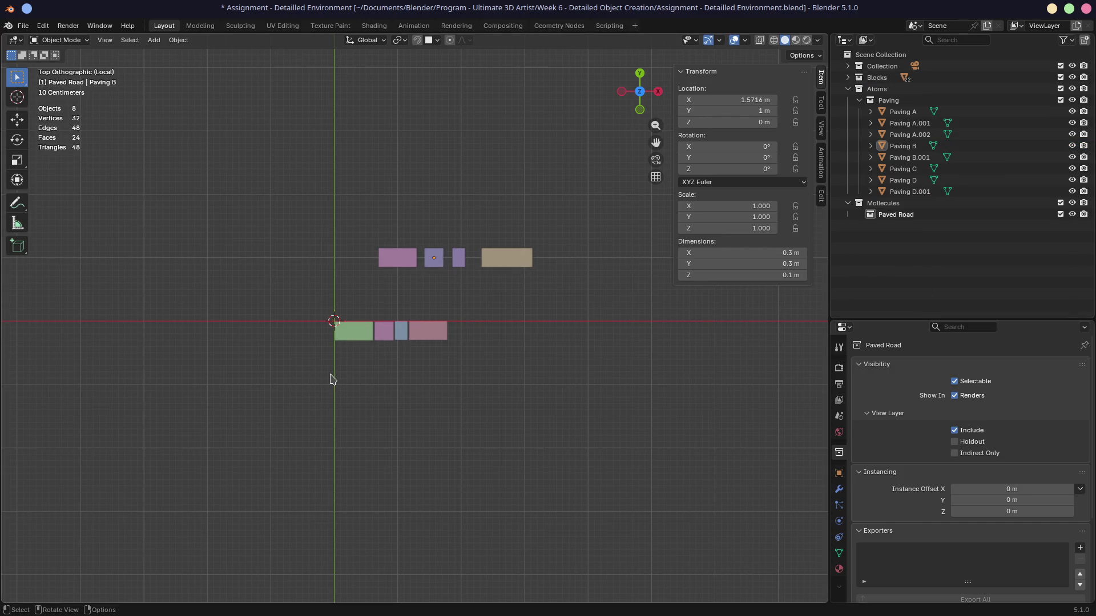
pyautogui.press('KP_Divide')
pyautogui.moveTo(393, 371)
pyautogui.mouseDown(button='middle')
pyautogui.moveTo(465, 321)
pyautogui.moveTo(384, 357)
pyautogui.moveTo(286, 432)
pyautogui.mouseUp(button='middle')
# Select the Atoms collection, isolate its eight Paving blocks in Local View, and select the lower row
pyautogui.click(308, 434)
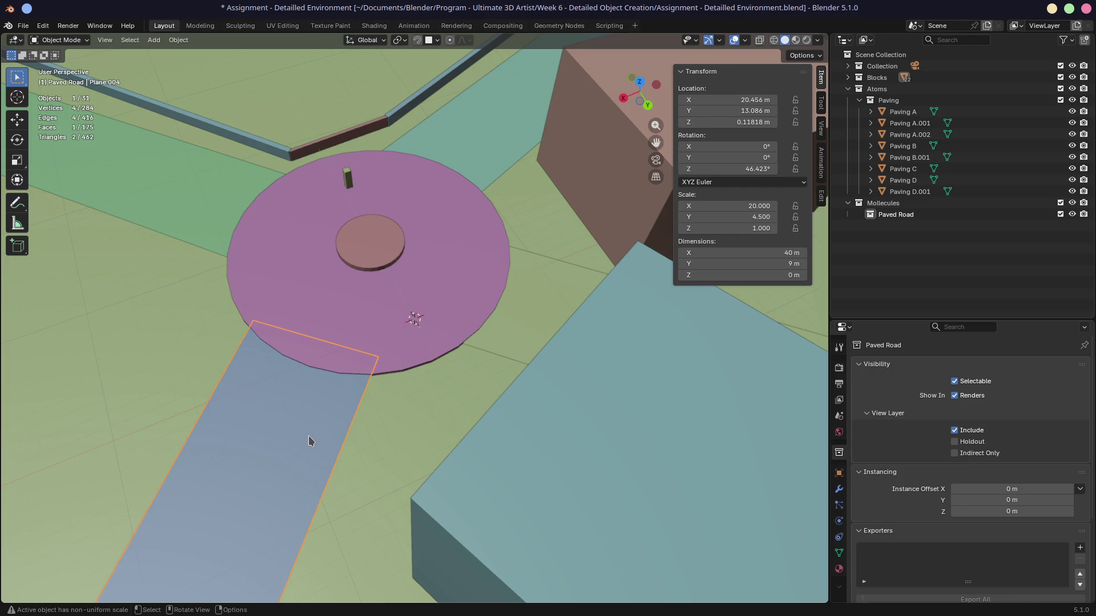
pyautogui.moveTo(411, 407); pyautogui.dragTo(477, 387, button='middle')
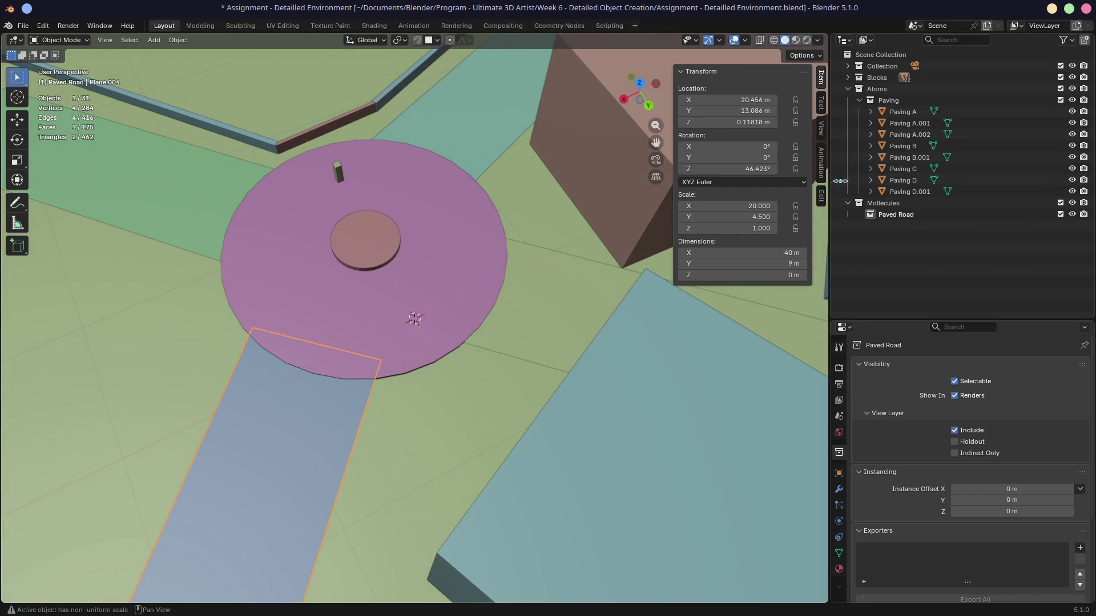
pyautogui.click(877, 89)
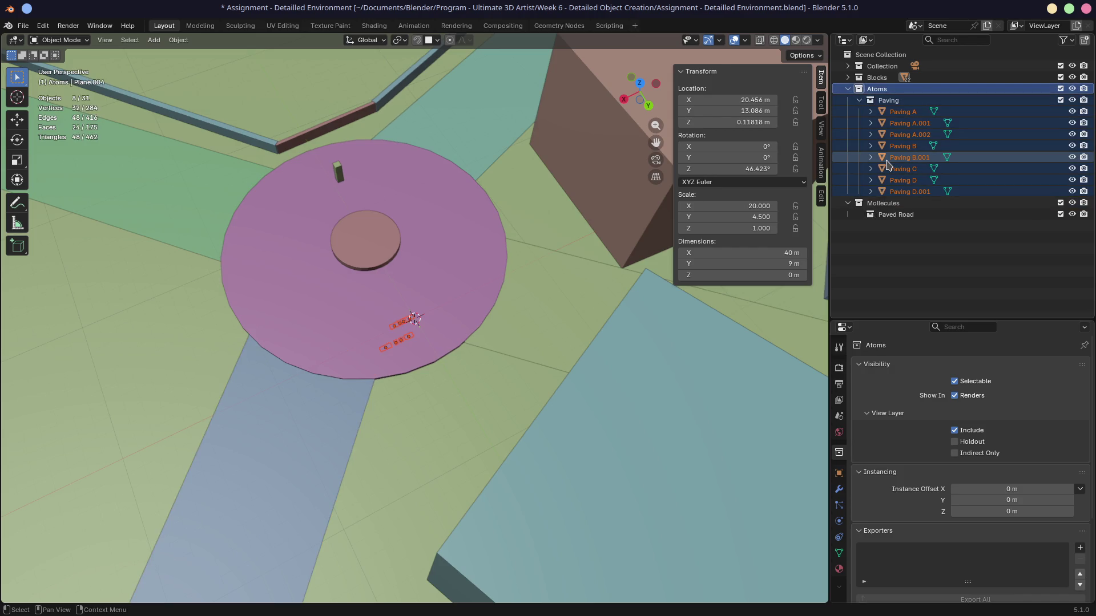
pyautogui.press('KP_Divide')
pyautogui.moveTo(442, 287)
pyautogui.mouseDown(button='middle')
pyautogui.moveTo(611, 303)
pyautogui.moveTo(509, 323)
pyautogui.moveTo(480, 345)
pyautogui.mouseUp(button='middle')
pyautogui.moveTo(447, 369); pyautogui.dragTo(342, 334)
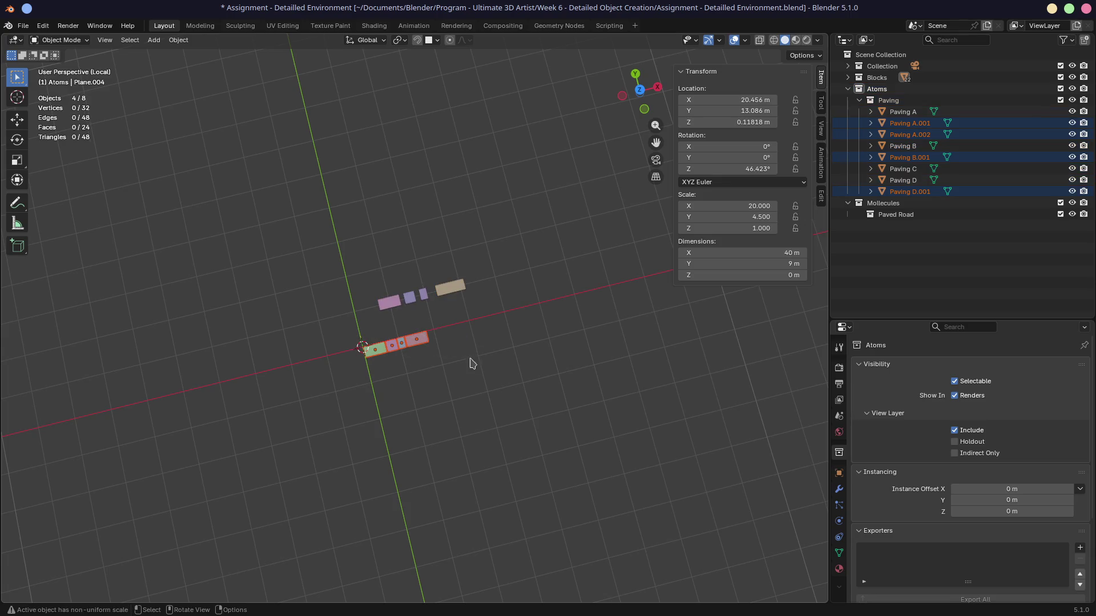
pyautogui.press('KP_7')
# Reselect the four lower-row tiles and return to the top orthographic view
pyautogui.keyDown('shift'); pyautogui.click(416, 340); pyautogui.keyUp('shift')
pyautogui.moveTo(335, 328); pyautogui.dragTo(448, 382)
pyautogui.scroll(-3, 497, 396)
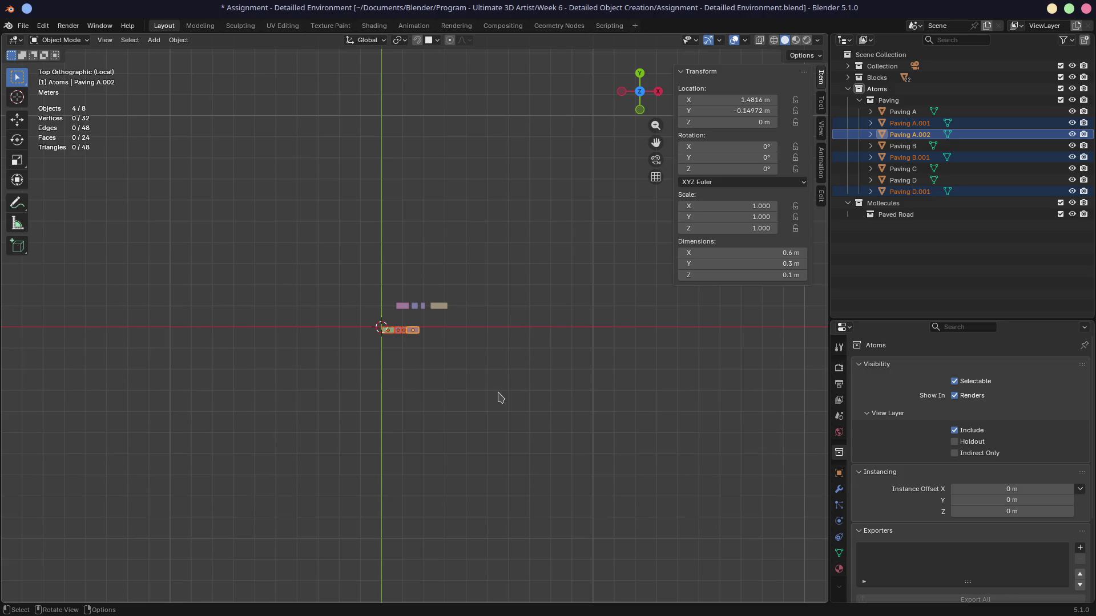
pyautogui.moveTo(500, 398)
pyautogui.mouseDown(button='middle')
pyautogui.moveTo(469, 270)
pyautogui.moveTo(494, 323)
pyautogui.mouseUp(button='middle')
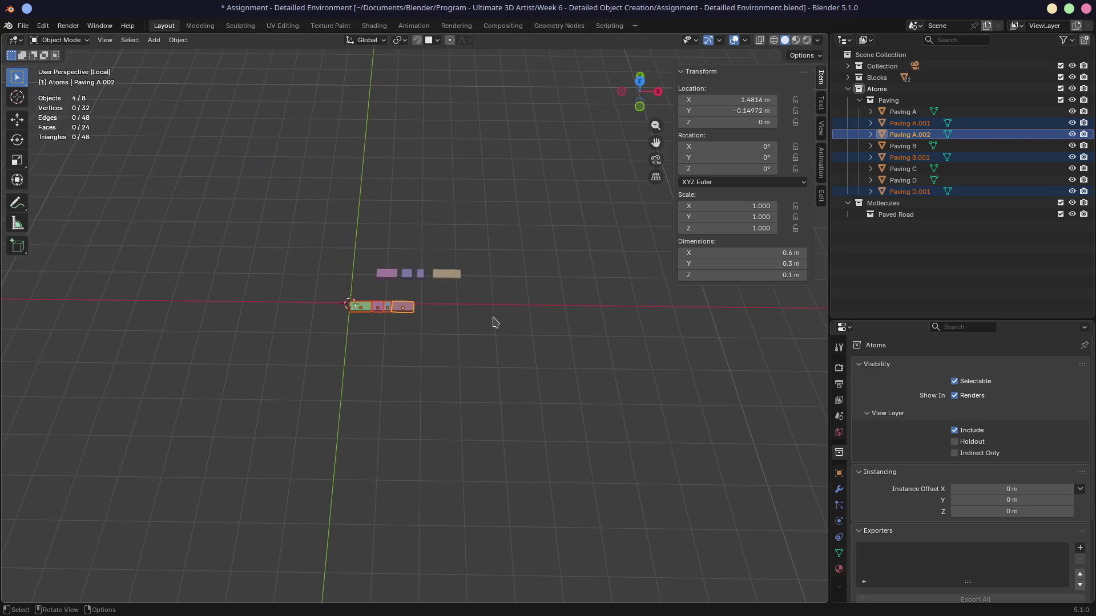
pyautogui.press('KP_7')
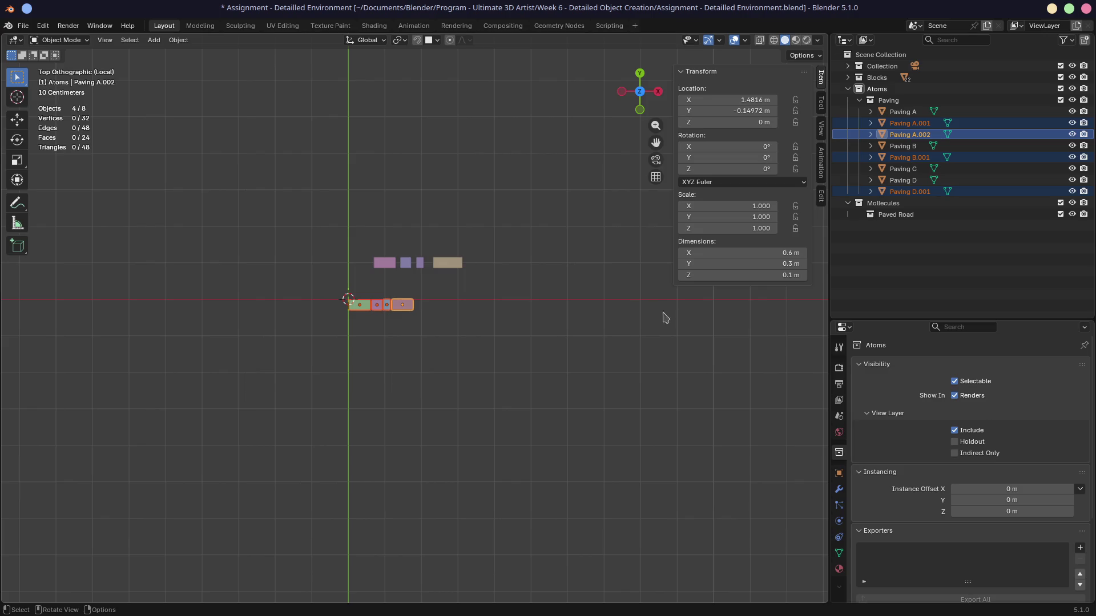
# Drop a linked duplicate of Paving A.002 far to the right
pyautogui.click(408, 309)
pyautogui.hotkey('shift', 'd')
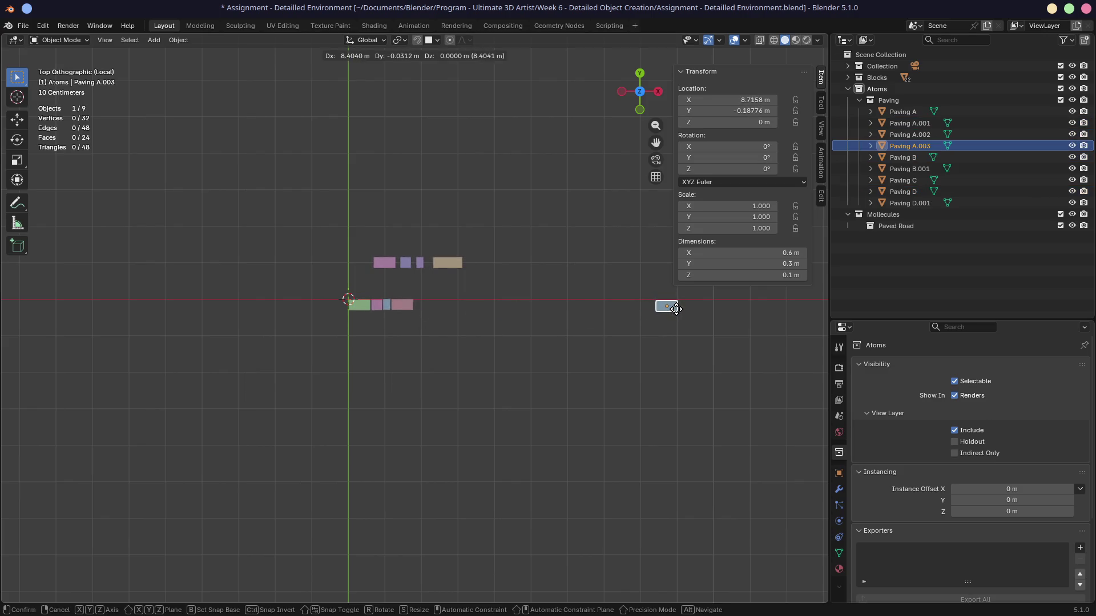
pyautogui.click(676, 308)
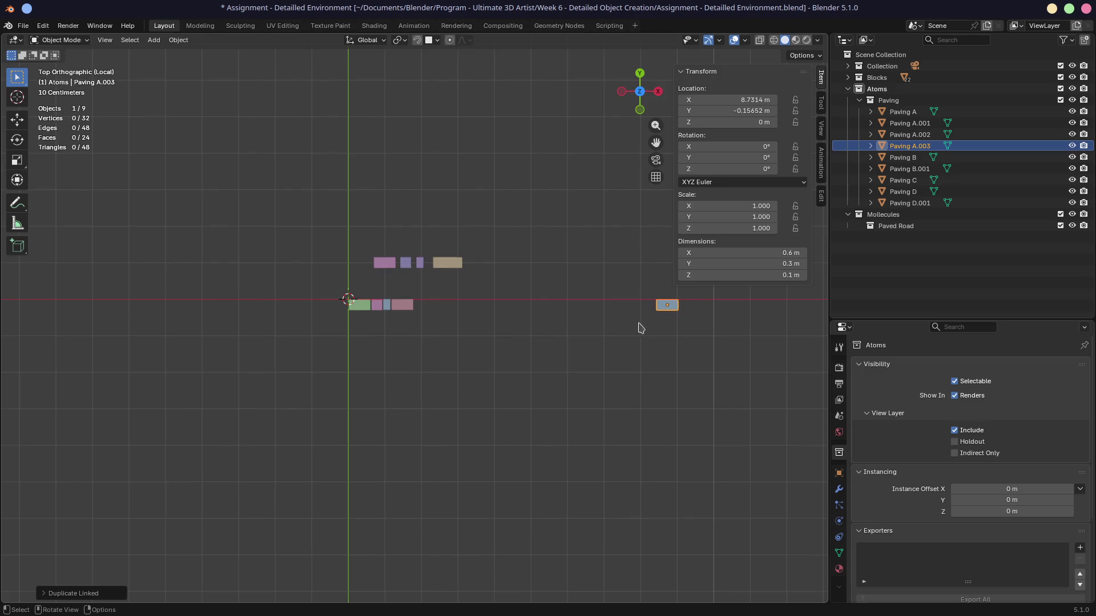
pyautogui.scroll(4, 400, 317)
pyautogui.keyDown('shift'); pyautogui.moveTo(525, 338); pyautogui.dragTo(333, 362, button='middle'); pyautogui.keyUp('shift')
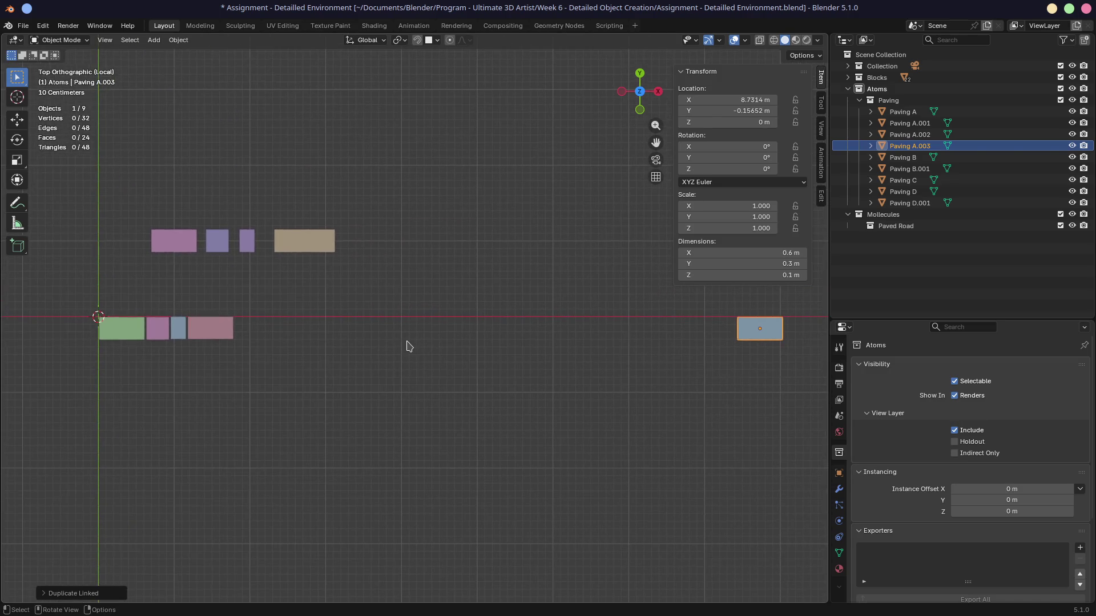
pyautogui.scroll(-1, 406, 345)
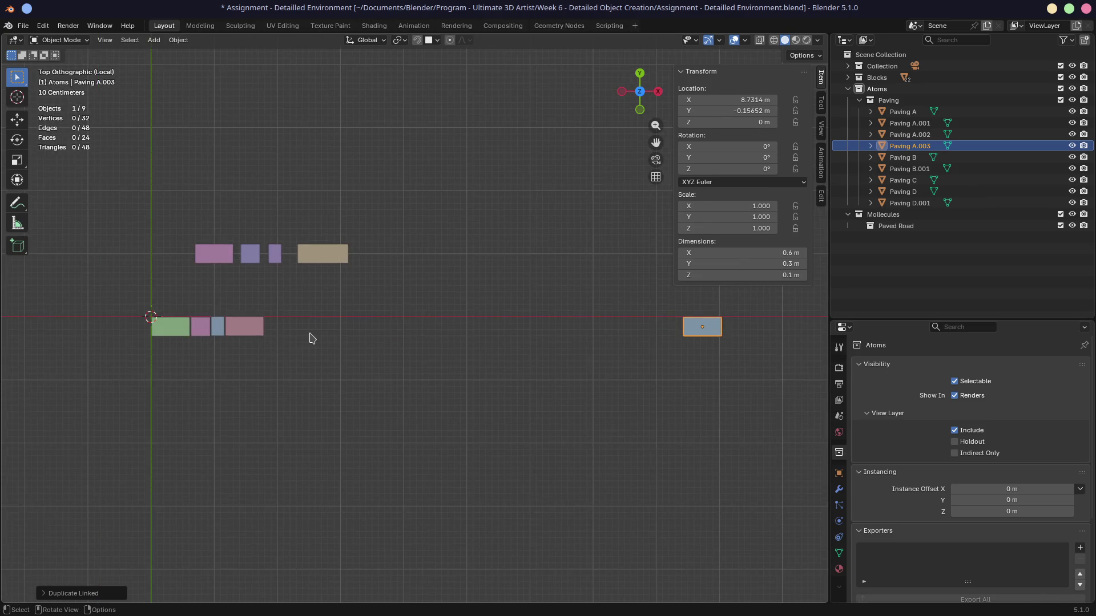
# Add a linked copy of the 0.2 m Paving D.001 at the row's end, then duplicate the first four blocks
pyautogui.click(220, 330)
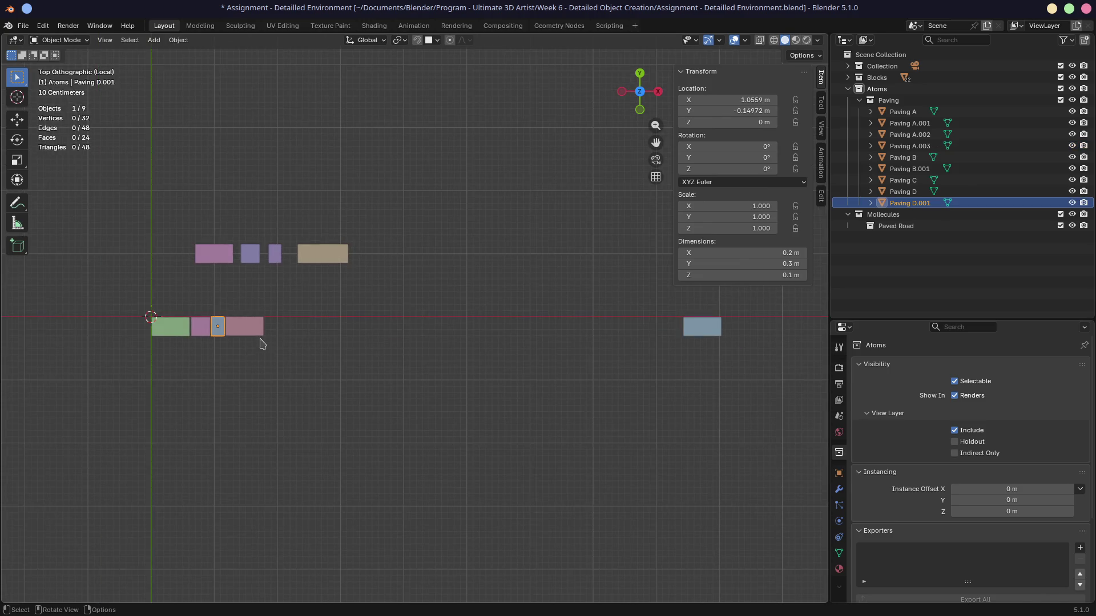
pyautogui.click(255, 336)
pyautogui.click(218, 330)
pyautogui.hotkey('alt', 'd')
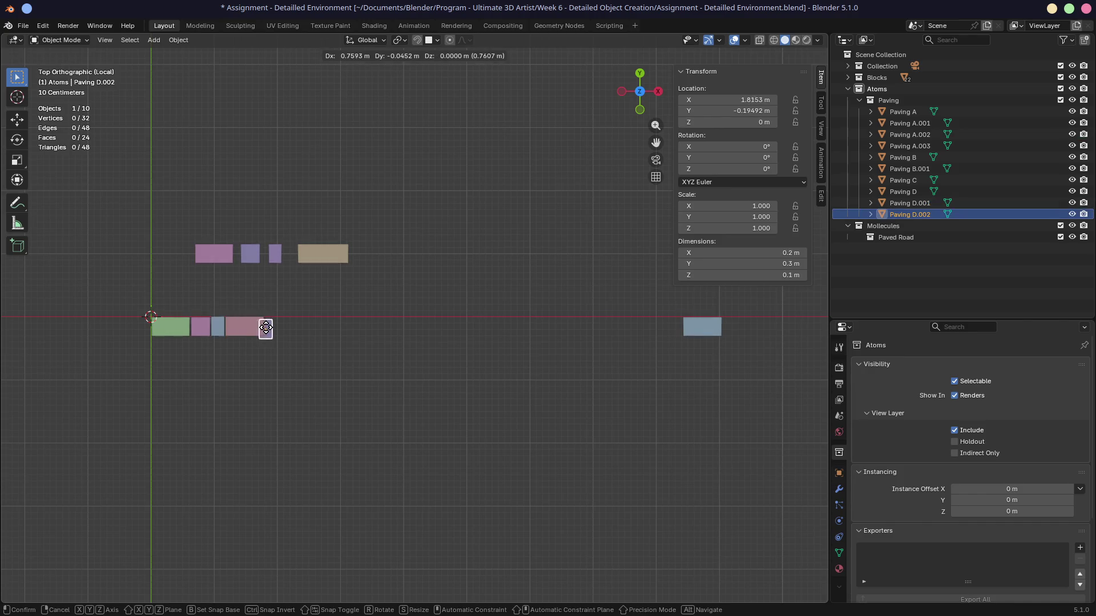
pyautogui.press('x')
pyautogui.click(240, 332)
pyautogui.moveTo(126, 300); pyautogui.dragTo(250, 366)
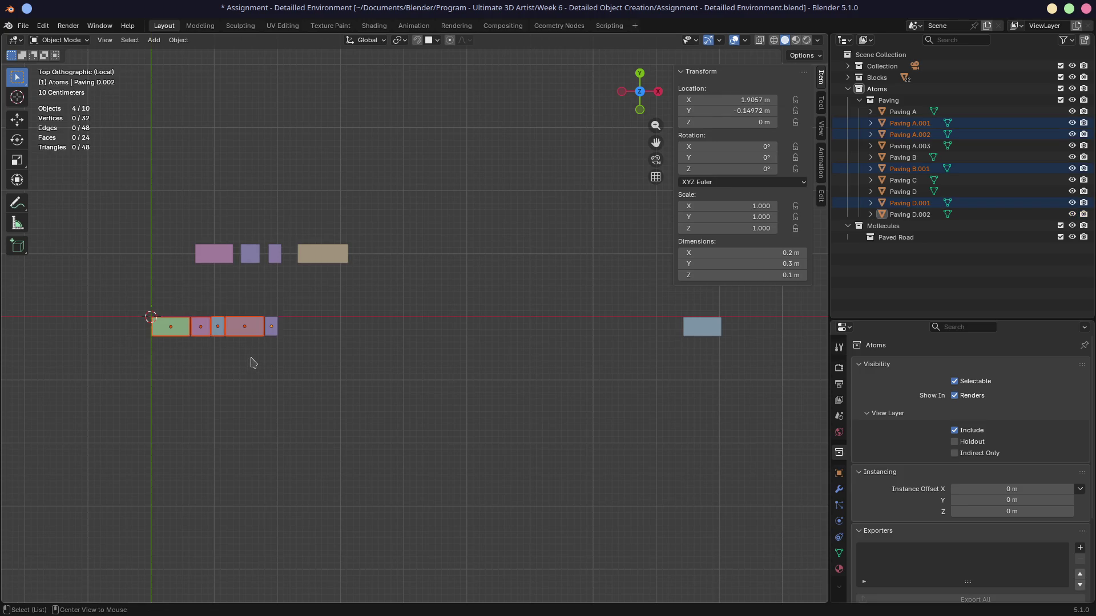
pyautogui.hotkey('alt', 'd')
# Set the four block copies after the row, then extend it with linked copies of all nine blocks
pyautogui.press('x')
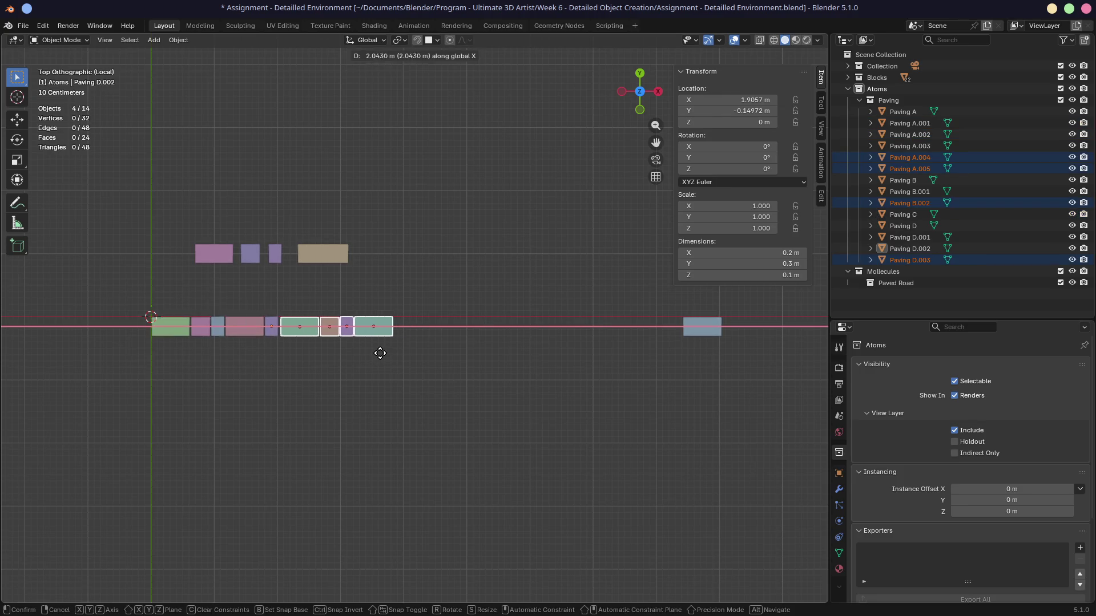
pyautogui.click(380, 353)
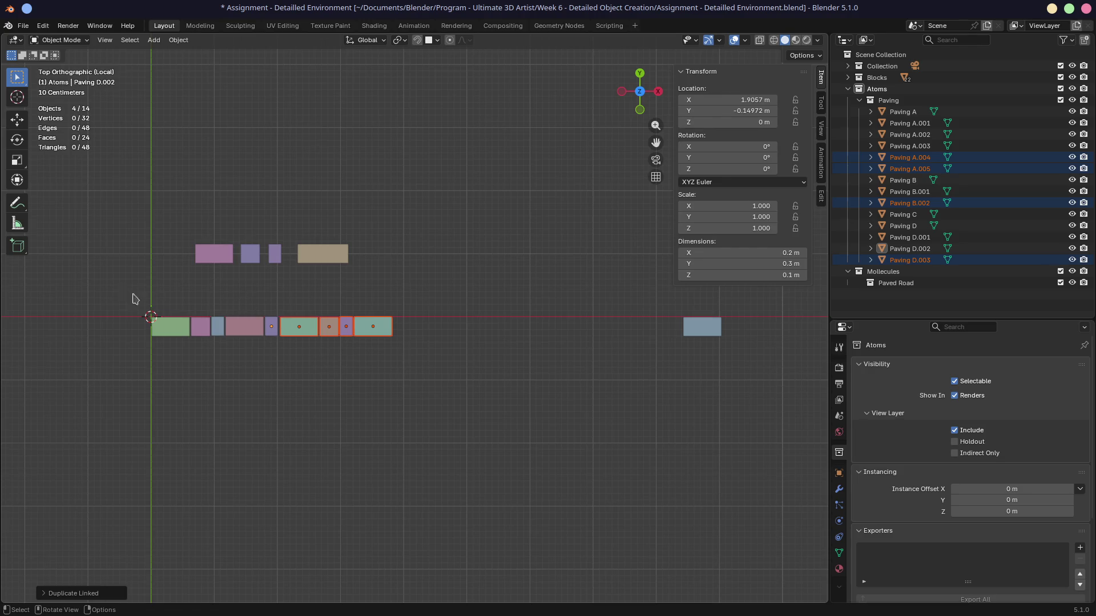
pyautogui.moveTo(135, 299); pyautogui.dragTo(470, 386)
pyautogui.hotkey('alt', 'd')
pyautogui.press('x')
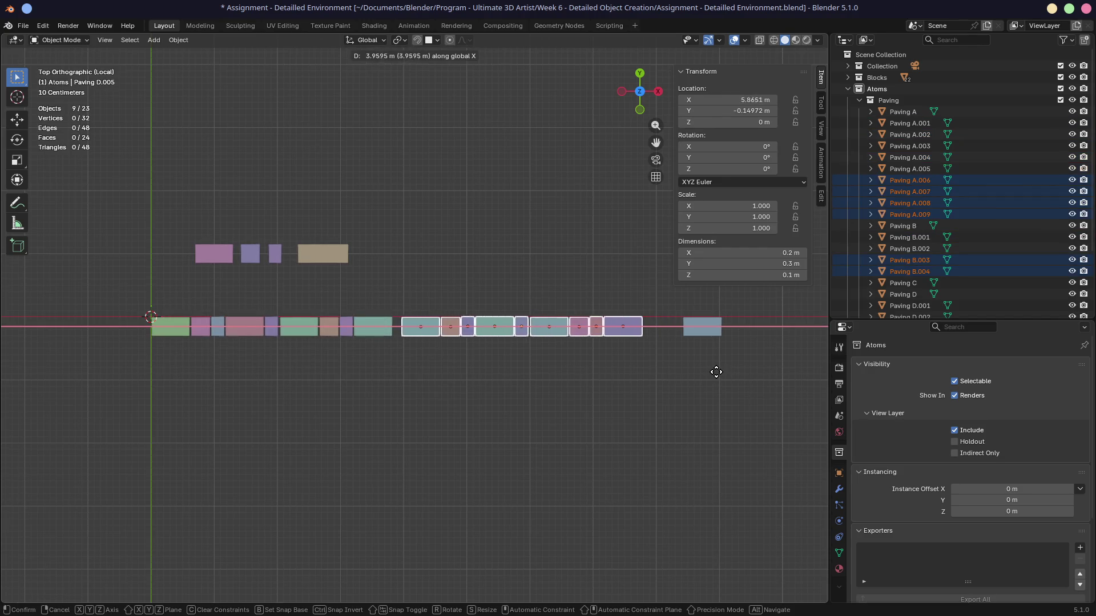
pyautogui.click(719, 372)
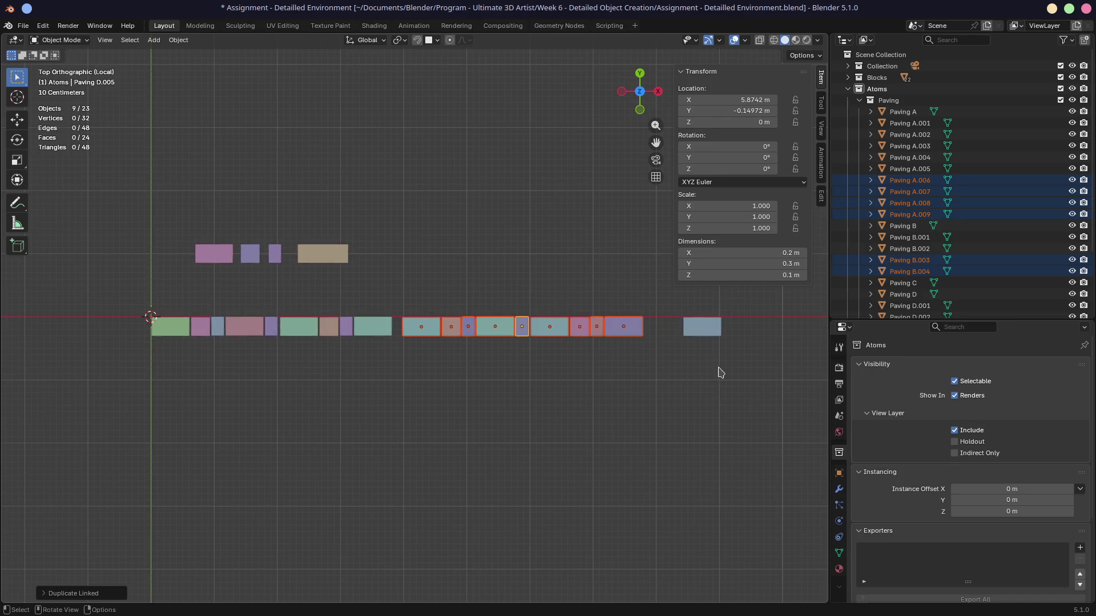
# Insert a linked copy of a small block into the row and shift the nine right-hand blocks along X
pyautogui.click(278, 263)
pyautogui.hotkey('alt', 'd')
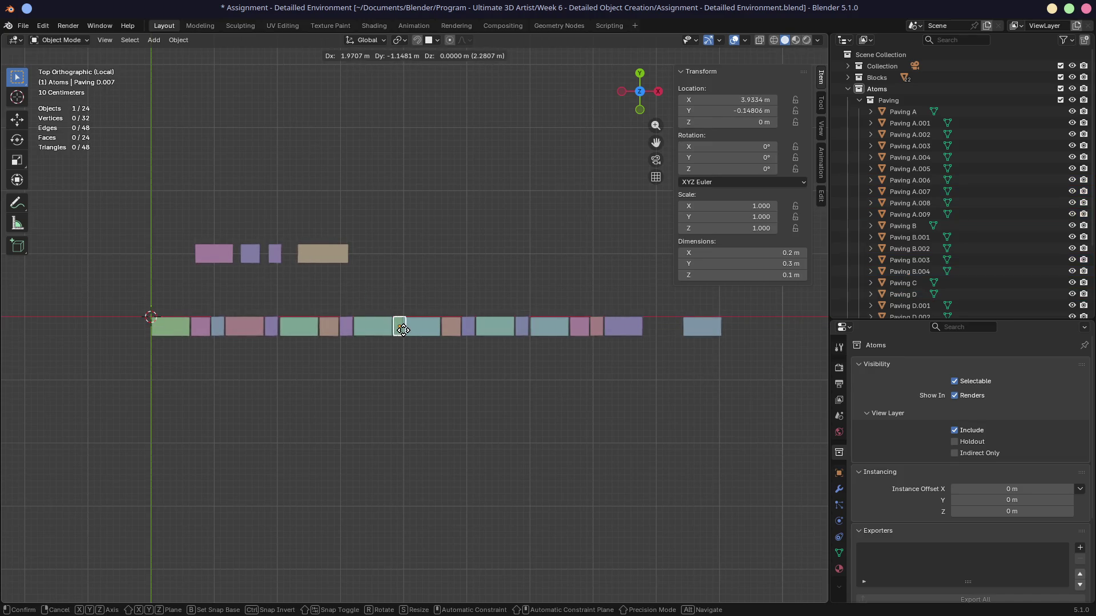
pyautogui.click(401, 326)
pyautogui.moveTo(417, 295); pyautogui.dragTo(645, 381)
pyautogui.press('g')
pyautogui.press('x')
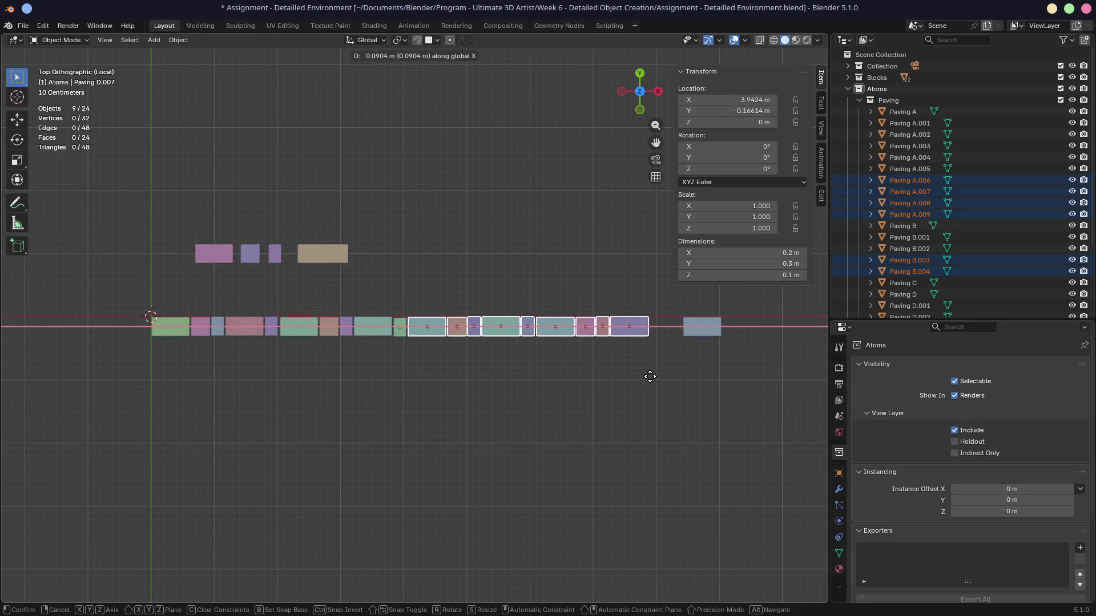
pyautogui.click(651, 374)
# Nudge the small tile Paving D.007 into its new position
pyautogui.scroll(4, 380, 358)
pyautogui.click(381, 348)
pyautogui.press('g')
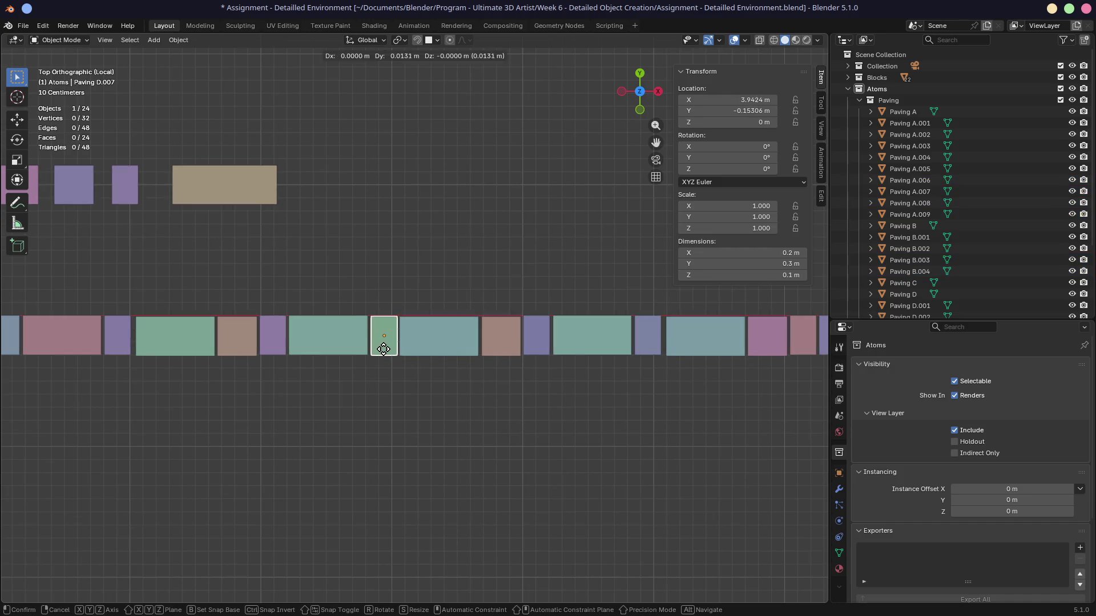
pyautogui.click(383, 353)
pyautogui.press('g')
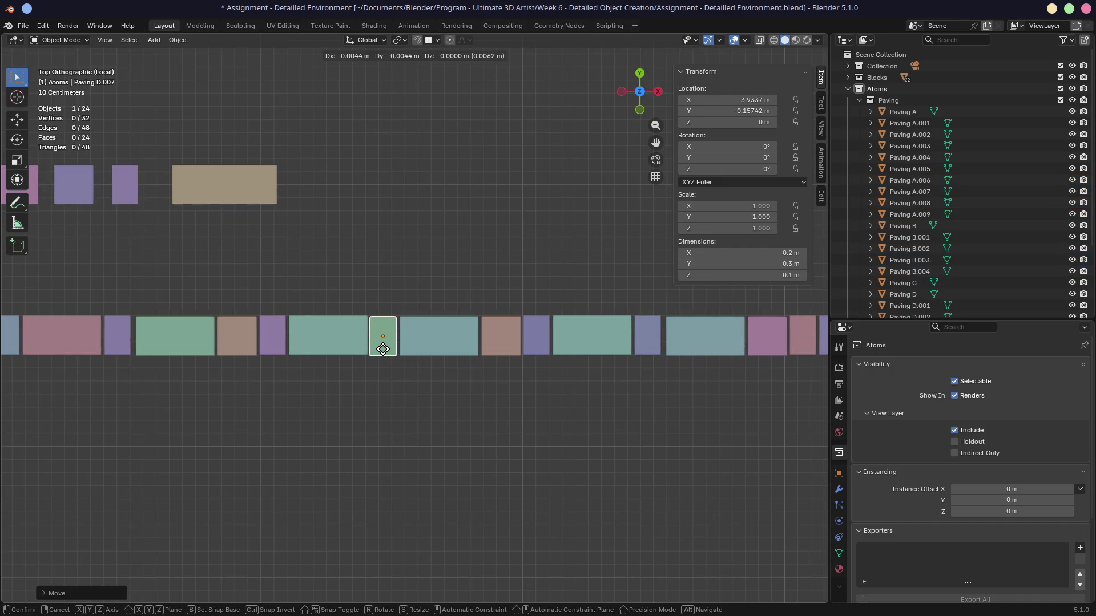
pyautogui.click(384, 348)
pyautogui.scroll(-4, 465, 372)
pyautogui.scroll(4, 372, 350)
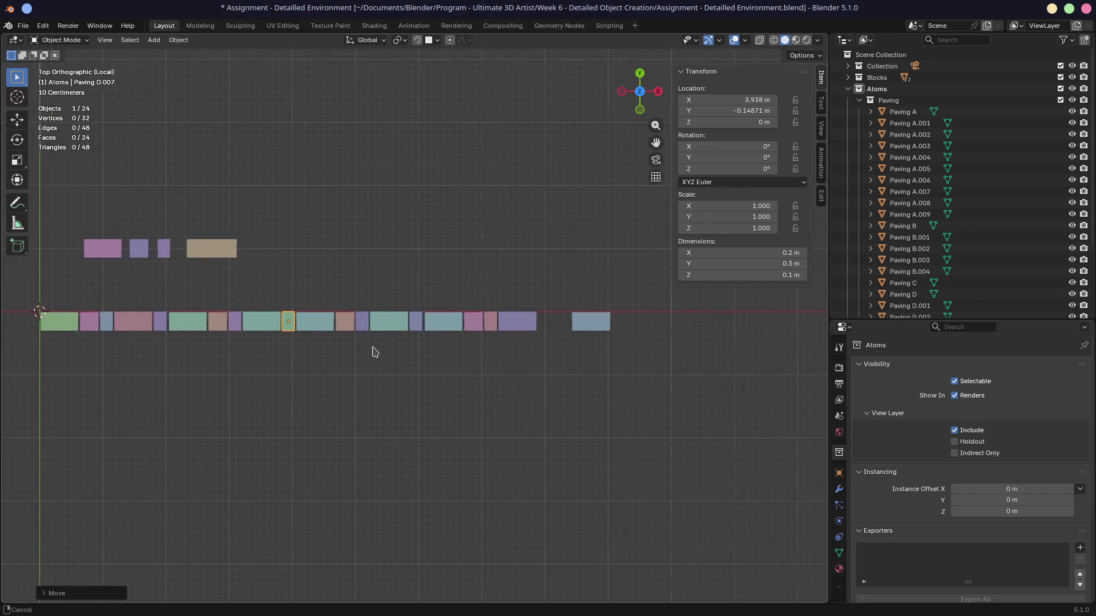
# Add linked copies of two tiles near the end at the row's right end
pyautogui.keyDown('shift'); pyautogui.moveTo(511, 286); pyautogui.dragTo(318, 296, button='middle'); pyautogui.keyUp('shift')
pyautogui.moveTo(308, 260); pyautogui.dragTo(354, 391)
pyautogui.hotkey('shift', 'd')
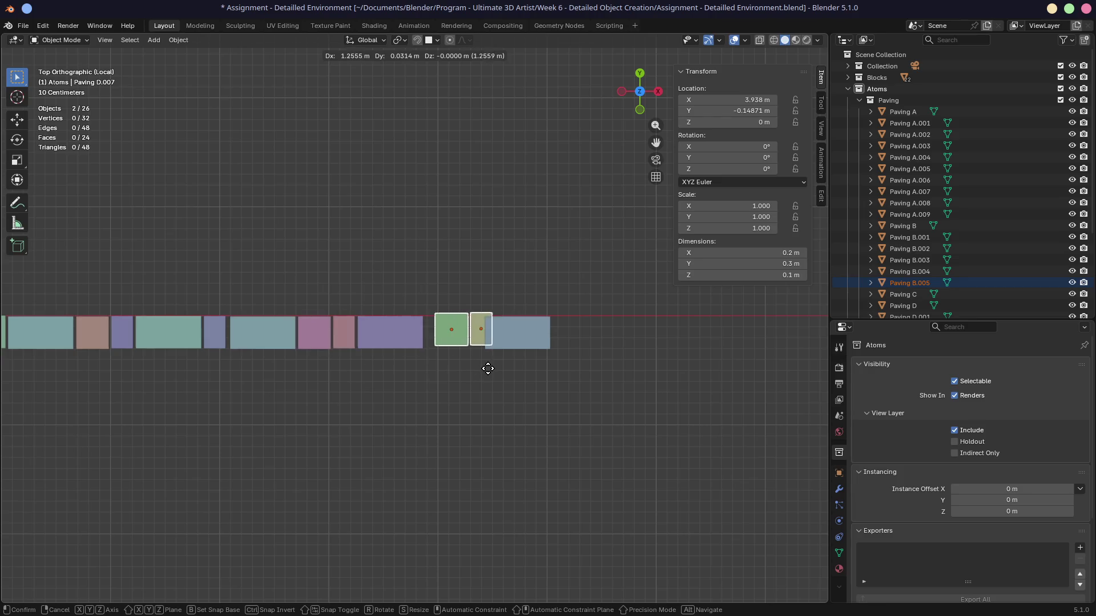
pyautogui.click(480, 377)
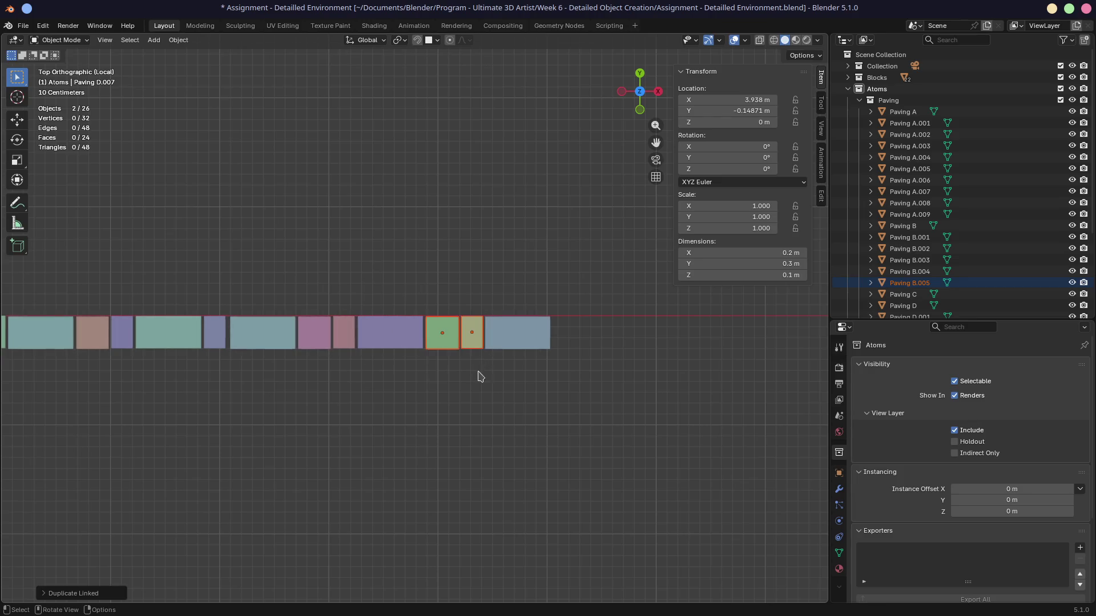
pyautogui.scroll(-6, 436, 386)
pyautogui.moveTo(166, 302); pyautogui.dragTo(564, 372)
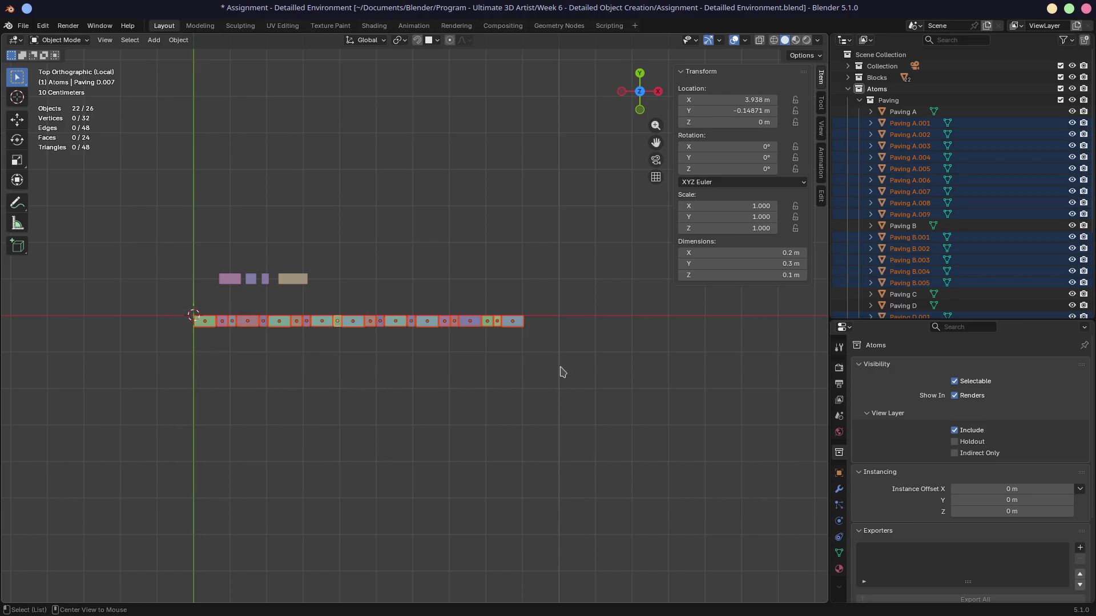
# Copy the 22-tile row below the original, rotate the copies 180° about Z, and nudge them
pyautogui.hotkey('shift', 'd')
pyautogui.press('y')
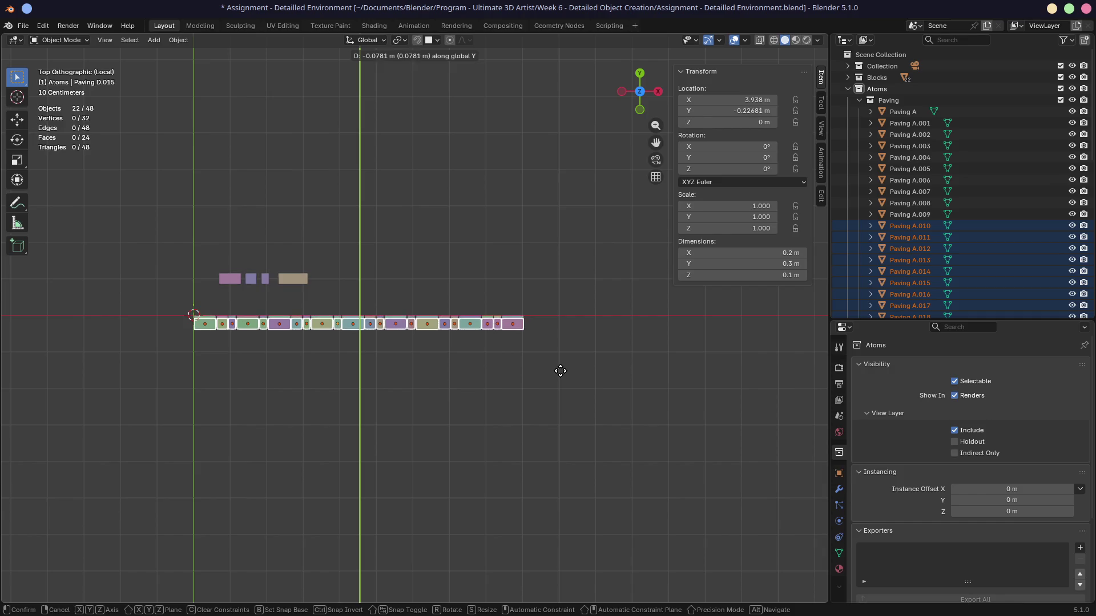
pyautogui.click(570, 392)
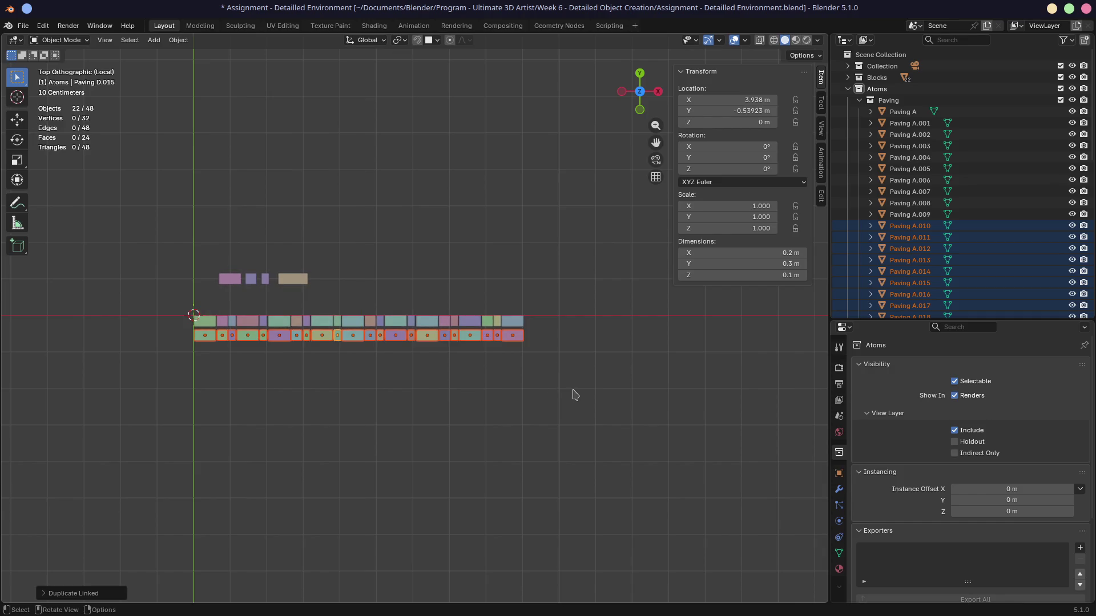
pyautogui.press('r')
pyautogui.press('z')
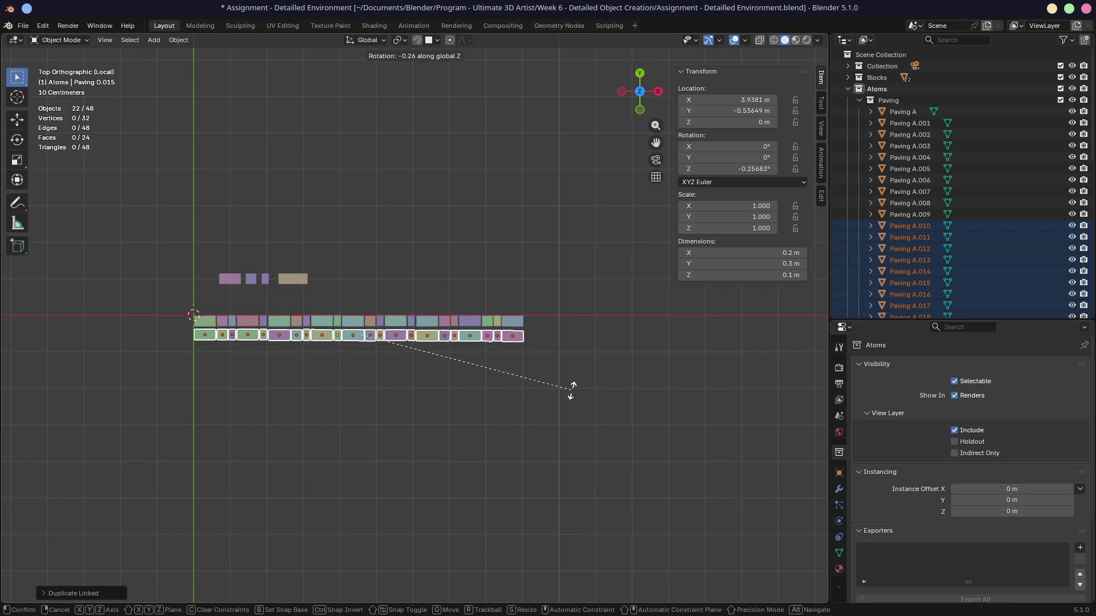
pyautogui.write('180')
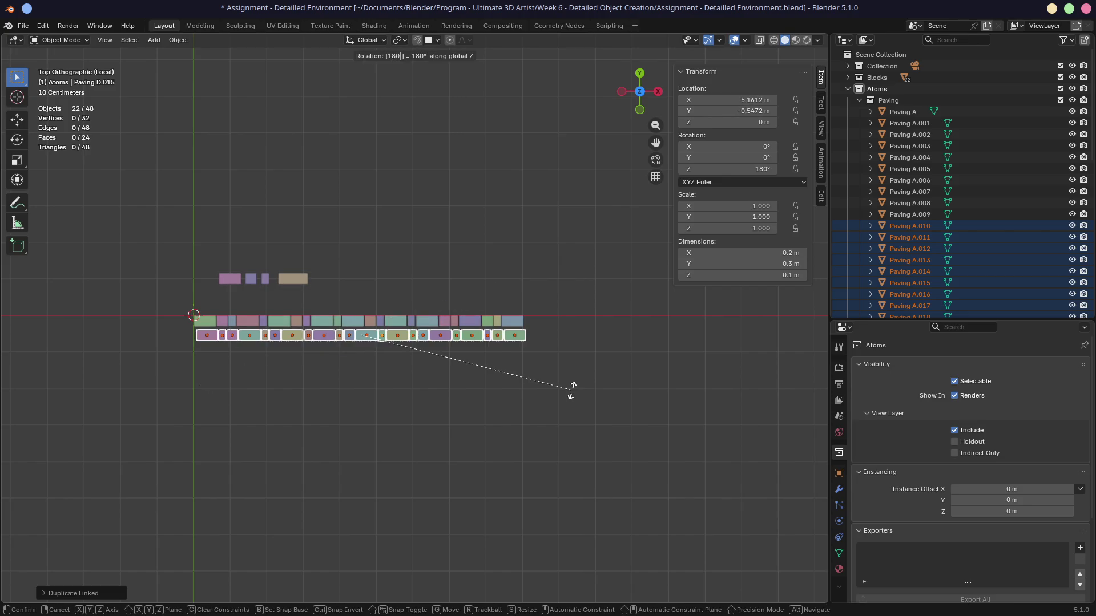
pyautogui.press('Return')
pyautogui.press('g')
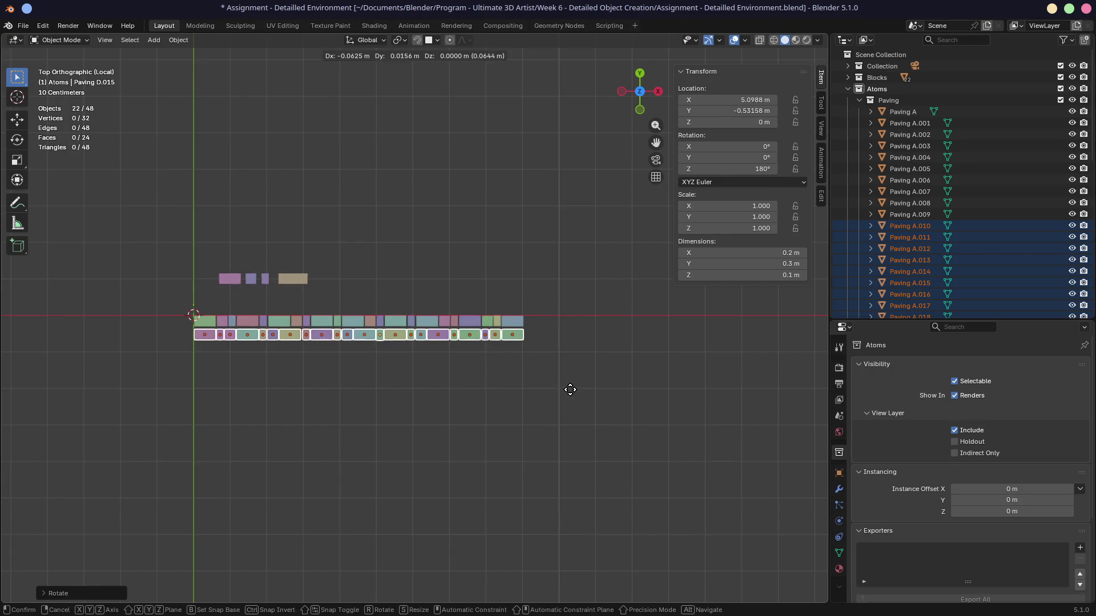
pyautogui.click(557, 381)
# Delete the small pink tile Paving D.016, undo it, and select the whole lower row
pyautogui.scroll(5, 260, 356)
pyautogui.scroll(2, 262, 391)
pyautogui.keyDown('shift'); pyautogui.moveTo(262, 391); pyautogui.dragTo(471, 383, button='middle'); pyautogui.keyUp('shift')
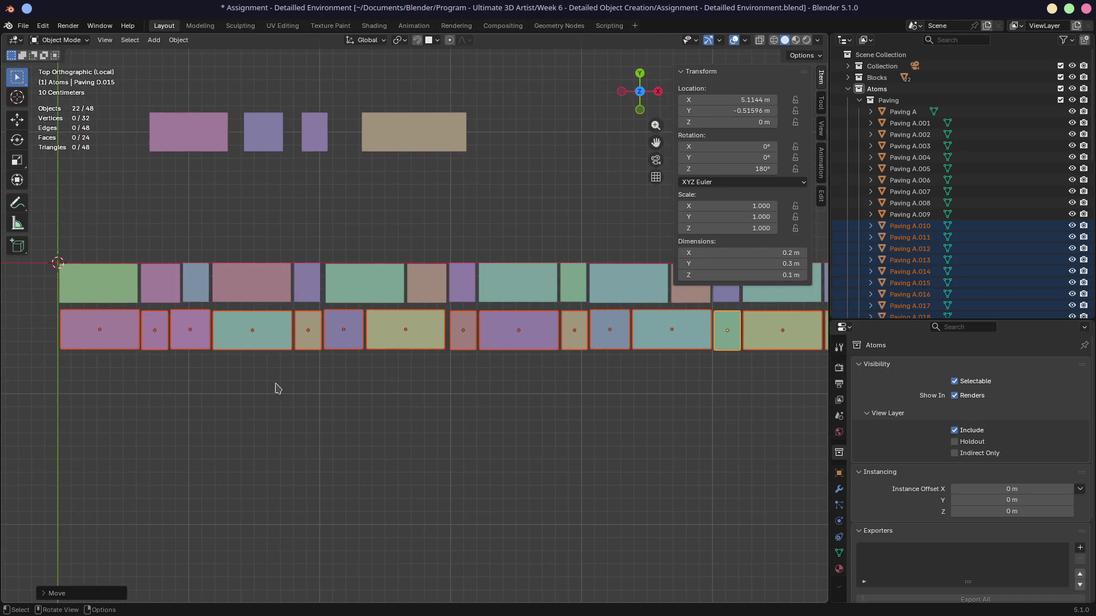
pyautogui.click(161, 339)
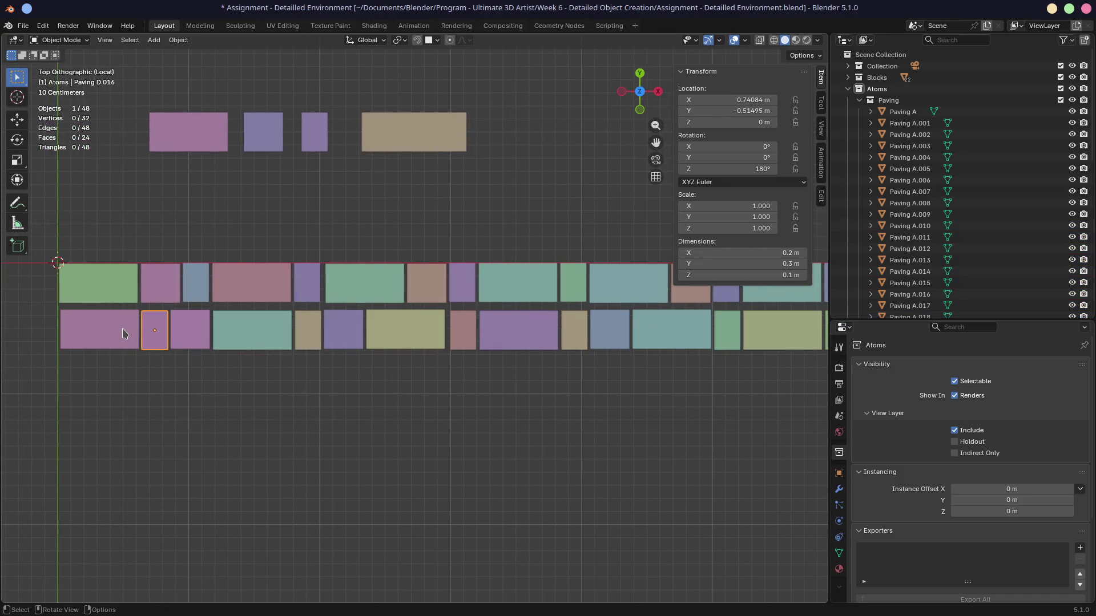
pyautogui.press('x')
pyautogui.click(179, 352)
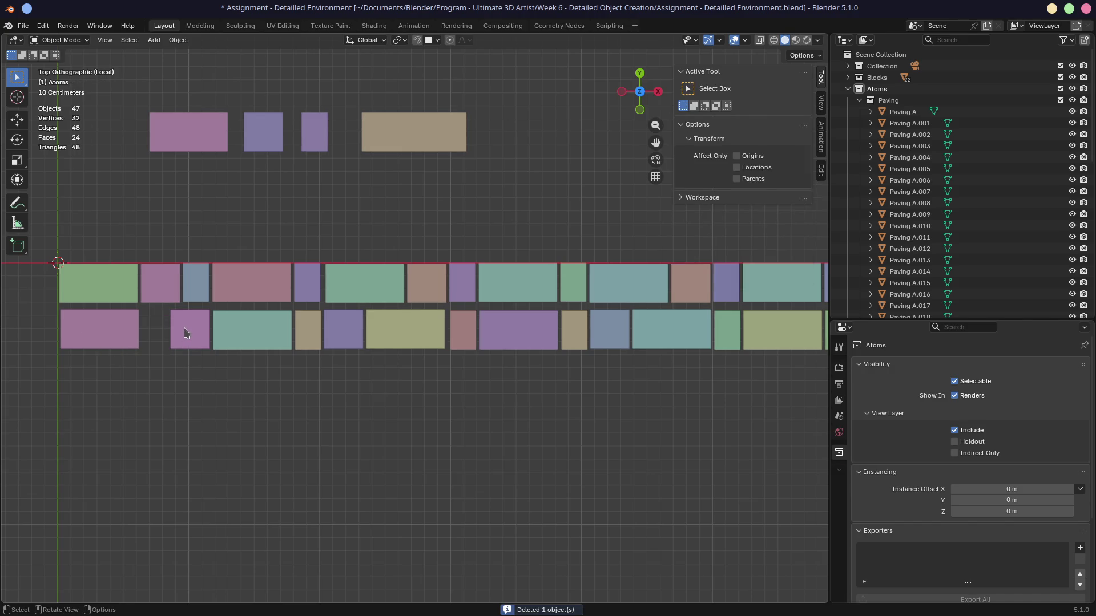
pyautogui.click(188, 334)
pyautogui.hotkey('ctrl', 'z')
pyautogui.hotkey('ctrl', 'z')
pyautogui.scroll(-5, 308, 372)
pyautogui.moveTo(217, 342)
pyautogui.mouseDown()
pyautogui.moveTo(766, 337)
pyautogui.moveTo(772, 323)
pyautogui.mouseUp()
# Shift the lower paving row up against the top row to close the gap
pyautogui.press('g')
pyautogui.press('x')
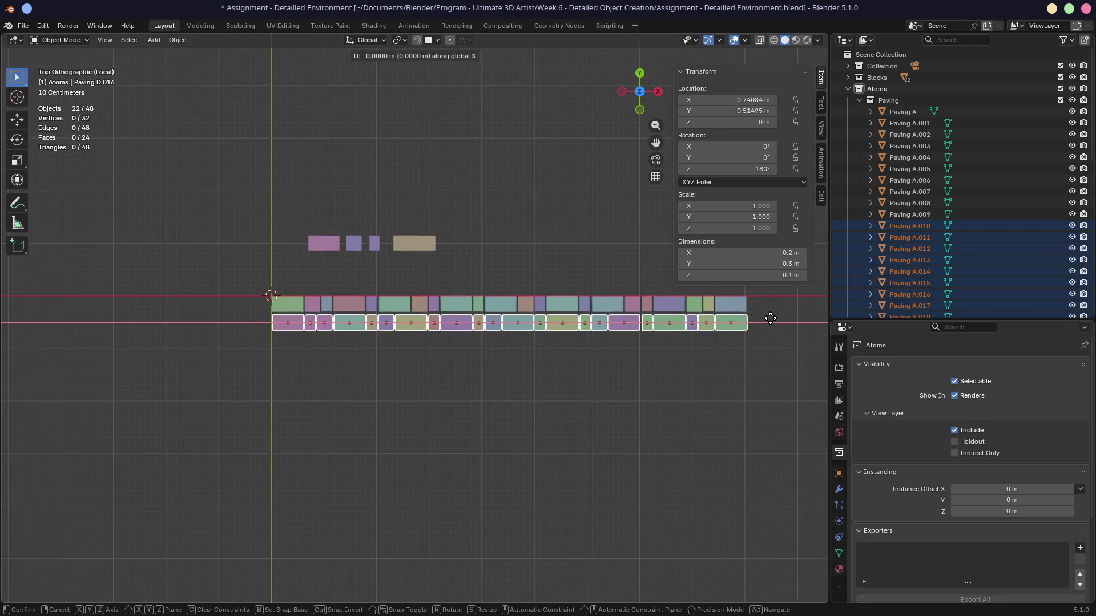
pyautogui.press('Escape')
pyautogui.press('g')
pyautogui.press('x')
pyautogui.press('Escape')
pyautogui.press('g')
pyautogui.click(774, 345)
pyautogui.moveTo(700, 356)
pyautogui.mouseDown(button='middle')
pyautogui.moveTo(670, 318)
pyautogui.moveTo(727, 279)
pyautogui.moveTo(712, 314)
pyautogui.moveTo(421, 345)
pyautogui.moveTo(421, 372)
pyautogui.mouseUp(button='middle')
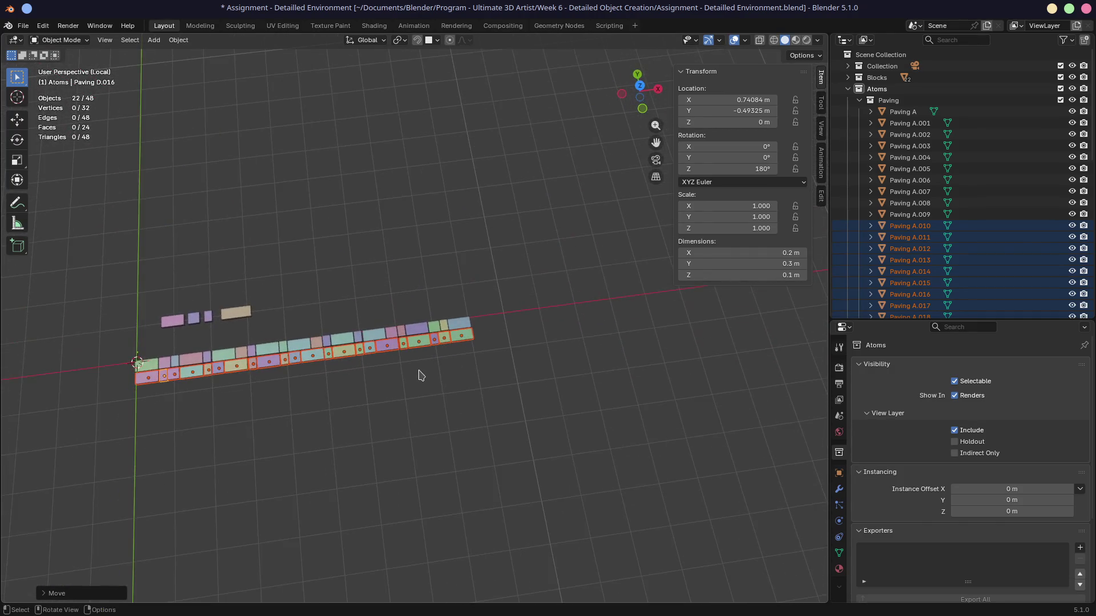
pyautogui.press('KP_7')
# Copy both rows downward along Y, then undo the duplication
pyautogui.moveTo(106, 315)
pyautogui.mouseDown()
pyautogui.moveTo(616, 408)
pyautogui.moveTo(527, 380)
pyautogui.mouseUp()
pyautogui.hotkey('shift', 'd')
pyautogui.press('y')
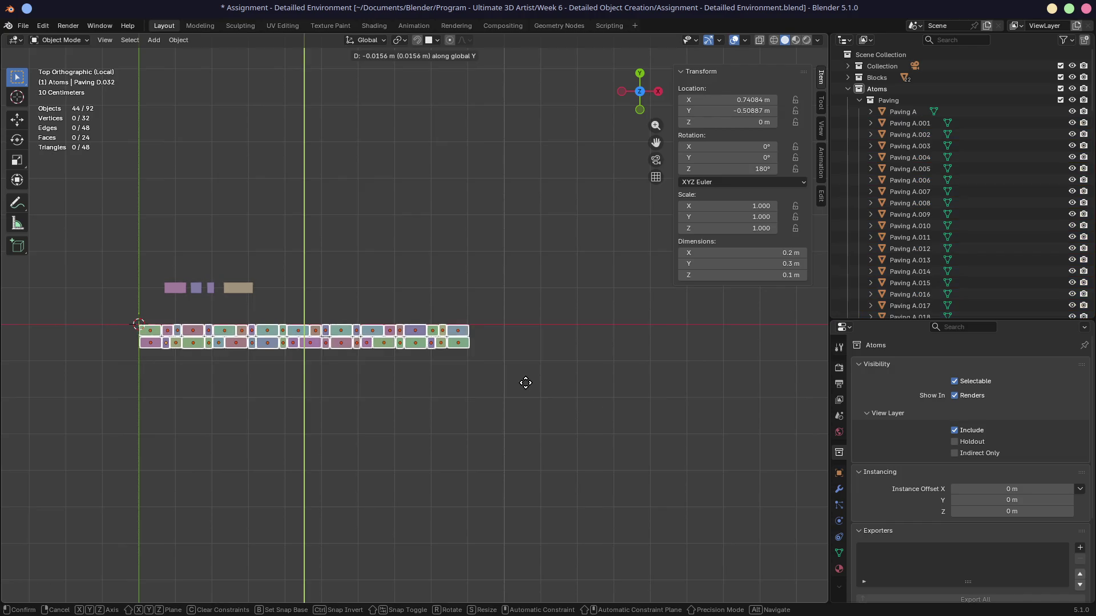
pyautogui.click(516, 402)
pyautogui.moveTo(514, 404)
pyautogui.mouseDown(button='middle')
pyautogui.moveTo(296, 395)
pyautogui.moveTo(368, 383)
pyautogui.moveTo(391, 394)
pyautogui.mouseUp(button='middle')
pyautogui.hotkey('ctrl', 'z')
# Delete the large pink block at the left end of the lower row
pyautogui.click(264, 455)
pyautogui.moveTo(307, 431)
pyautogui.mouseDown(button='middle')
pyautogui.moveTo(264, 455)
pyautogui.moveTo(492, 409)
pyautogui.moveTo(383, 366)
pyautogui.moveTo(543, 335)
pyautogui.mouseUp(button='middle')
pyautogui.scroll(5, 491, 409)
pyautogui.press('KP_7')
pyautogui.scroll(8, 371, 367)
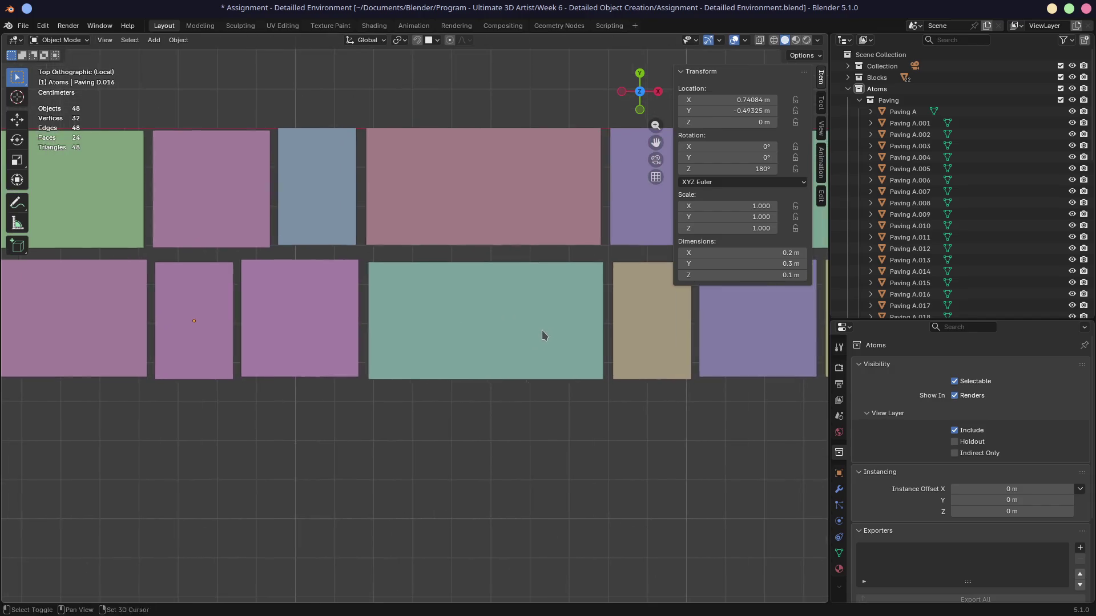
pyautogui.scroll(-3, 468, 335)
pyautogui.keyDown('shift'); pyautogui.moveTo(468, 335); pyautogui.dragTo(391, 355, button='middle'); pyautogui.keyUp('shift')
pyautogui.scroll(-2, 392, 355)
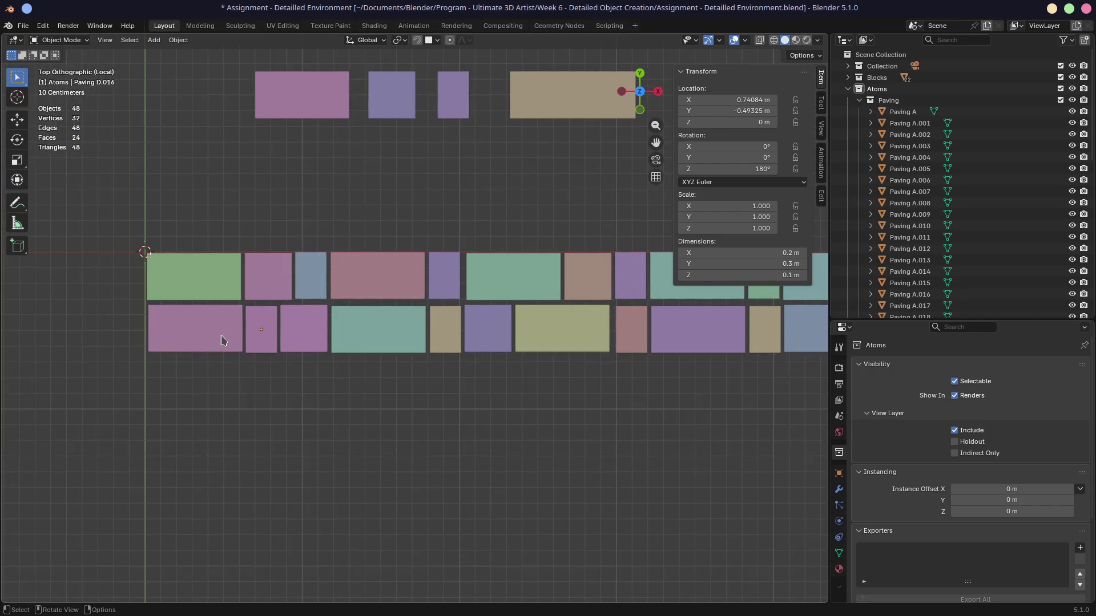
pyautogui.click(223, 341)
pyautogui.press('x')
pyautogui.click(254, 343)
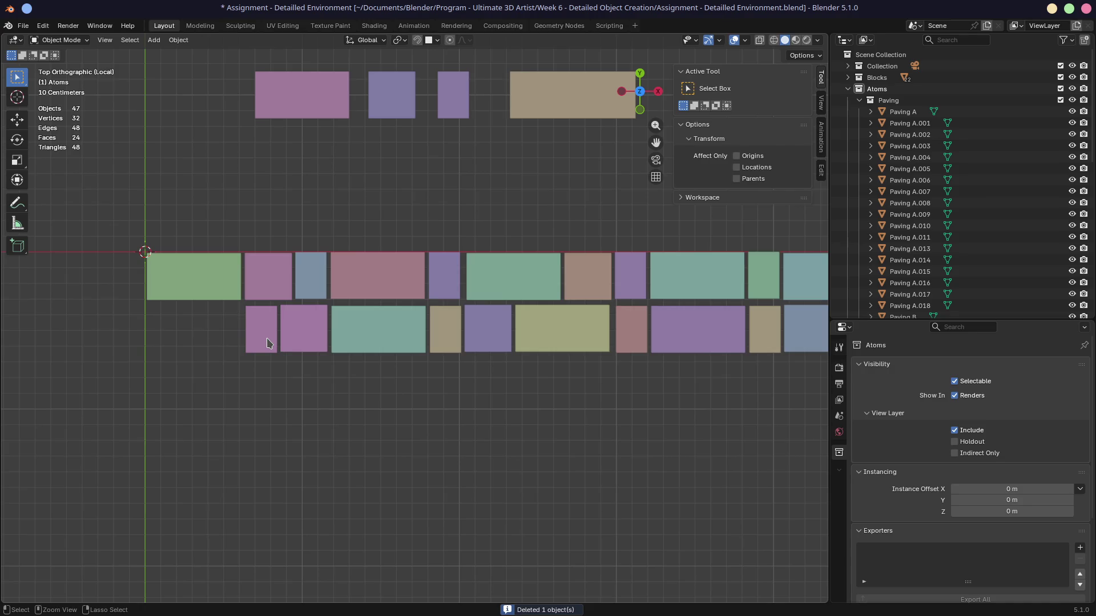
# Restore the large pink block and rearrange the pink blocks within the lower row
pyautogui.hotkey('ctrl', 'z')
pyautogui.moveTo(212, 354); pyautogui.dragTo(273, 440)
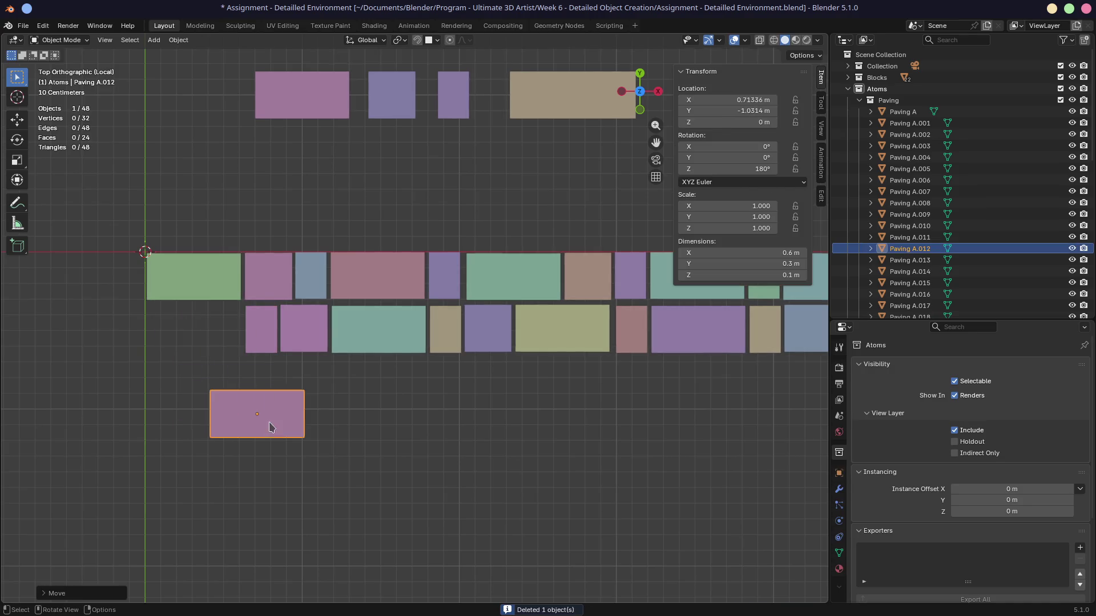
pyautogui.moveTo(262, 331); pyautogui.dragTo(137, 407)
pyautogui.moveTo(298, 329); pyautogui.dragTo(162, 325)
pyautogui.moveTo(260, 402)
pyautogui.mouseDown()
pyautogui.moveTo(276, 316)
pyautogui.moveTo(251, 318)
pyautogui.mouseUp()
pyautogui.moveTo(360, 323); pyautogui.dragTo(330, 321)
pyautogui.moveTo(142, 402)
pyautogui.mouseDown()
pyautogui.moveTo(332, 360)
pyautogui.moveTo(419, 324)
pyautogui.mouseUp()
# Delete the tan block and purple Paving B.009, then select large pink Paving A.012
pyautogui.click(452, 328)
pyautogui.press('x')
pyautogui.click(452, 328)
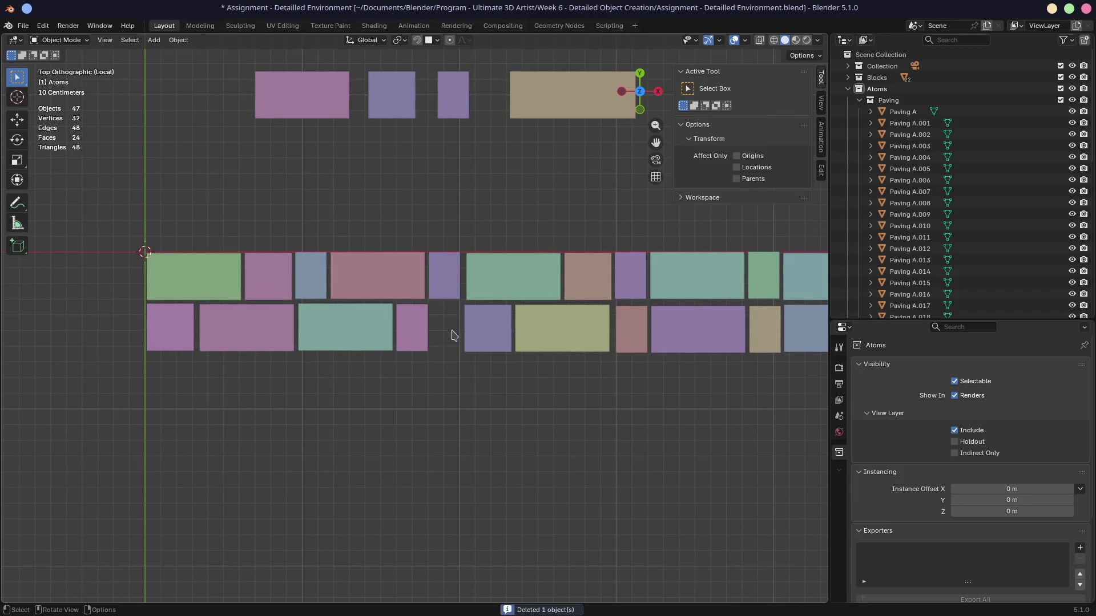
pyautogui.click(495, 327)
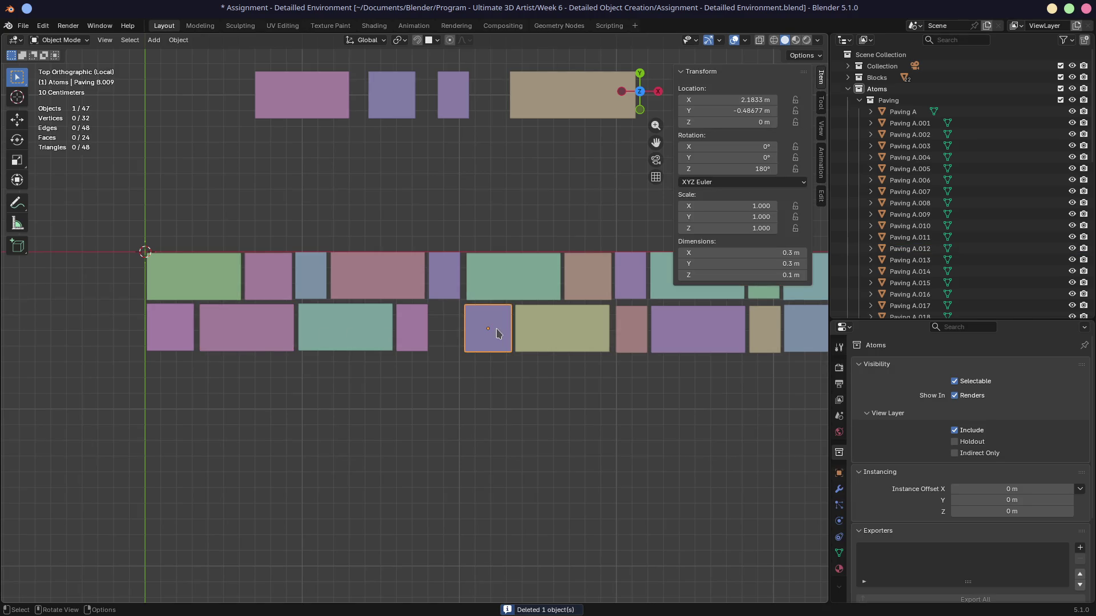
pyautogui.press('x')
pyautogui.click(497, 331)
pyautogui.keyDown('shift'); pyautogui.moveTo(497, 331); pyautogui.dragTo(335, 330, button='middle'); pyautogui.keyUp('shift')
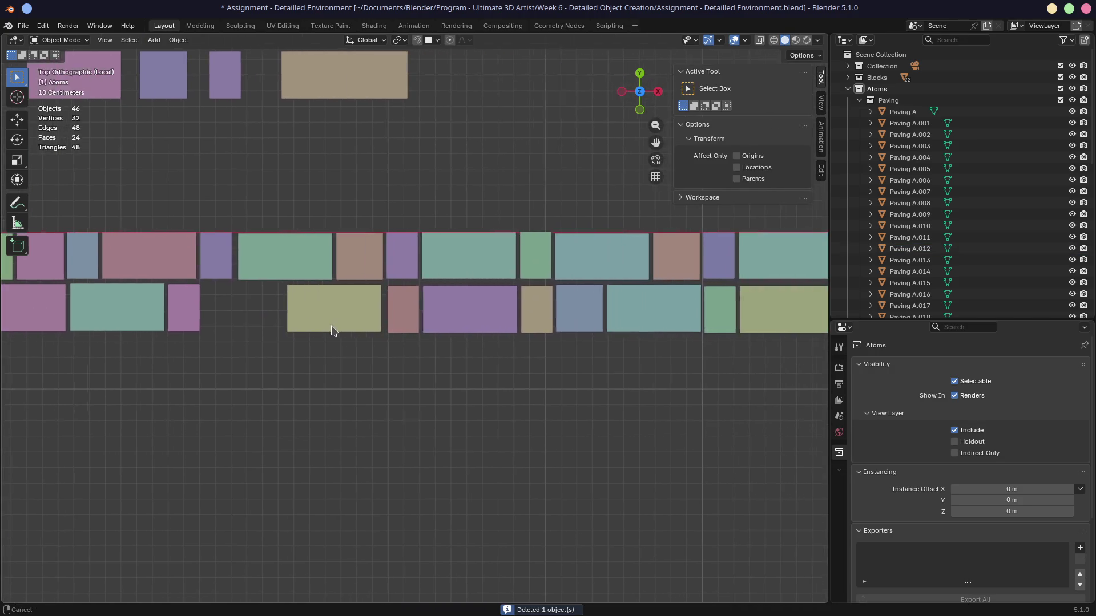
pyautogui.scroll(-2, 377, 337)
pyautogui.click(219, 327)
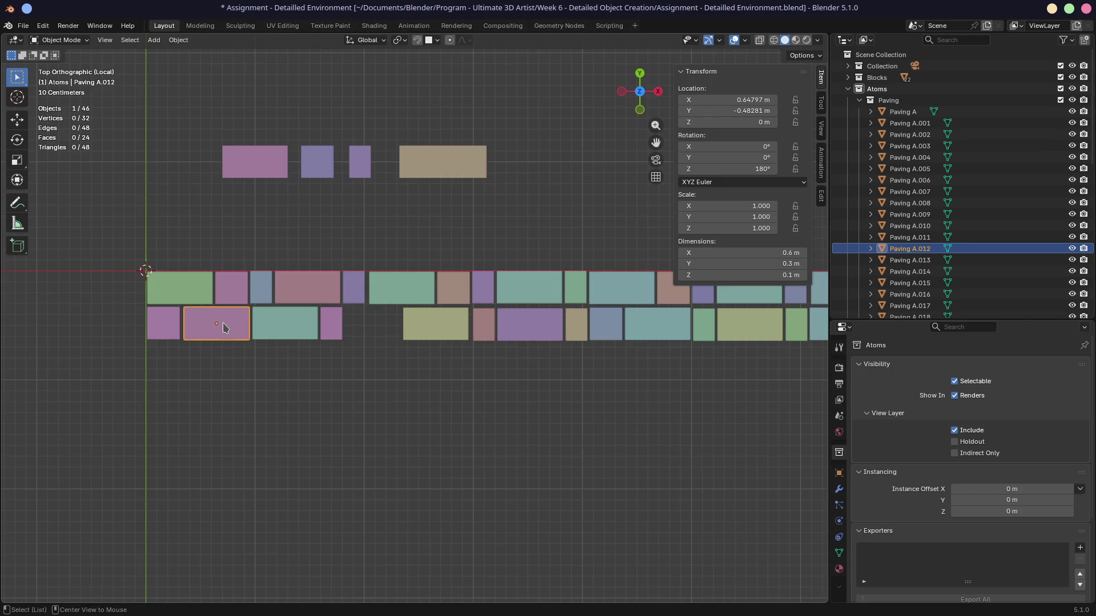
# Place a linked copy of the large pink block into the lower row's gap
pyautogui.hotkey('shift', 'd')
pyautogui.click(381, 325)
pyautogui.press('s')
pyautogui.press('1')
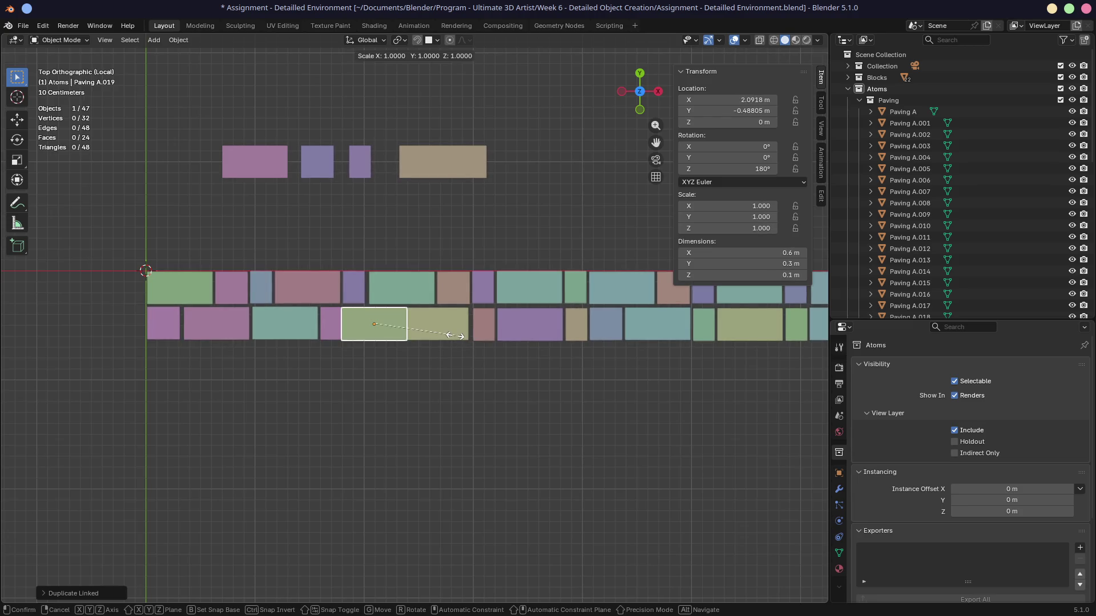
pyautogui.press('y')
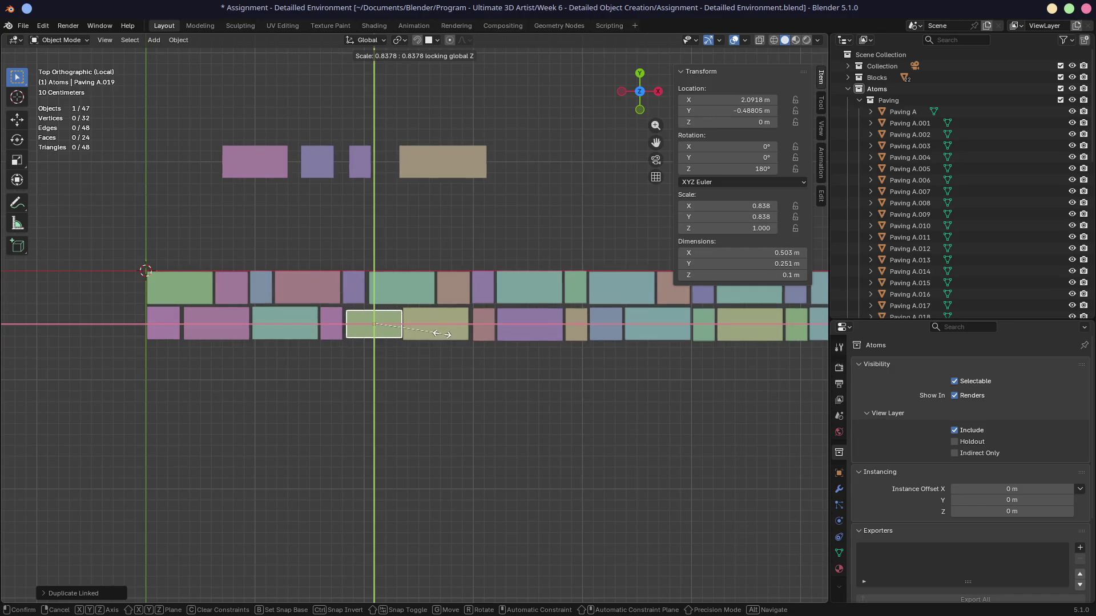
pyautogui.click(444, 339)
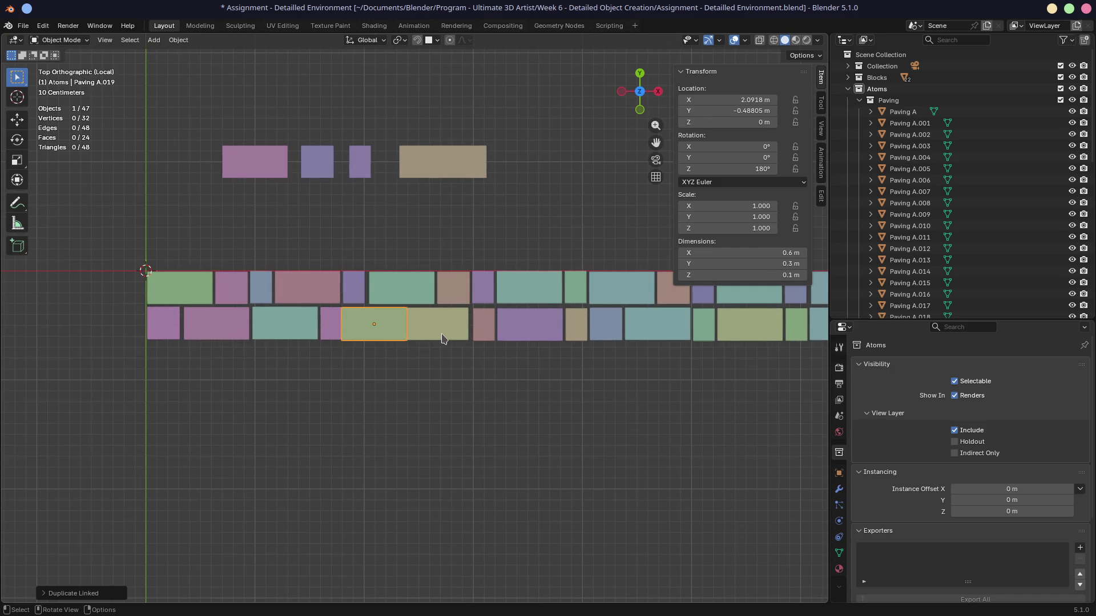
# Narrow the copied block along X and slide it slightly left
pyautogui.press('s')
pyautogui.press('x')
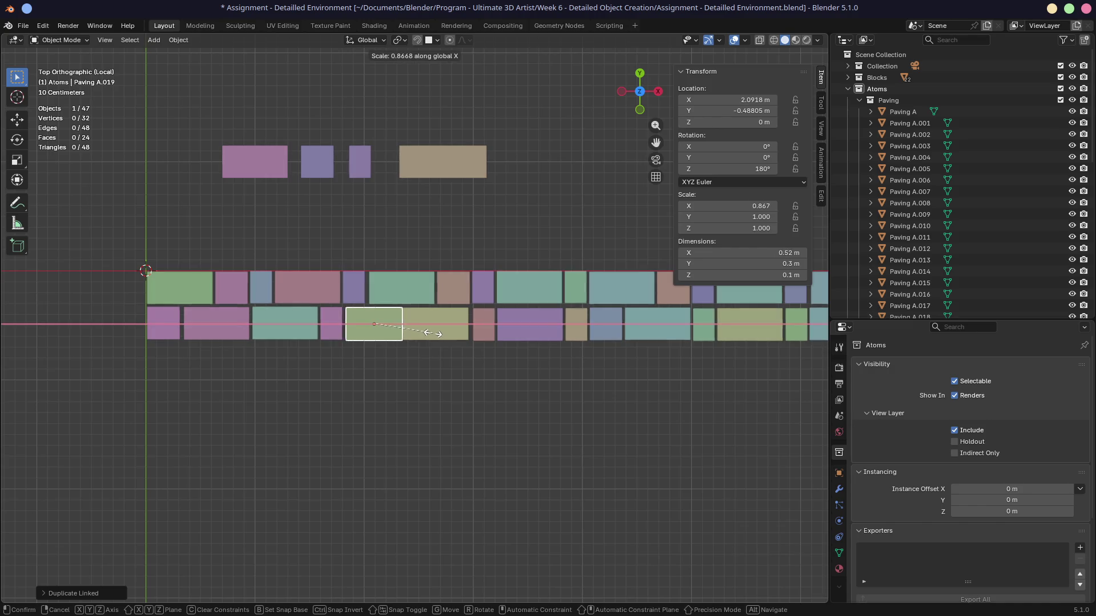
pyautogui.click(429, 333)
pyautogui.press('g')
pyautogui.press('x')
pyautogui.click(429, 333)
pyautogui.press('g')
pyautogui.press('x')
pyautogui.click(430, 335)
# Delete the stray brown block lying loose near the rows
pyautogui.moveTo(471, 369)
pyautogui.mouseDown(button='middle')
pyautogui.moveTo(485, 367)
pyautogui.moveTo(377, 310)
pyautogui.moveTo(468, 304)
pyautogui.moveTo(331, 355)
pyautogui.mouseUp(button='middle')
pyautogui.scroll(2, 378, 327)
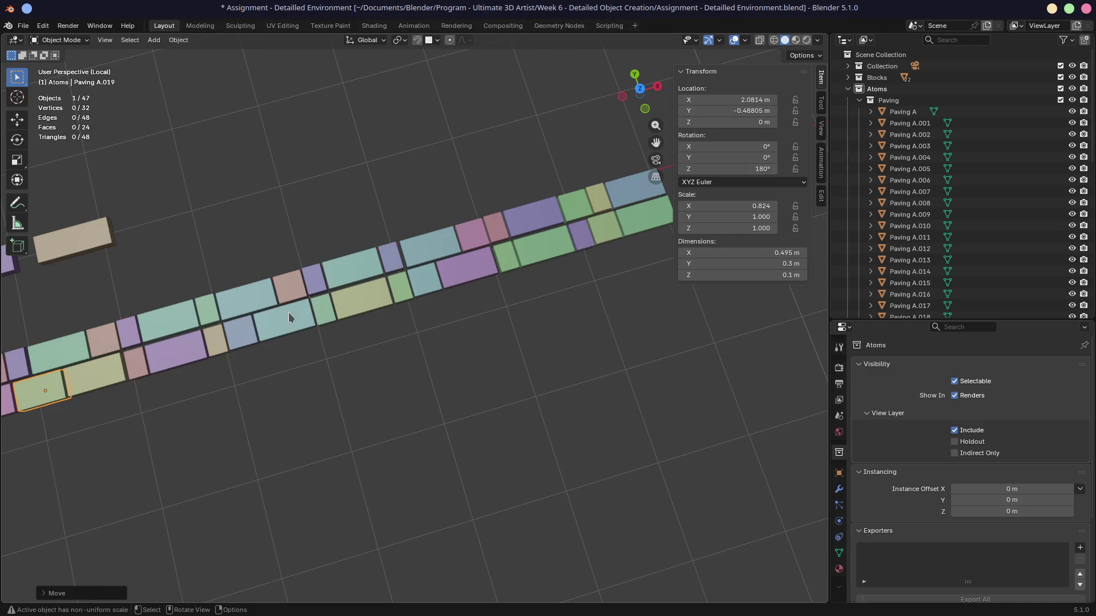
pyautogui.moveTo(366, 306)
pyautogui.mouseDown(button='middle')
pyautogui.moveTo(414, 302)
pyautogui.moveTo(400, 337)
pyautogui.moveTo(311, 337)
pyautogui.moveTo(392, 326)
pyautogui.moveTo(451, 347)
pyautogui.moveTo(409, 327)
pyautogui.mouseUp(button='middle')
pyautogui.scroll(2, 439, 315)
pyautogui.scroll(4, 411, 322)
pyautogui.click(408, 327)
pyautogui.press('Delete')
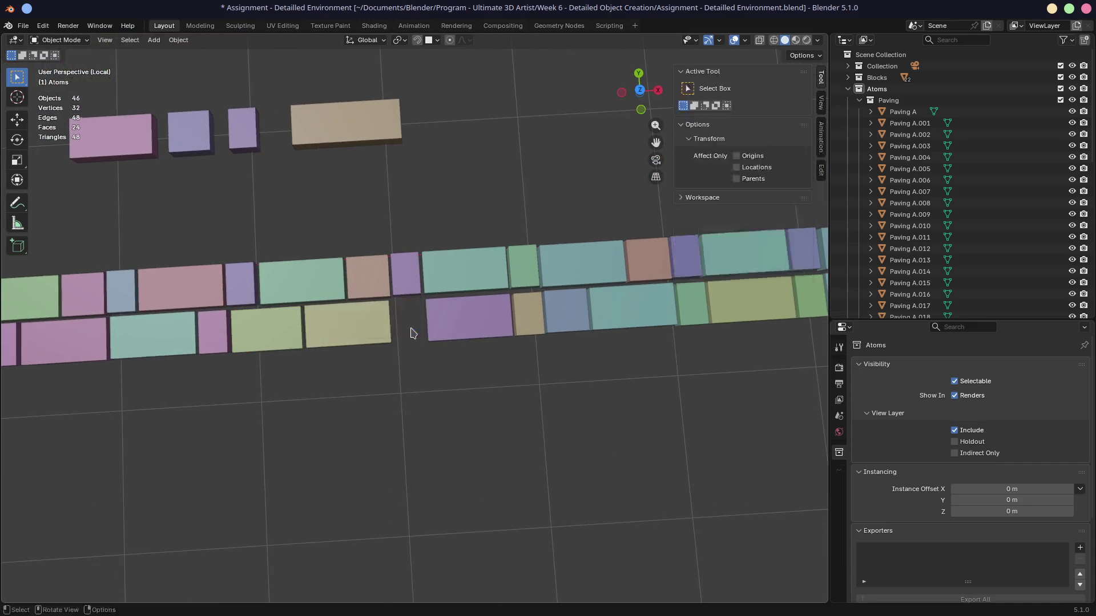
# Slide tile Paving A.016 left along X
pyautogui.click(457, 323)
pyautogui.press('g')
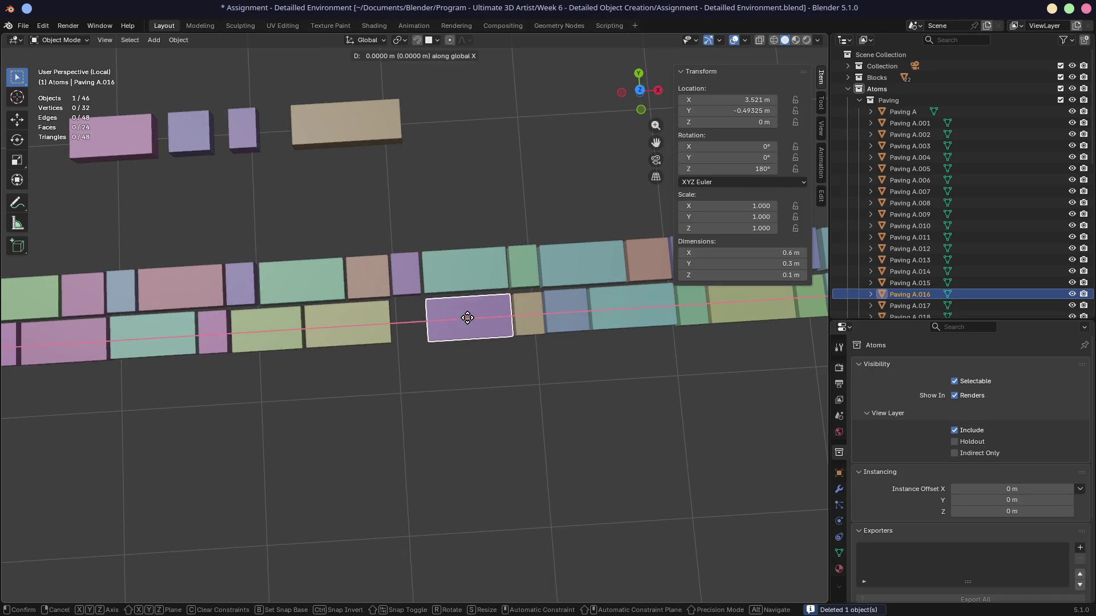
pyautogui.press('x')
pyautogui.click(438, 315)
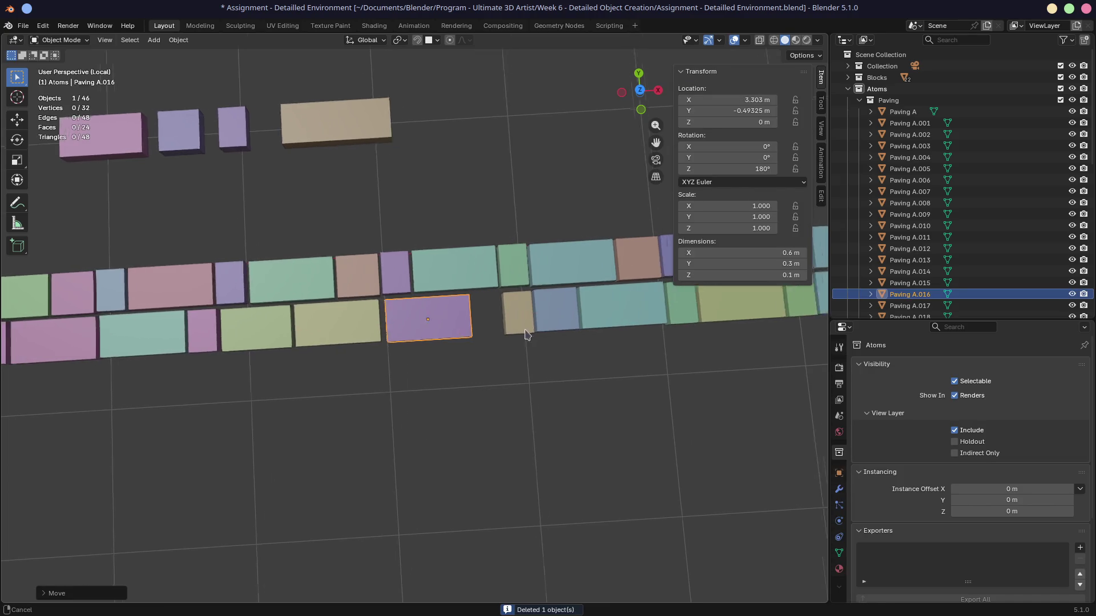
# Shift the 13 lower-row tiles right of the gap left along X
pyautogui.scroll(-3, 524, 337)
pyautogui.keyDown('shift'); pyautogui.click(402, 325); pyautogui.keyUp('shift')
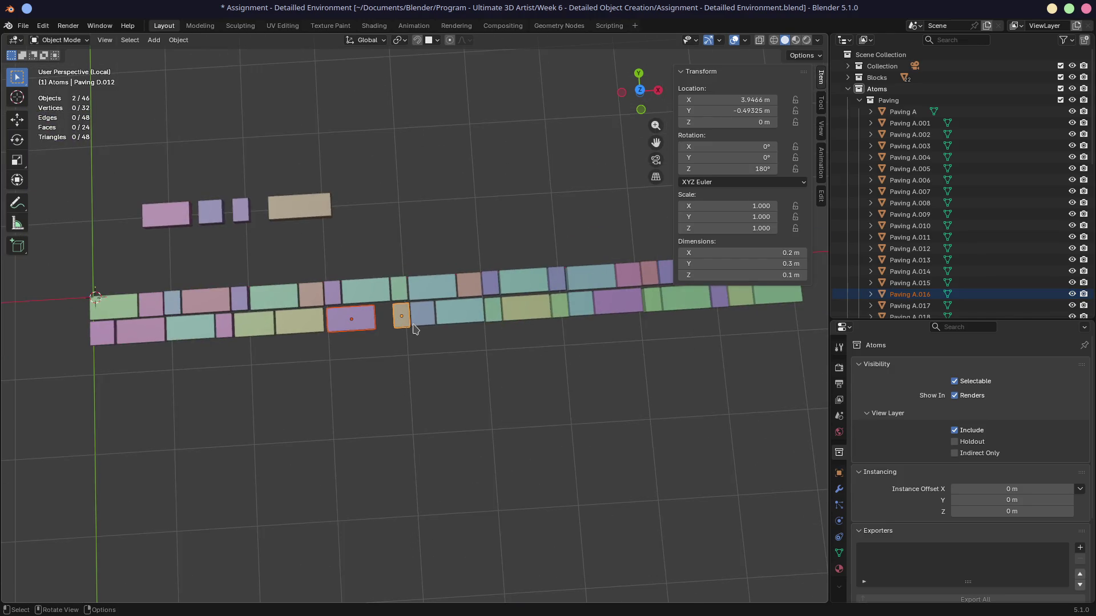
pyautogui.moveTo(379, 311)
pyautogui.mouseDown()
pyautogui.moveTo(672, 337)
pyautogui.moveTo(798, 301)
pyautogui.moveTo(782, 320)
pyautogui.mouseUp()
pyautogui.press('KP_7')
pyautogui.moveTo(790, 366)
pyautogui.mouseDown()
pyautogui.moveTo(767, 349)
pyautogui.moveTo(390, 319)
pyautogui.mouseUp()
pyautogui.press('g')
pyautogui.press('x')
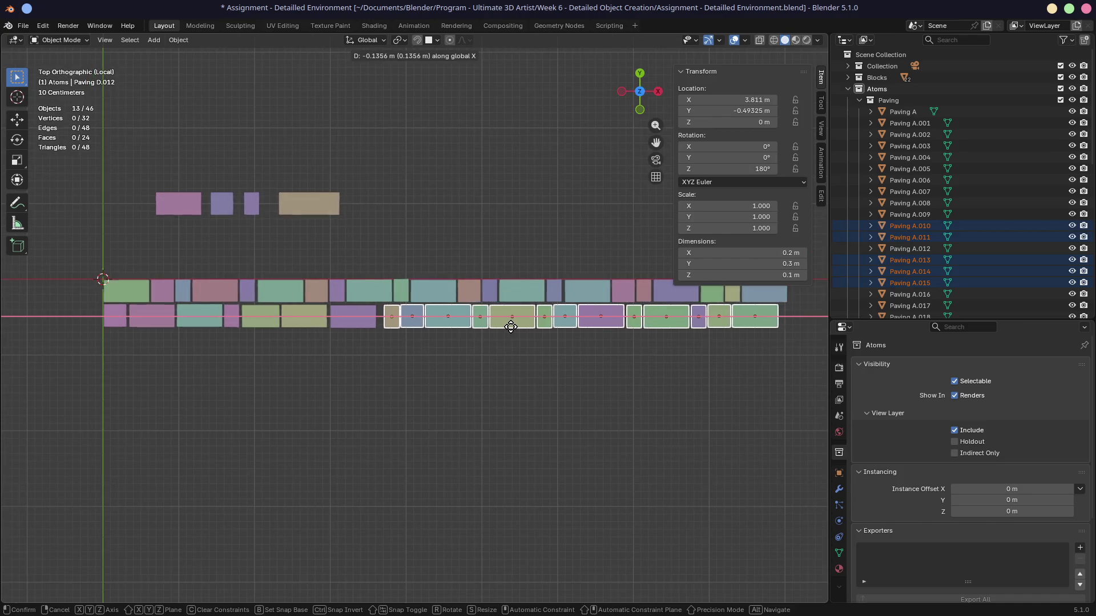
pyautogui.click(507, 325)
# Reselect the 13 tiles and nudge them slightly further left
pyautogui.hotkey('alt', 'a')
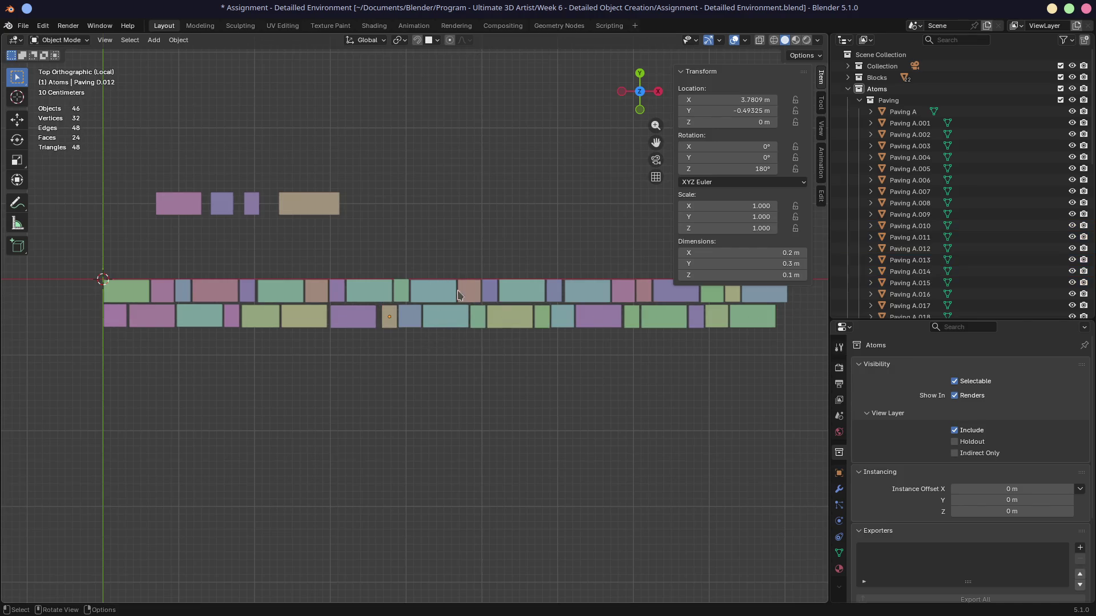
pyautogui.press('x')
pyautogui.click(622, 363)
pyautogui.hotkey('ctrl', 'z')
pyautogui.press('g')
pyautogui.press('x')
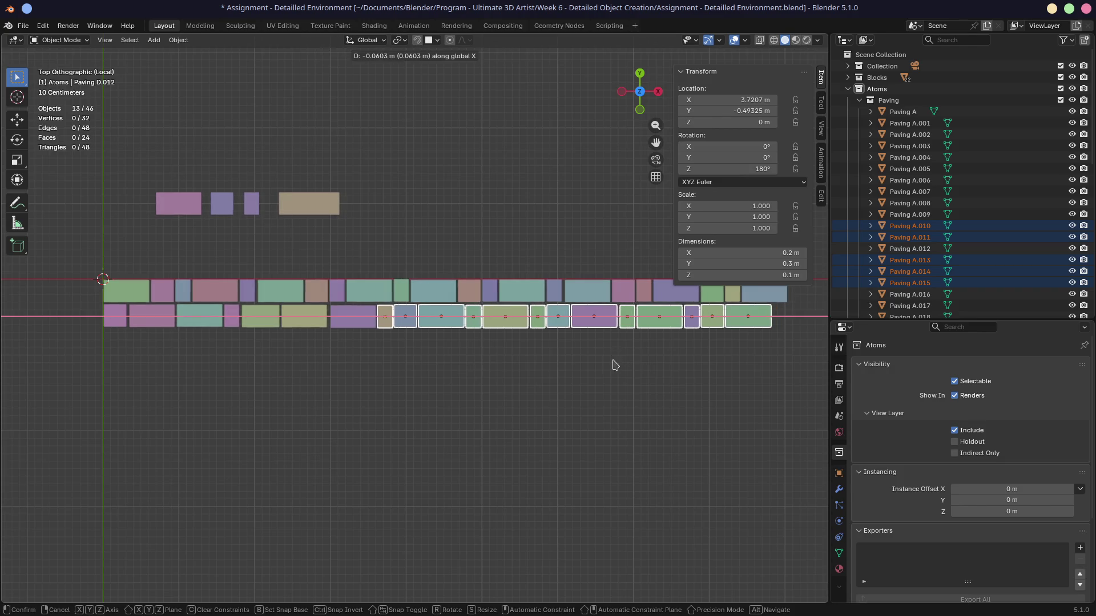
pyautogui.click(615, 365)
# Duplicate a tile along X to the end of the lower row
pyautogui.scroll(5, 563, 325)
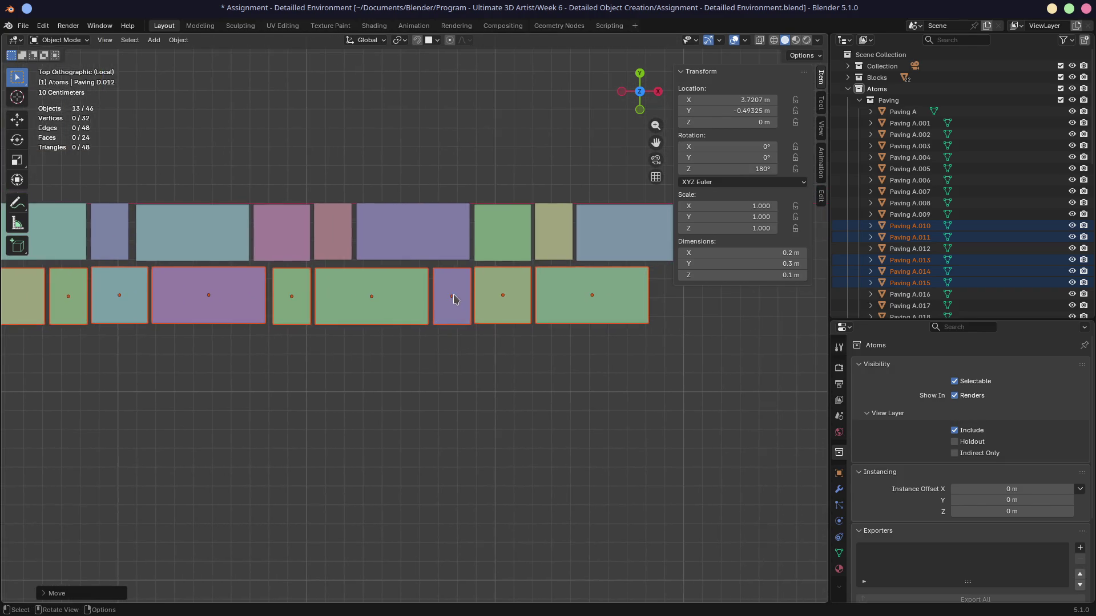
pyautogui.click(455, 299)
pyautogui.hotkey('shift', 'd')
pyautogui.press('x')
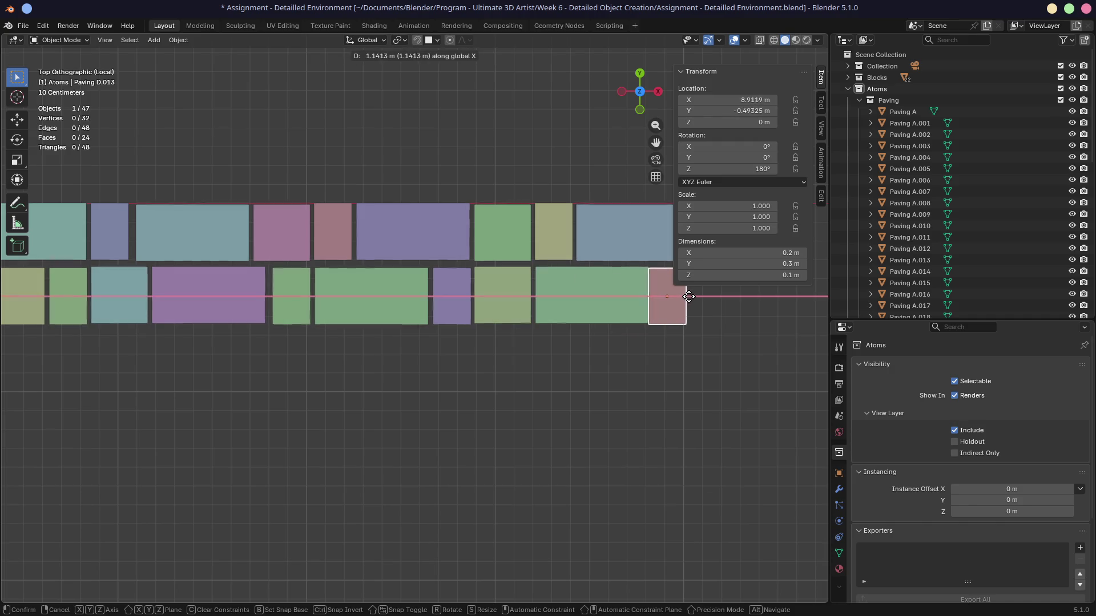
pyautogui.click(692, 298)
# Select all tiles in both paving rows
pyautogui.scroll(-6, 441, 326)
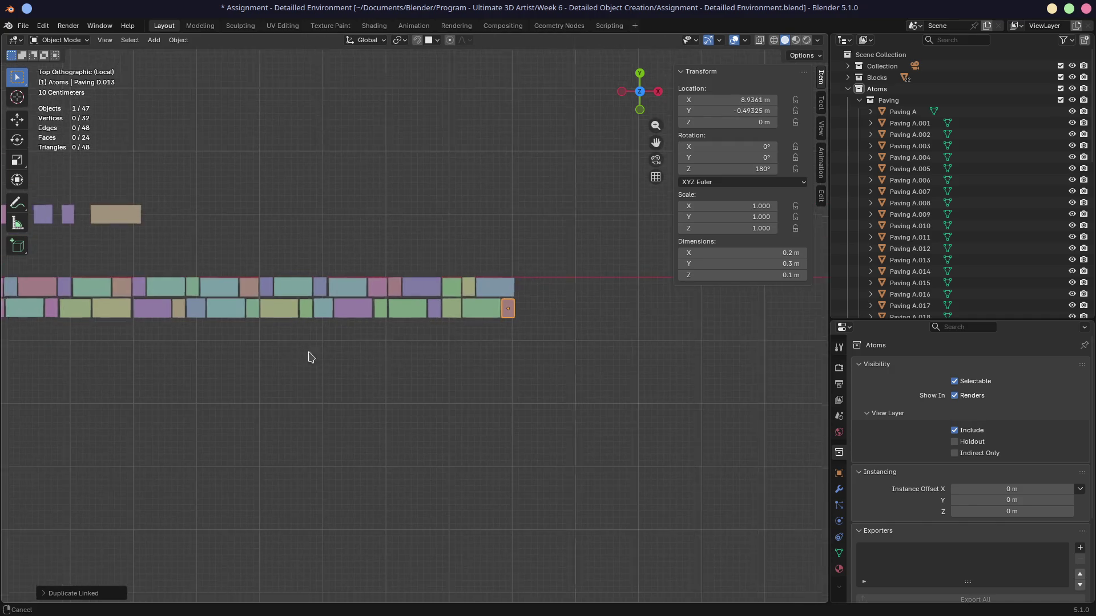
pyautogui.keyDown('shift'); pyautogui.moveTo(312, 358); pyautogui.dragTo(484, 332, button='middle'); pyautogui.keyUp('shift')
pyautogui.scroll(-2, 484, 332)
pyautogui.moveTo(196, 247); pyautogui.dragTo(679, 347)
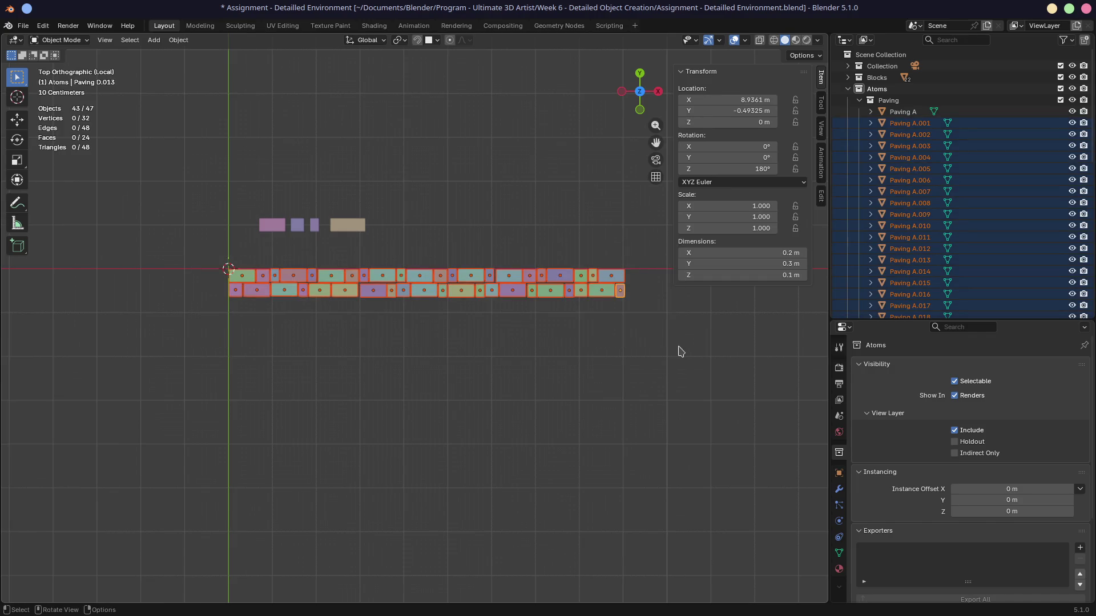
# Copy the two selected rows below the originals, making four paving rows
pyautogui.hotkey('alt', 'd')
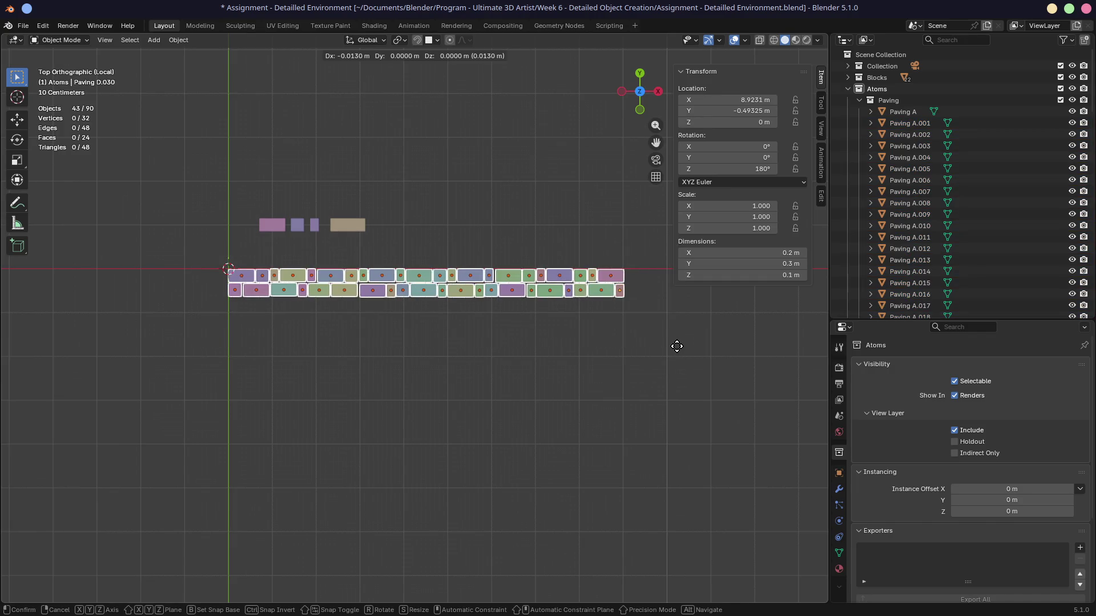
pyautogui.press('y')
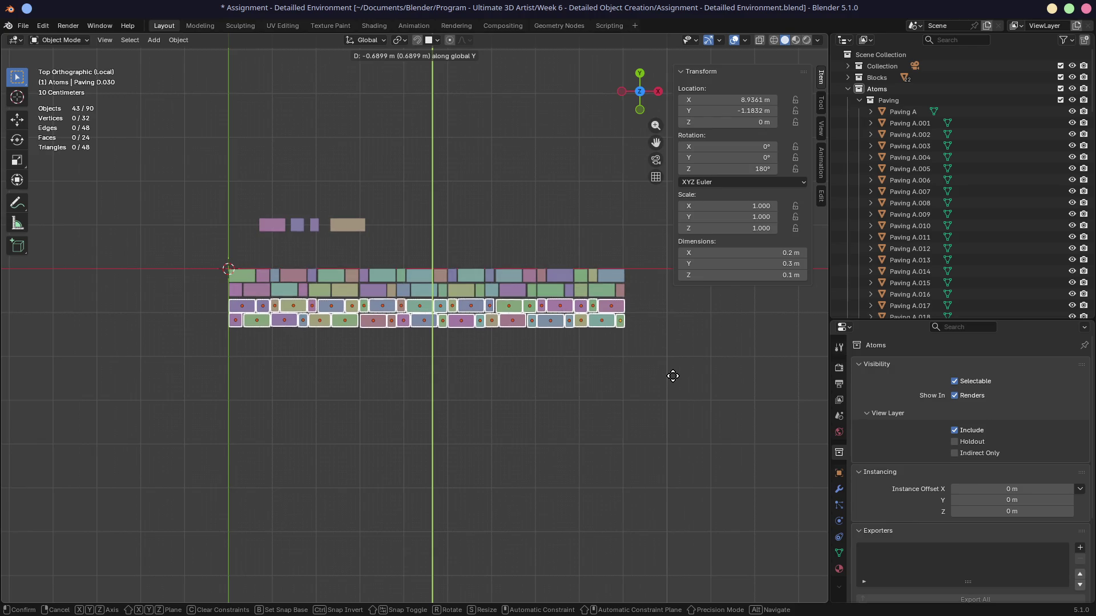
pyautogui.click(674, 377)
pyautogui.moveTo(371, 354)
pyautogui.mouseDown(button='middle')
pyautogui.moveTo(499, 269)
pyautogui.moveTo(491, 255)
pyautogui.moveTo(375, 318)
pyautogui.mouseUp(button='middle')
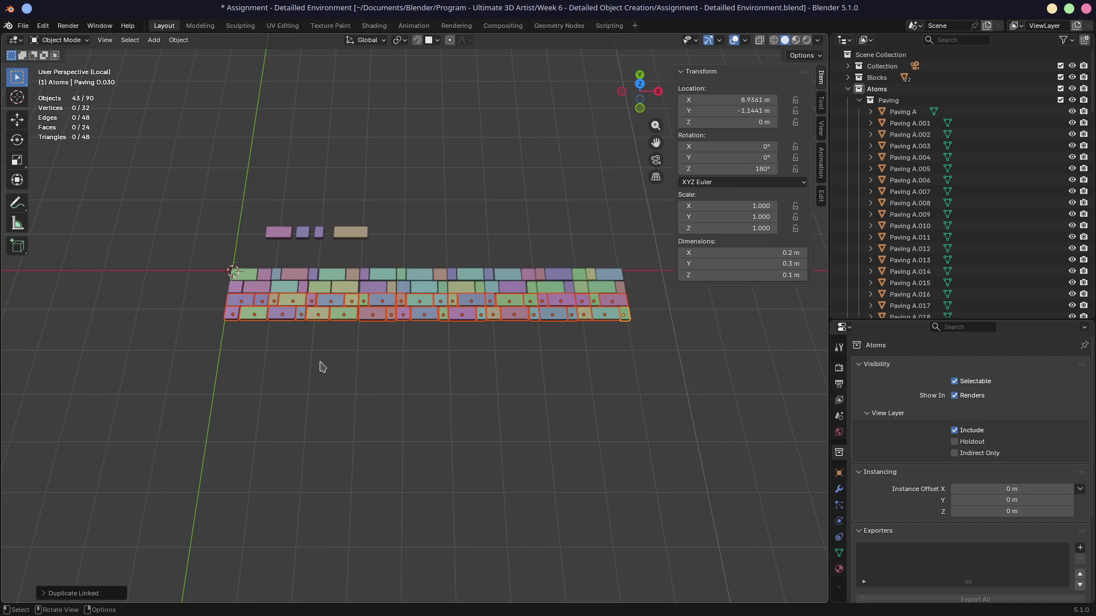
pyautogui.scroll(4, 305, 323)
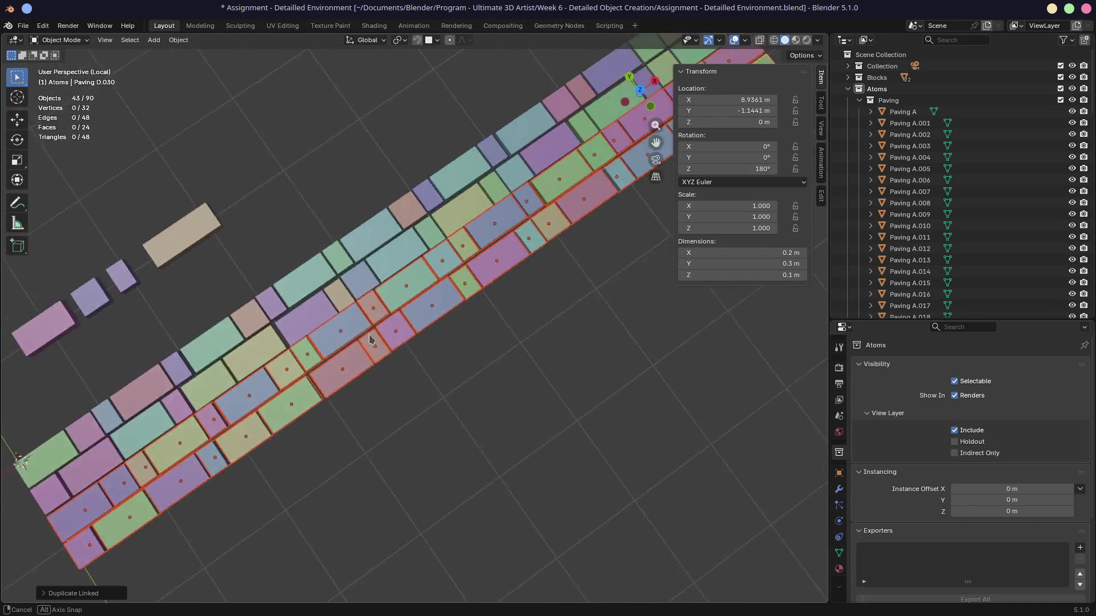
# Save the file and inspect the four rows from low and high angles
pyautogui.hotkey('ctrl', 's')
pyautogui.moveTo(350, 296)
pyautogui.mouseDown(button='middle')
pyautogui.moveTo(330, 230)
pyautogui.moveTo(340, 222)
pyautogui.moveTo(350, 247)
pyautogui.moveTo(256, 303)
pyautogui.mouseUp(button='middle')
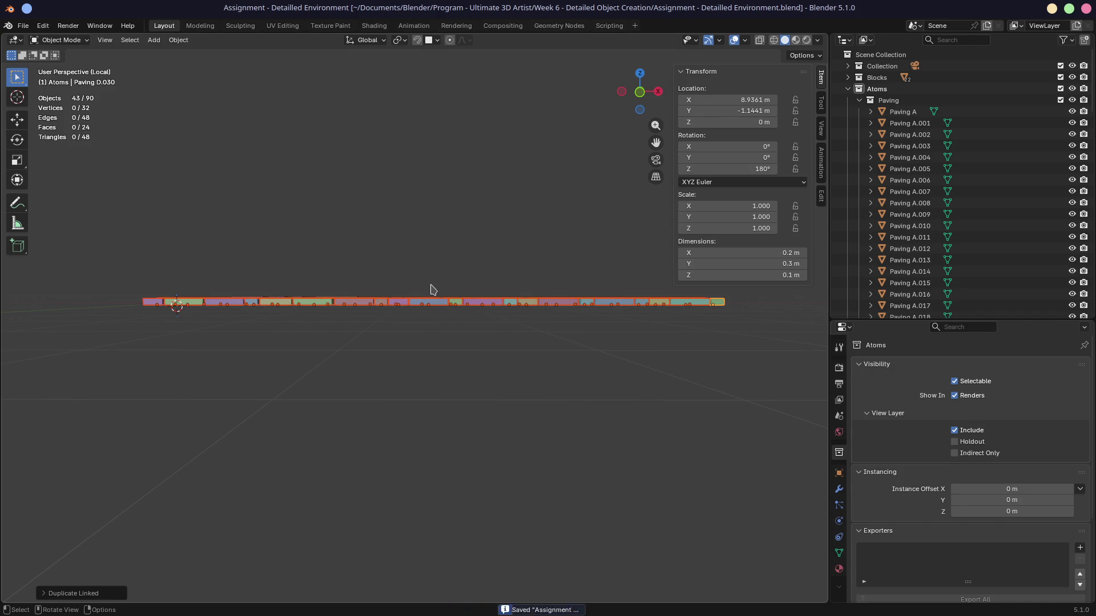
pyautogui.moveTo(428, 287)
pyautogui.mouseDown(button='middle')
pyautogui.moveTo(434, 337)
pyautogui.moveTo(362, 306)
pyautogui.moveTo(315, 354)
pyautogui.moveTo(365, 330)
pyautogui.moveTo(374, 350)
pyautogui.moveTo(404, 311)
pyautogui.moveTo(432, 309)
pyautogui.moveTo(421, 347)
pyautogui.moveTo(350, 377)
pyautogui.mouseUp(button='middle')
pyautogui.click(385, 371)
# In top view, select the bottom row, leave it in place, then select every tile
pyautogui.press('KP_7')
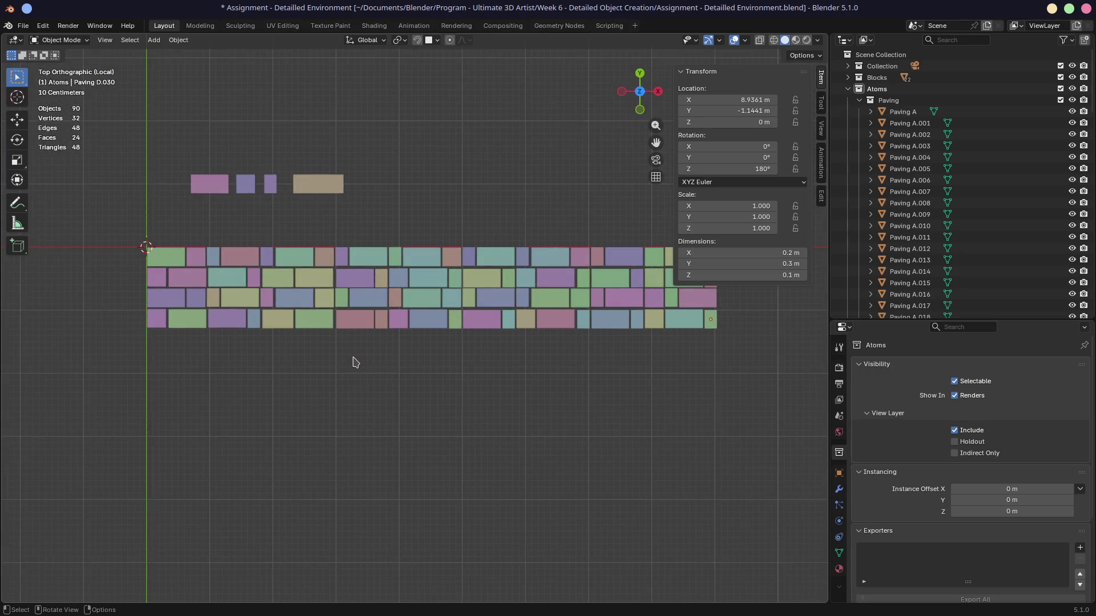
pyautogui.moveTo(764, 343); pyautogui.dragTo(117, 321)
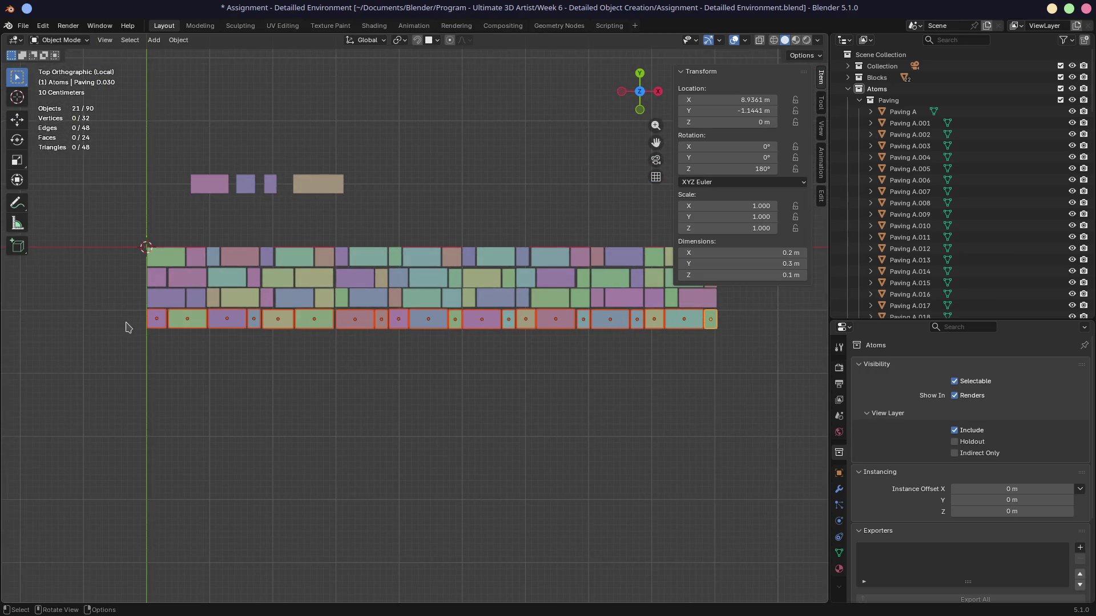
pyautogui.press('g')
pyautogui.press('x')
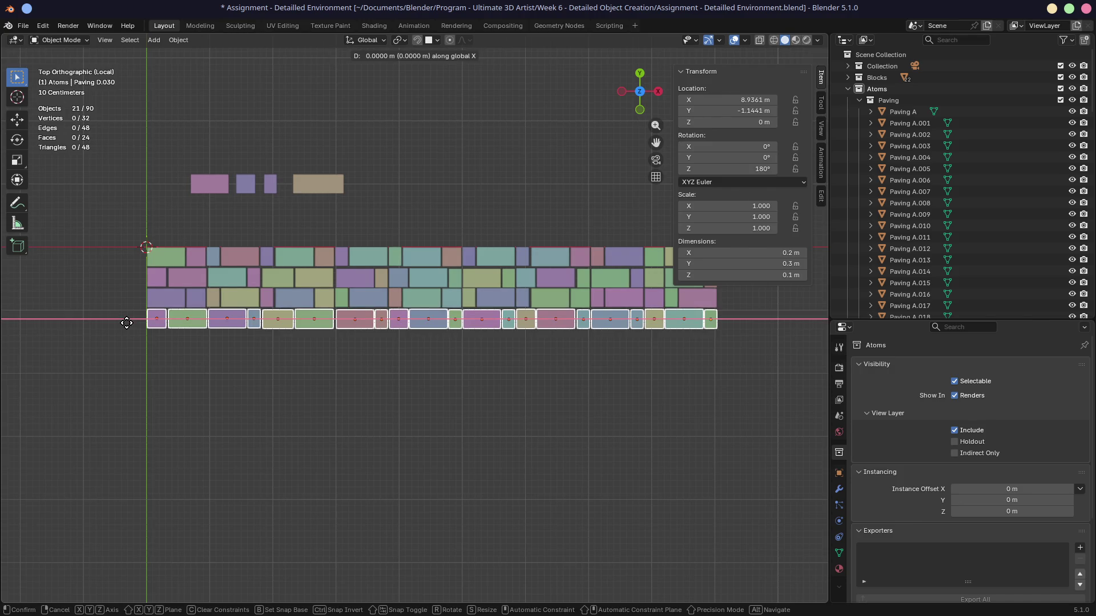
pyautogui.click(127, 323)
pyautogui.press('g')
pyautogui.press('x')
pyautogui.click(131, 354)
pyautogui.moveTo(106, 237); pyautogui.dragTo(782, 454)
pyautogui.scroll(-20, 902, 216)
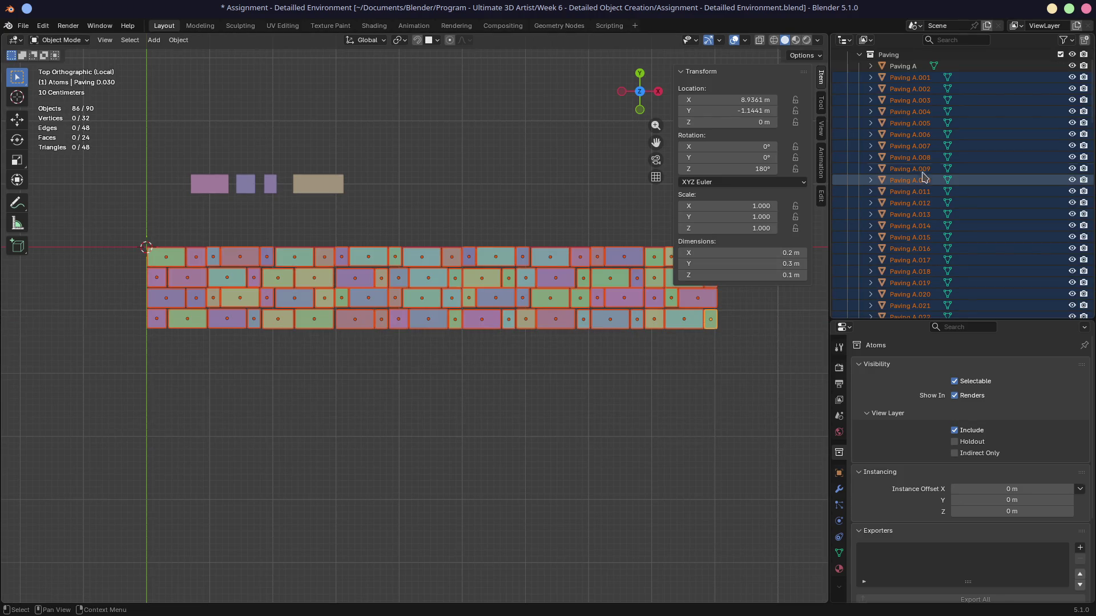
pyautogui.scroll(20, 907, 194)
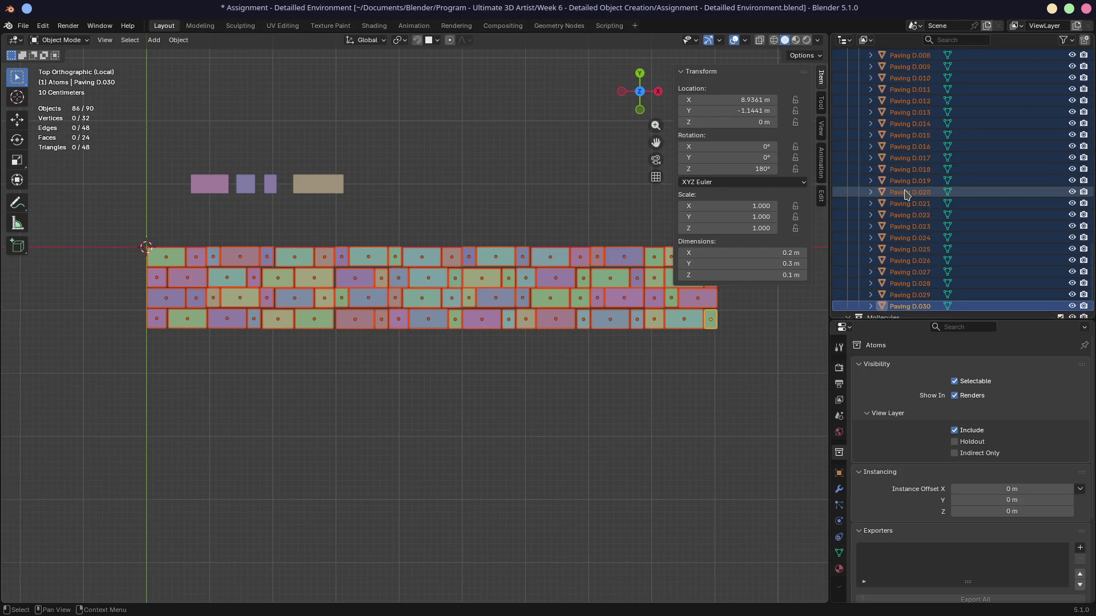
# Move the selected paving tiles into the Paved Road collection
pyautogui.press('m')
pyautogui.moveTo(348, 483)
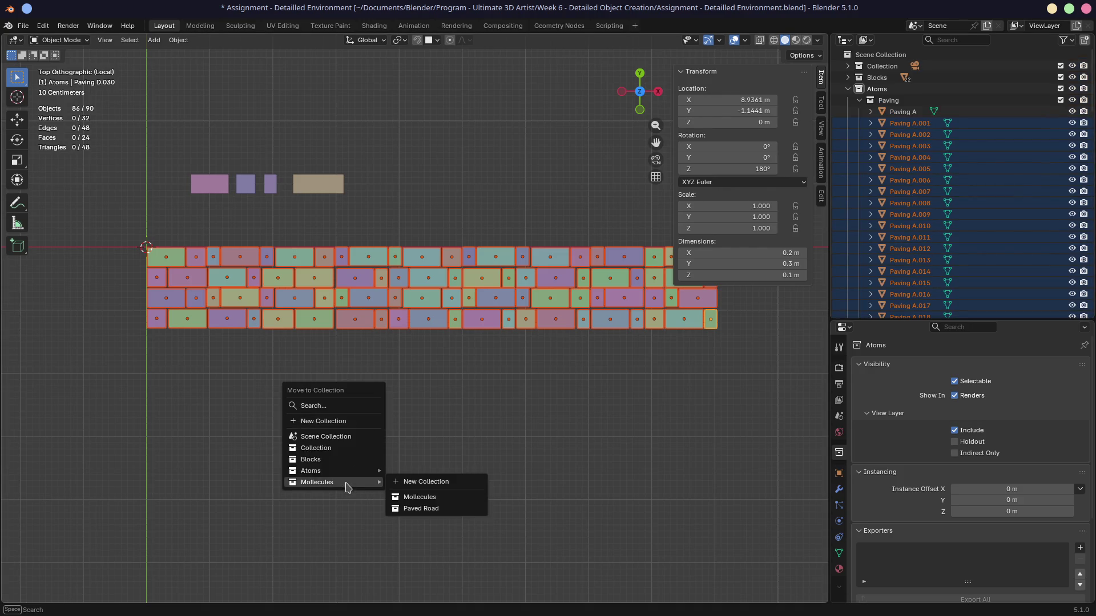
pyautogui.click(413, 509)
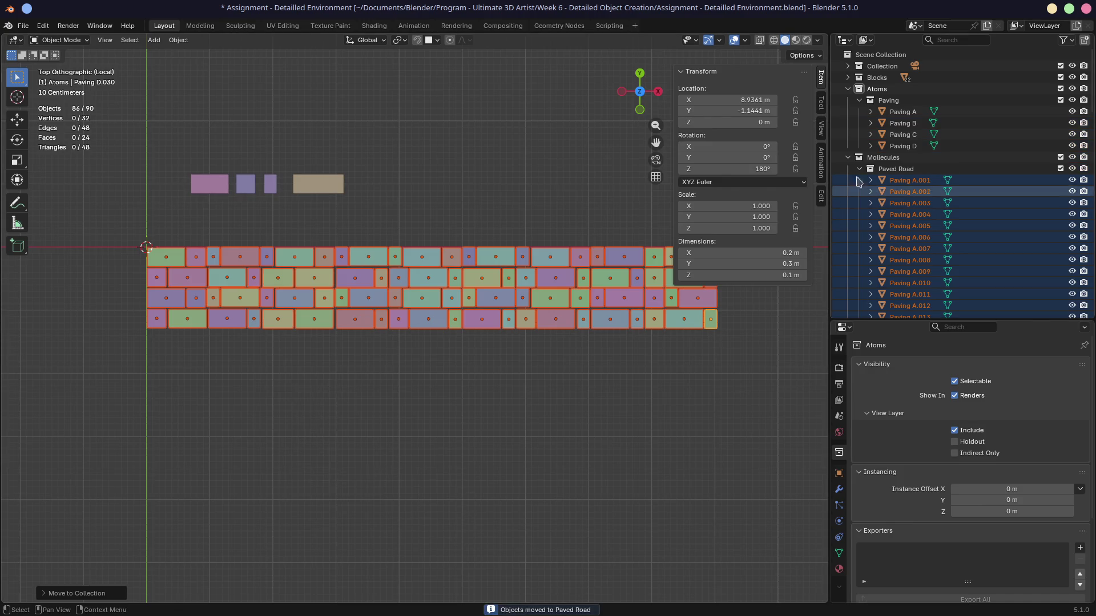
pyautogui.moveTo(636, 388)
pyautogui.mouseDown(button='middle')
pyautogui.moveTo(636, 375)
pyautogui.moveTo(501, 288)
pyautogui.mouseUp(button='middle')
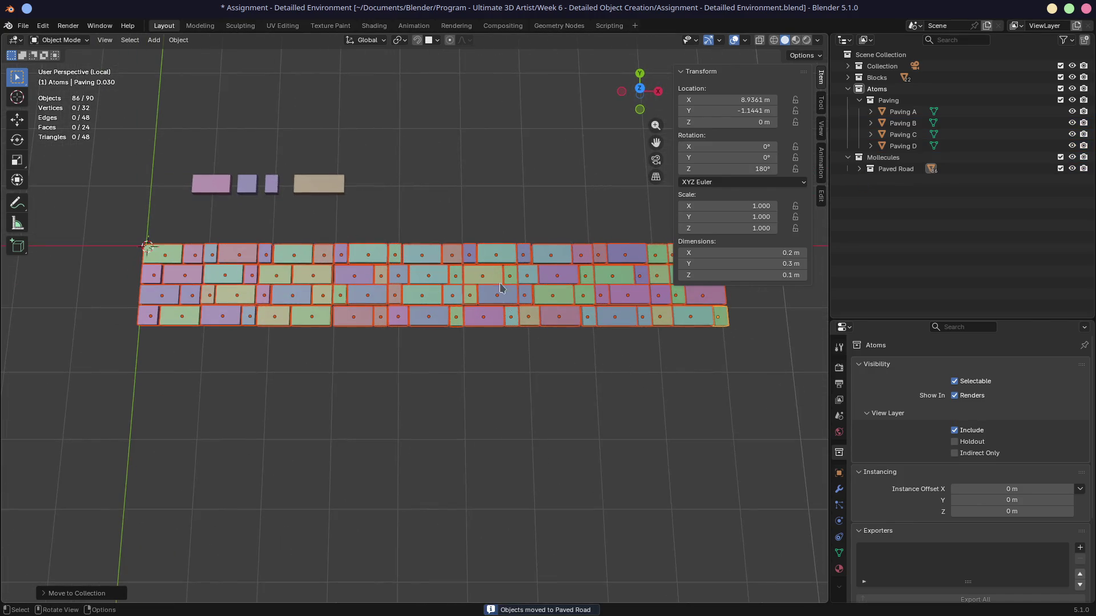
# Mark the Paved Road collection as an asset from its Outliner context menu
pyautogui.click(859, 100)
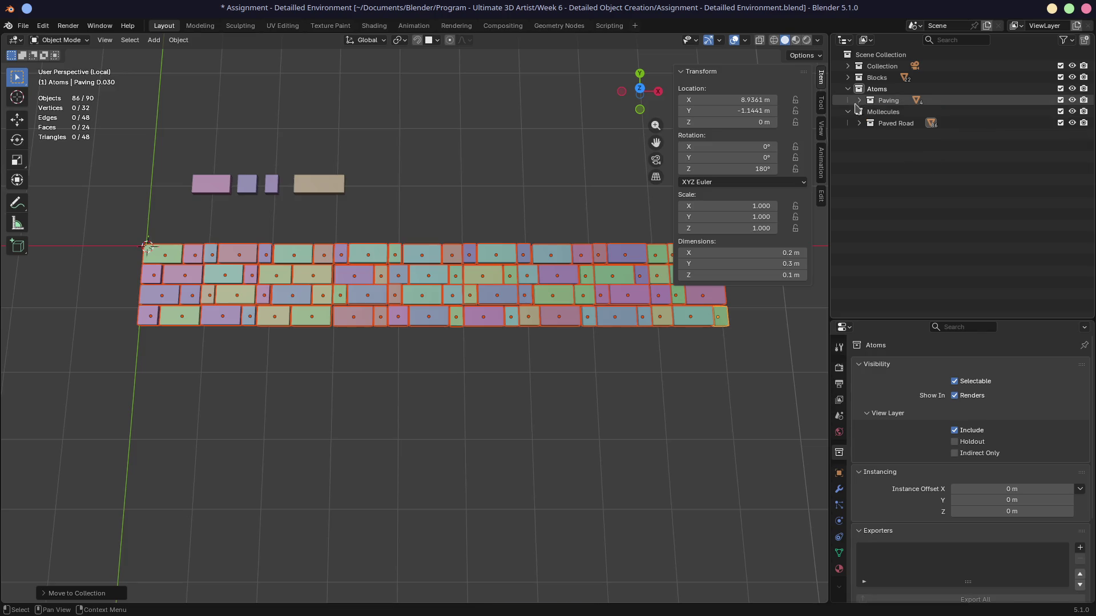
pyautogui.click(859, 123)
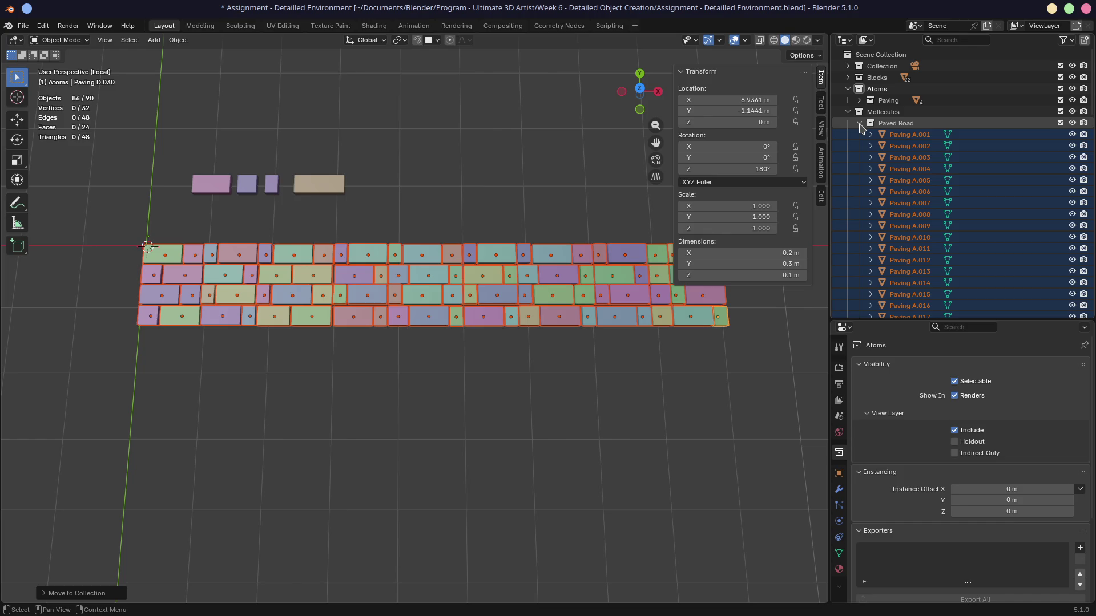
pyautogui.click(859, 123)
pyautogui.click(902, 123)
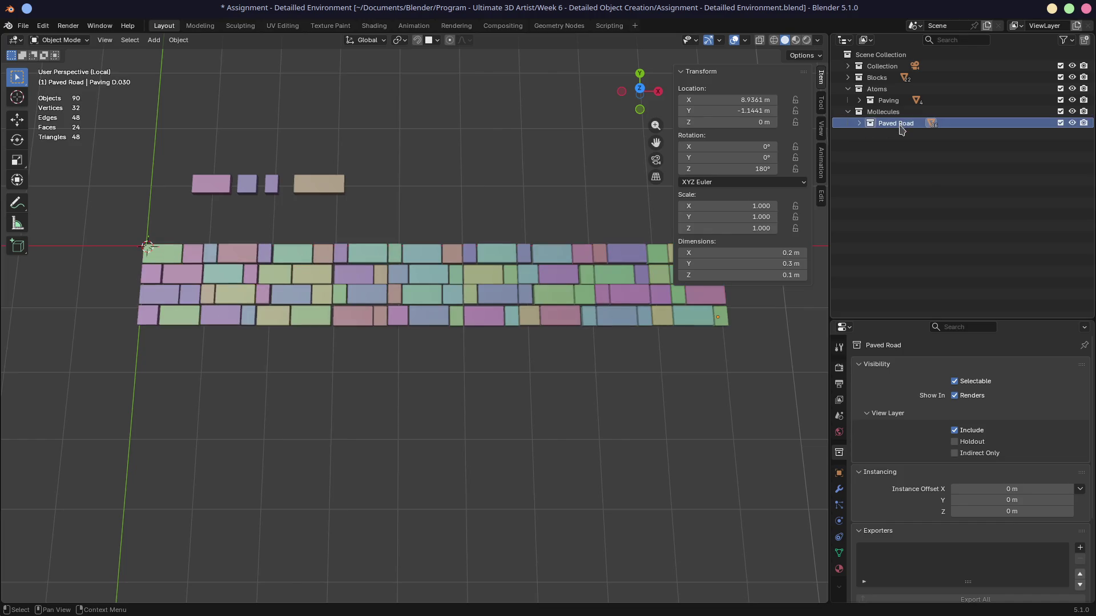
pyautogui.rightClick(901, 125)
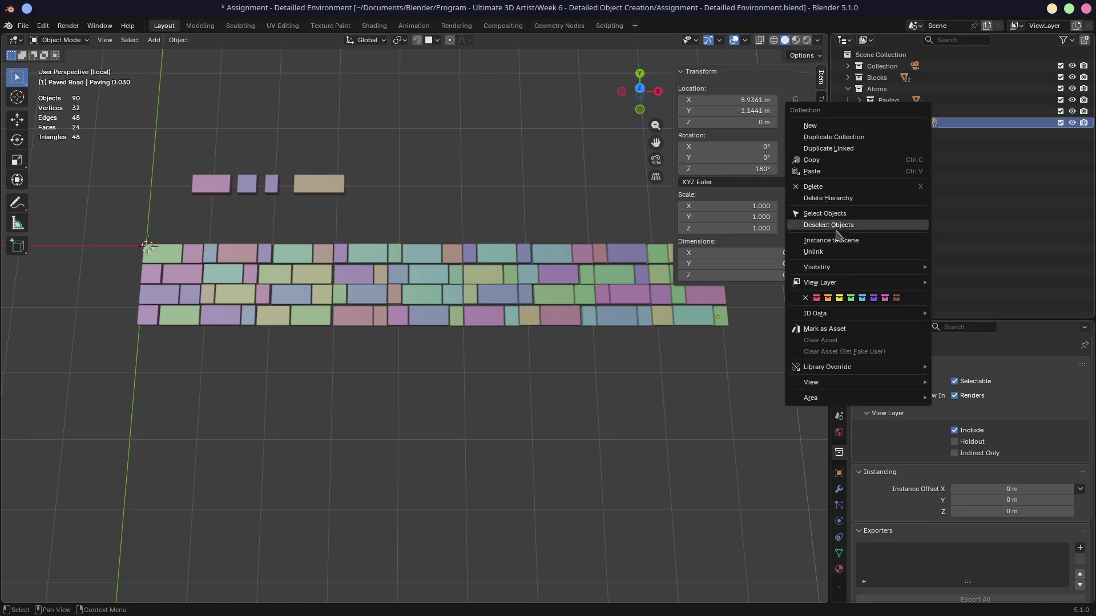
pyautogui.click(826, 329)
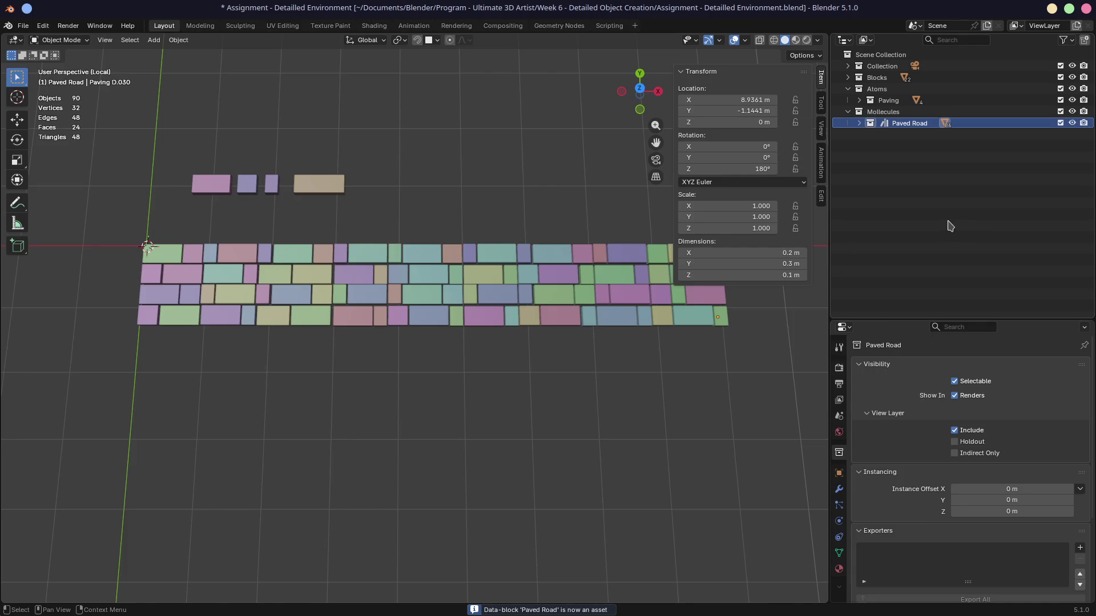
# Exclude the Mollecules and Paving collections from the view layer
pyautogui.click(951, 226)
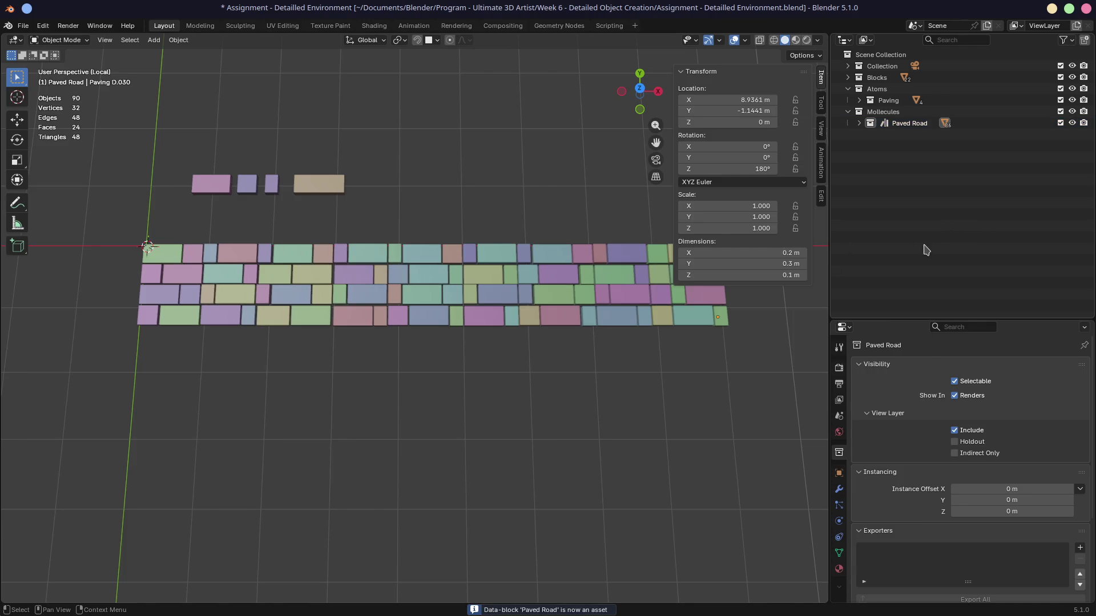
pyautogui.click(1060, 111)
pyautogui.click(1060, 100)
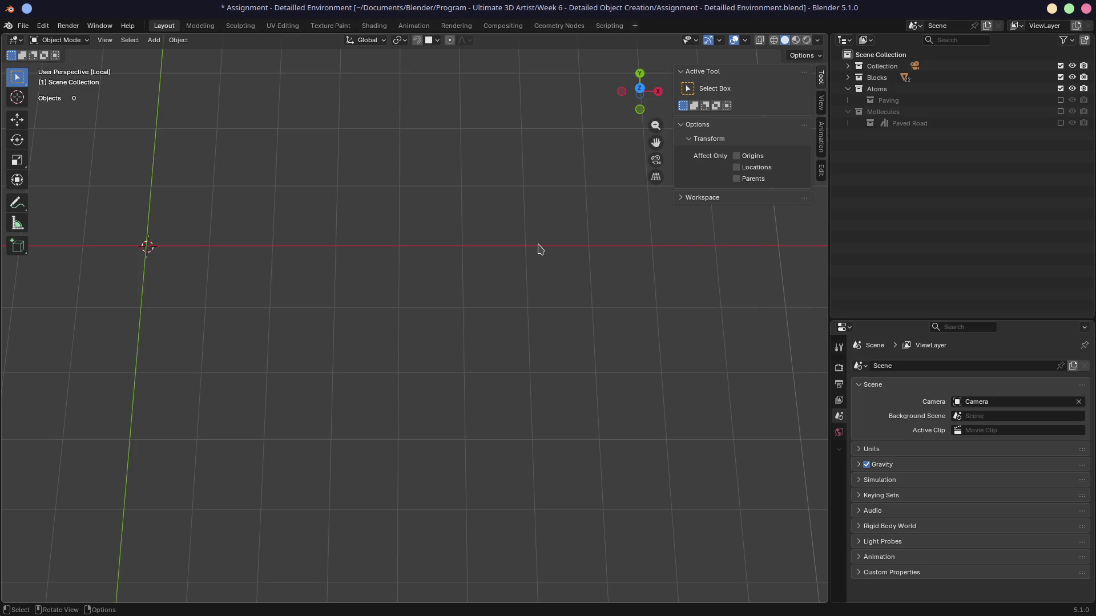
# Leave Local view to show the whole scene and select the green road strip Plane.003
pyautogui.press('KP_Divide')
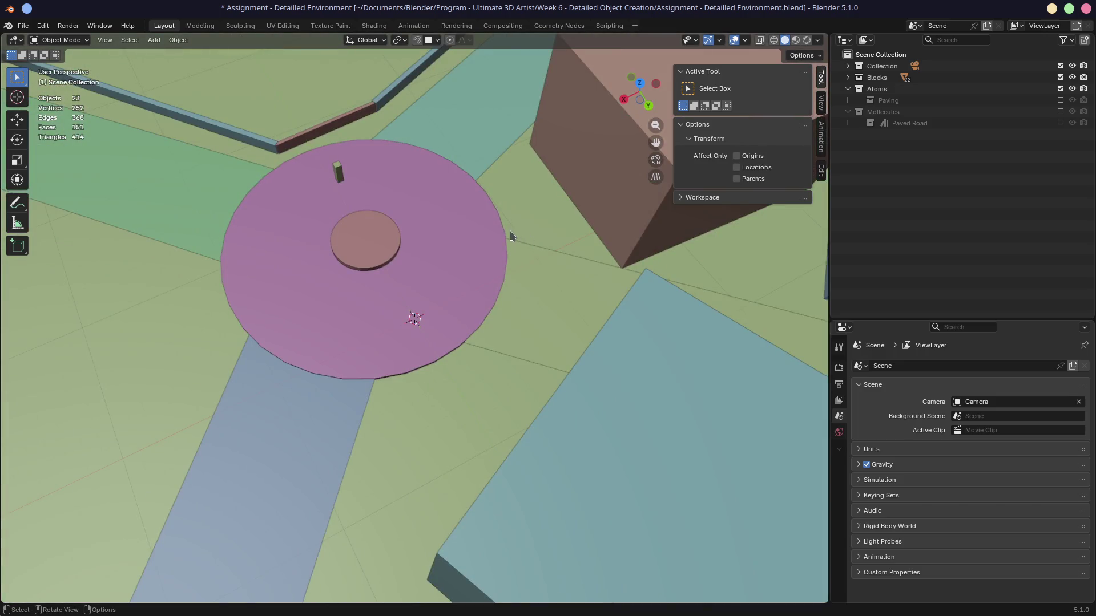
pyautogui.moveTo(509, 231)
pyautogui.mouseDown(button='middle')
pyautogui.moveTo(479, 155)
pyautogui.moveTo(451, 139)
pyautogui.moveTo(462, 149)
pyautogui.moveTo(457, 281)
pyautogui.moveTo(403, 313)
pyautogui.moveTo(389, 310)
pyautogui.mouseUp(button='middle')
pyautogui.press('KP_0')
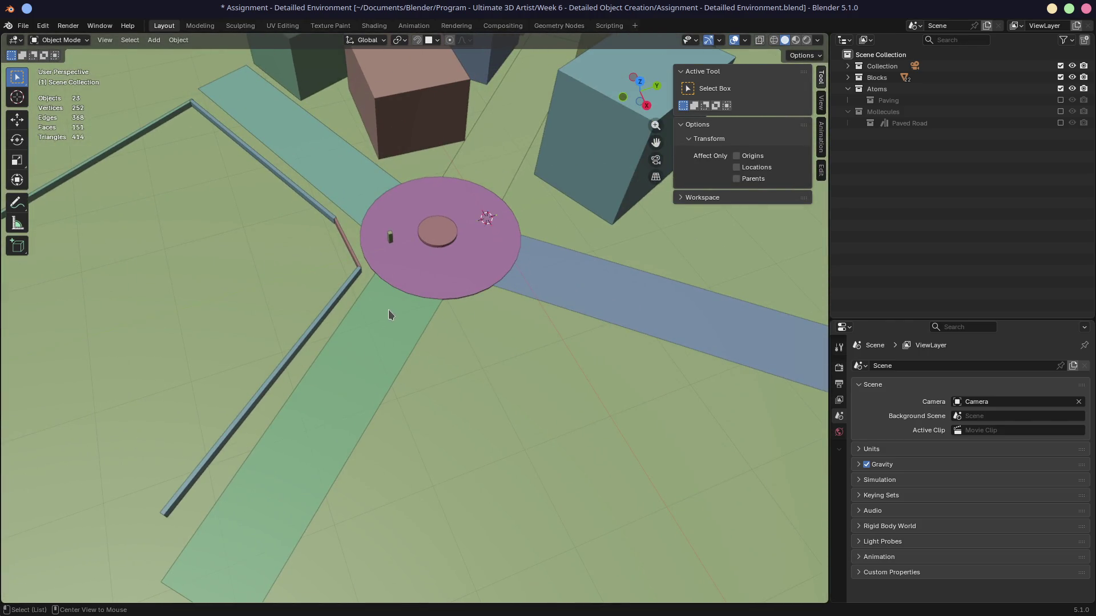
pyautogui.click(389, 310)
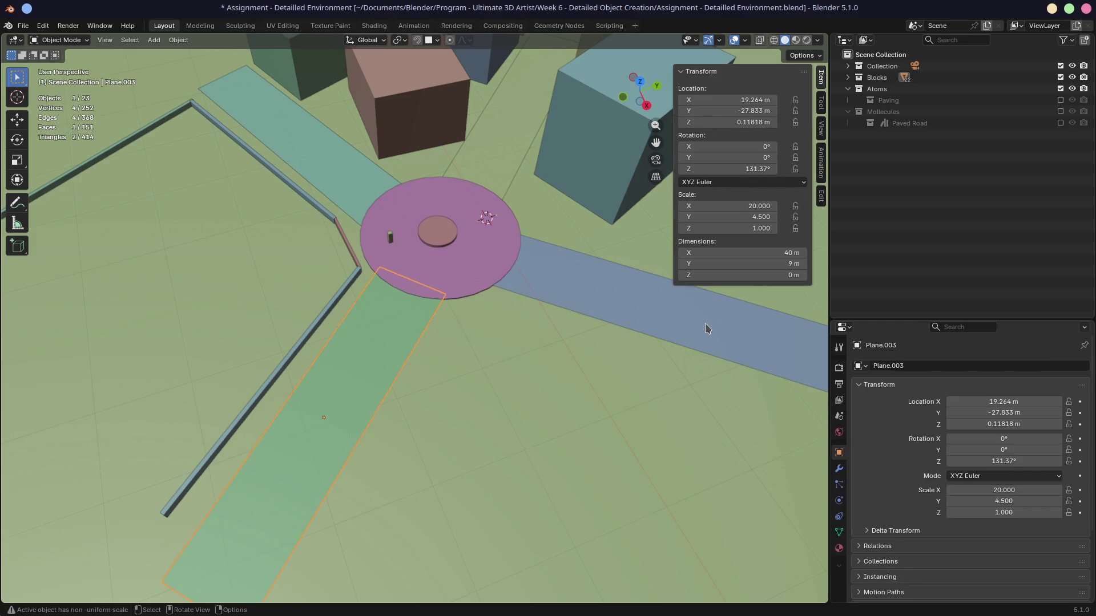
pyautogui.click(839, 347)
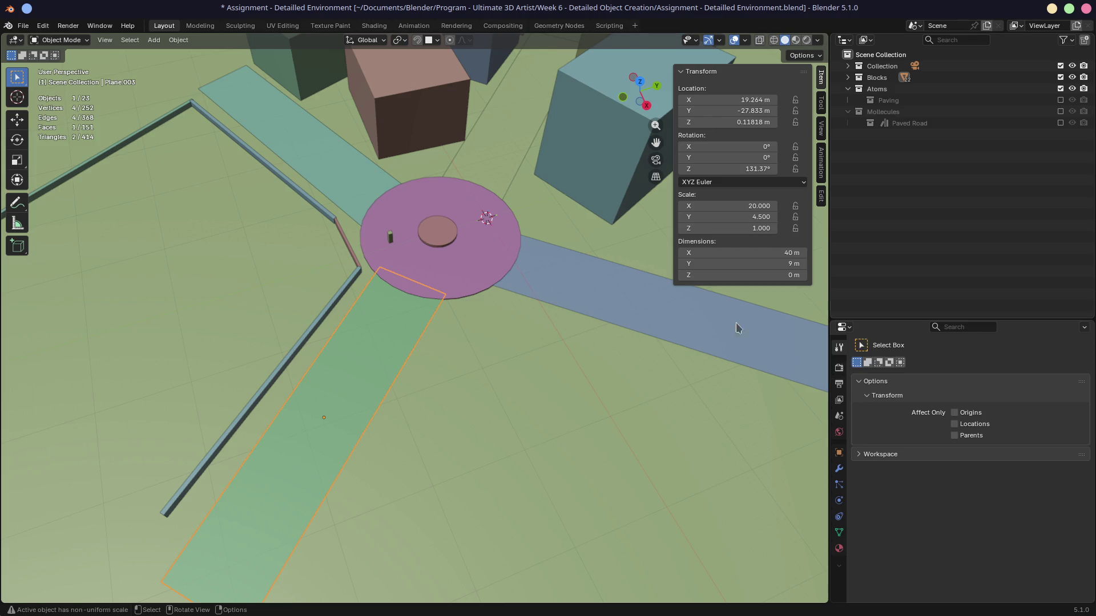
# Re-include Paved Road, select all its Paving A objects and isolate them in Local view
pyautogui.click(1060, 124)
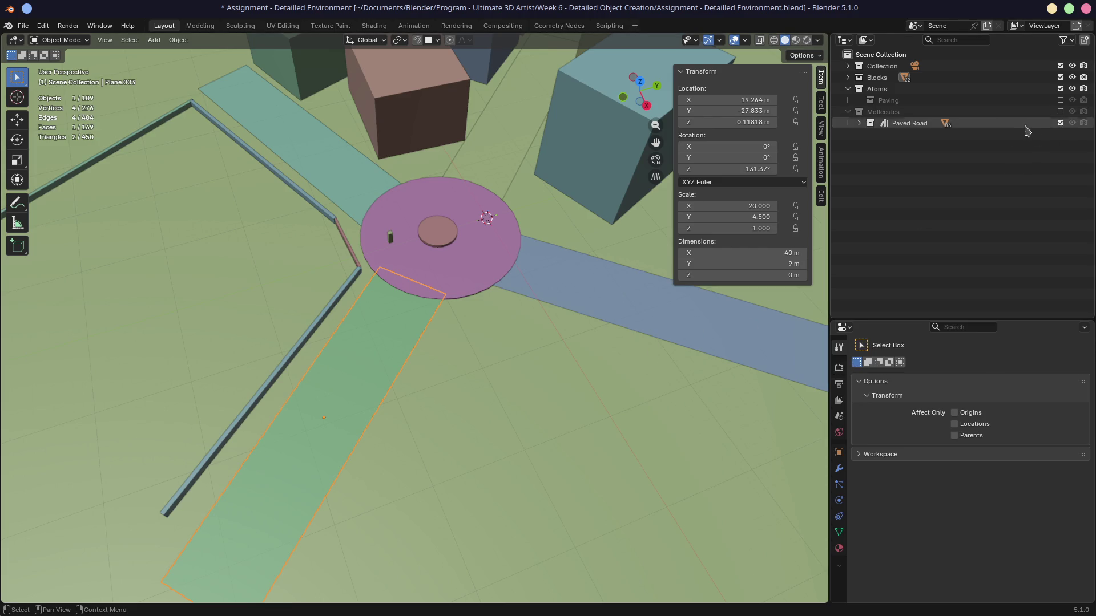
pyautogui.click(859, 123)
pyautogui.click(875, 126)
pyautogui.doubleClick(875, 126)
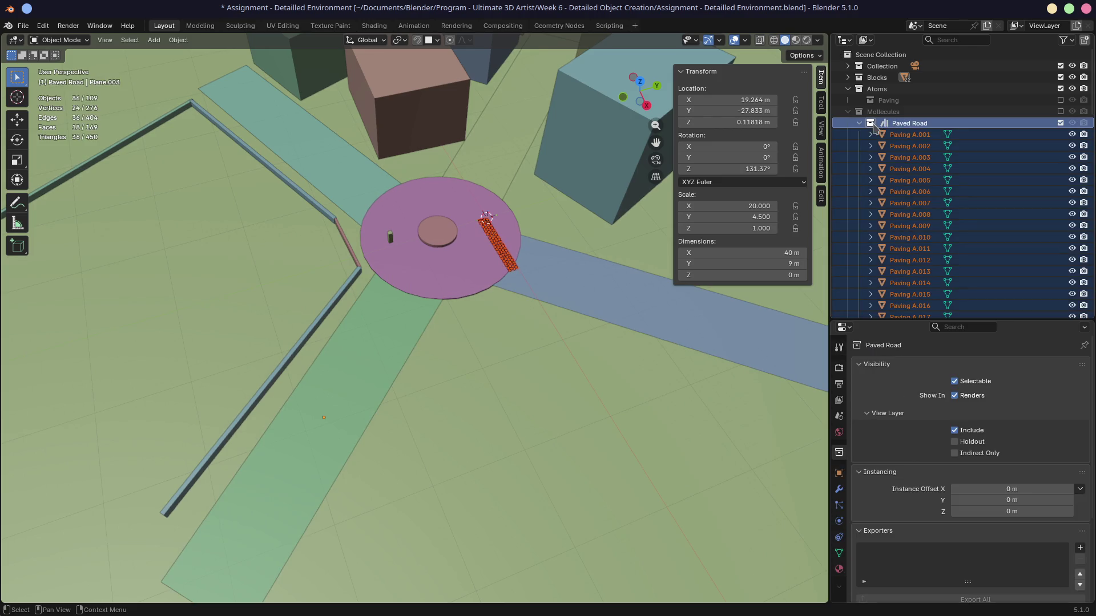
pyautogui.press('KP_Divide')
pyautogui.moveTo(424, 348)
pyautogui.mouseDown(button='middle')
pyautogui.moveTo(499, 267)
pyautogui.moveTo(540, 240)
pyautogui.moveTo(540, 254)
pyautogui.mouseUp(button='middle')
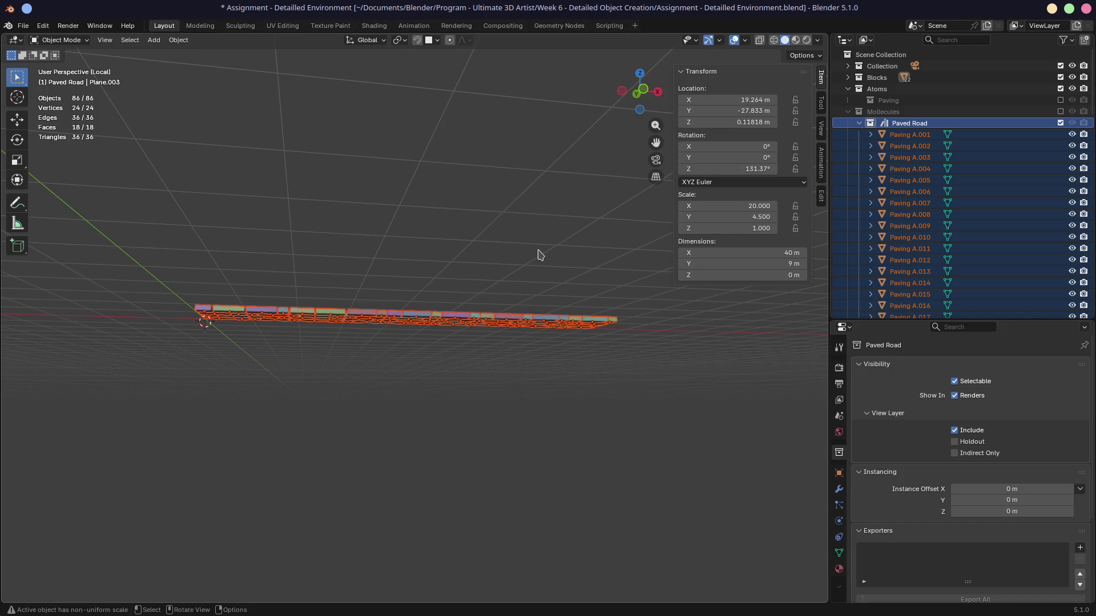
# Try zeroing the paving pieces' X, Y and Z location, then undo to restore them
pyautogui.moveTo(451, 62)
pyautogui.mouseDown(button='middle')
pyautogui.moveTo(448, 43)
pyautogui.moveTo(504, 197)
pyautogui.mouseUp(button='middle')
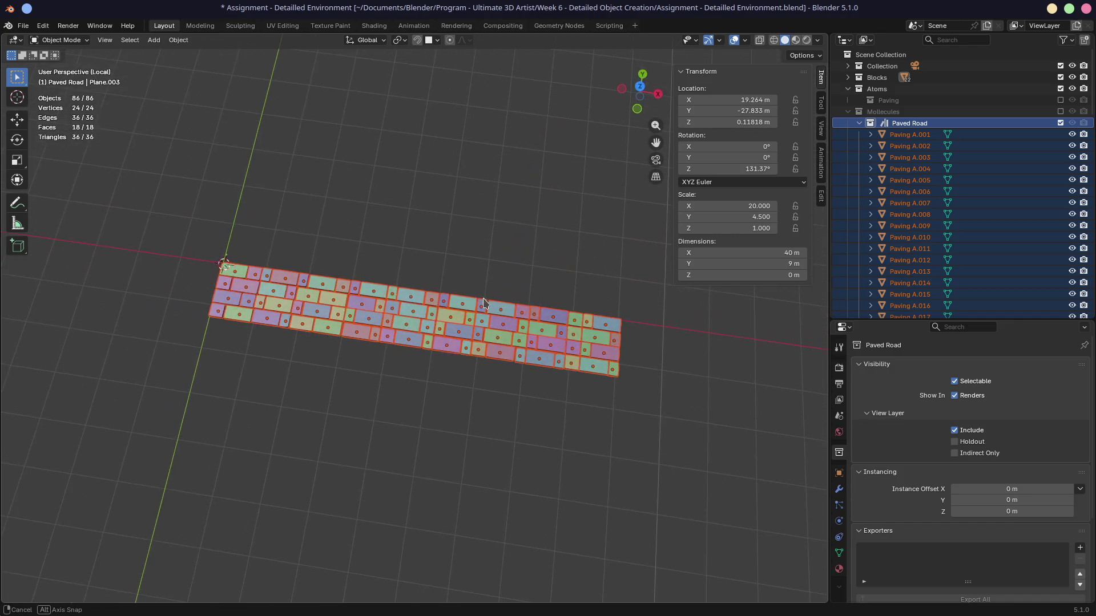
pyautogui.click(404, 41)
pyautogui.click(412, 108)
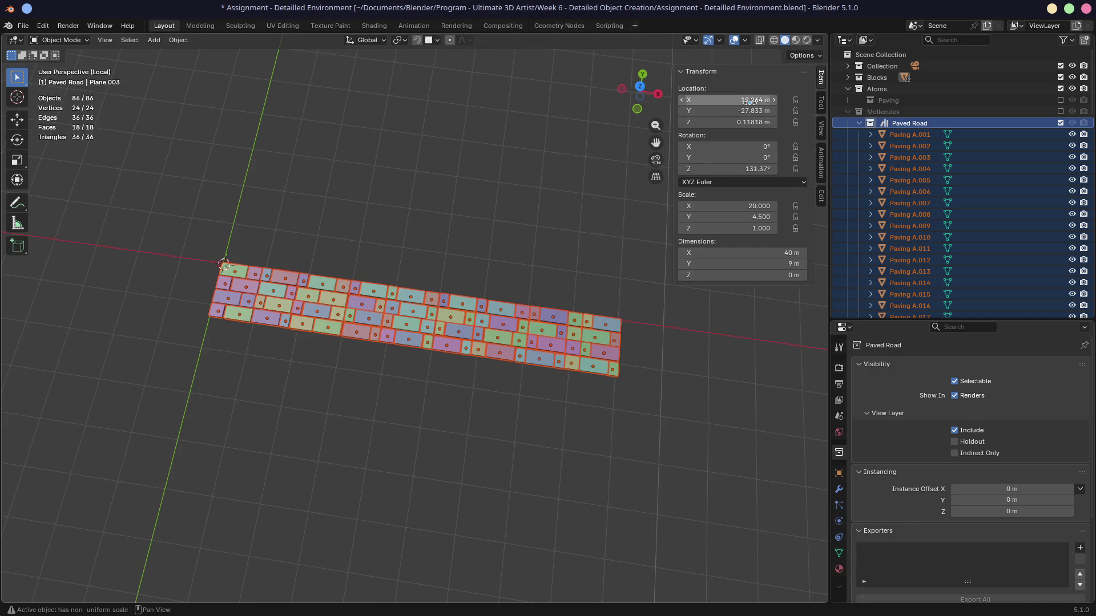
pyautogui.moveTo(742, 100); pyautogui.dragTo(750, 101)
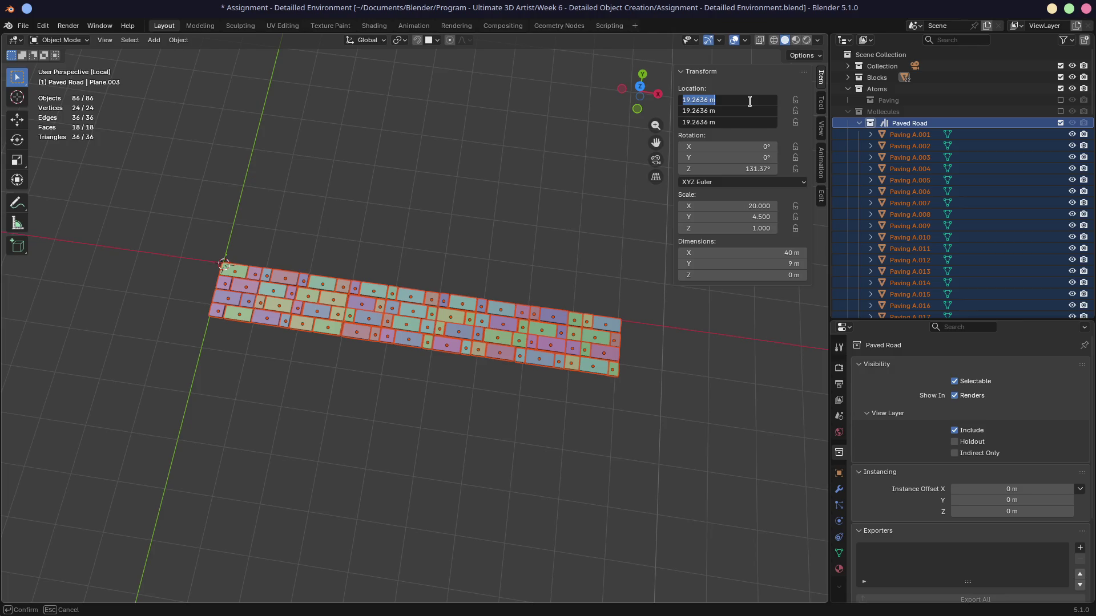
pyautogui.write('0')
pyautogui.press('Return')
pyautogui.moveTo(750, 101); pyautogui.dragTo(749, 122)
pyautogui.press('Return')
pyautogui.hotkey('ctrl', 'z')
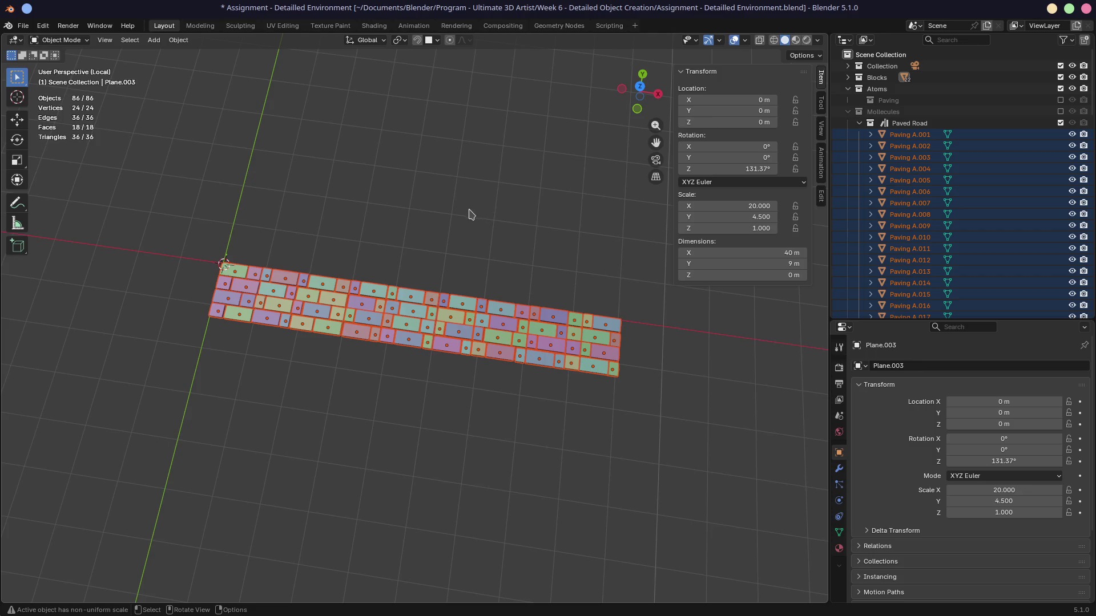
pyautogui.press('ctrl')
pyautogui.hotkey('ctrl', 'z')
pyautogui.moveTo(460, 215); pyautogui.dragTo(492, 160, button='middle')
pyautogui.moveTo(419, 190)
pyautogui.mouseDown(button='middle')
pyautogui.moveTo(474, 139)
pyautogui.moveTo(390, 221)
pyautogui.moveTo(396, 149)
pyautogui.mouseUp(button='middle')
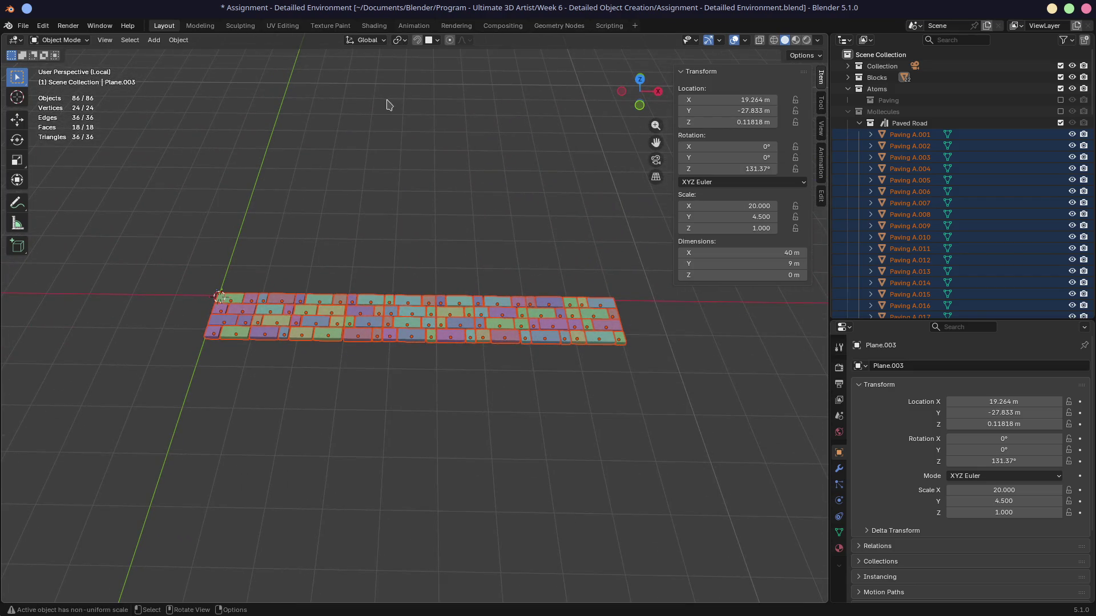
pyautogui.moveTo(359, 158)
pyautogui.mouseDown(button='middle')
pyautogui.moveTo(340, 245)
pyautogui.moveTo(359, 203)
pyautogui.mouseUp(button='middle')
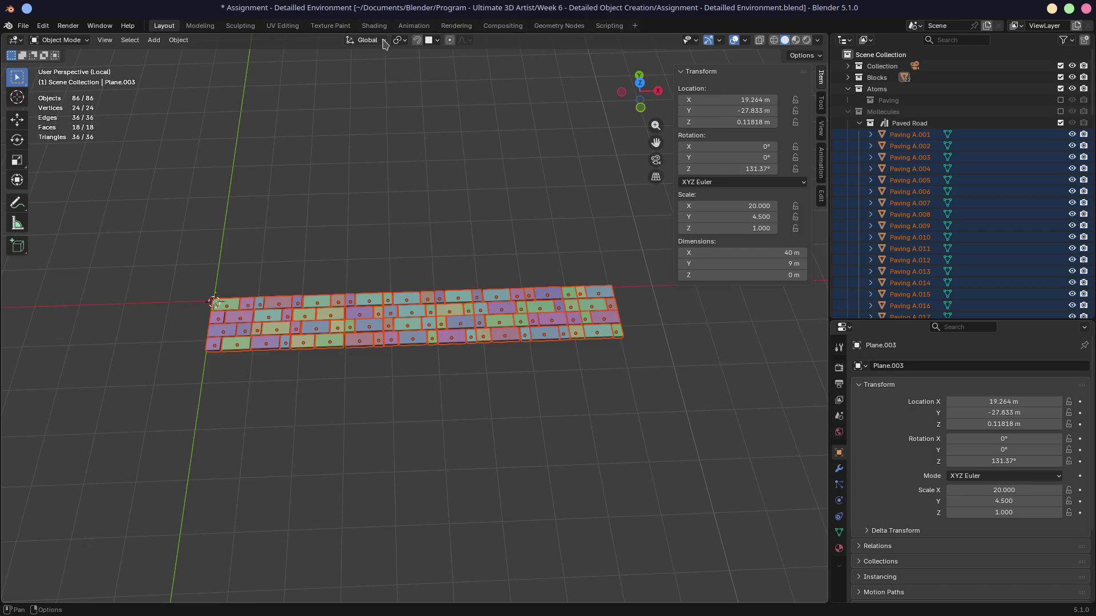
# Set the pivot point to Bounding Box Center, test a zero location, and undo it
pyautogui.click(401, 41)
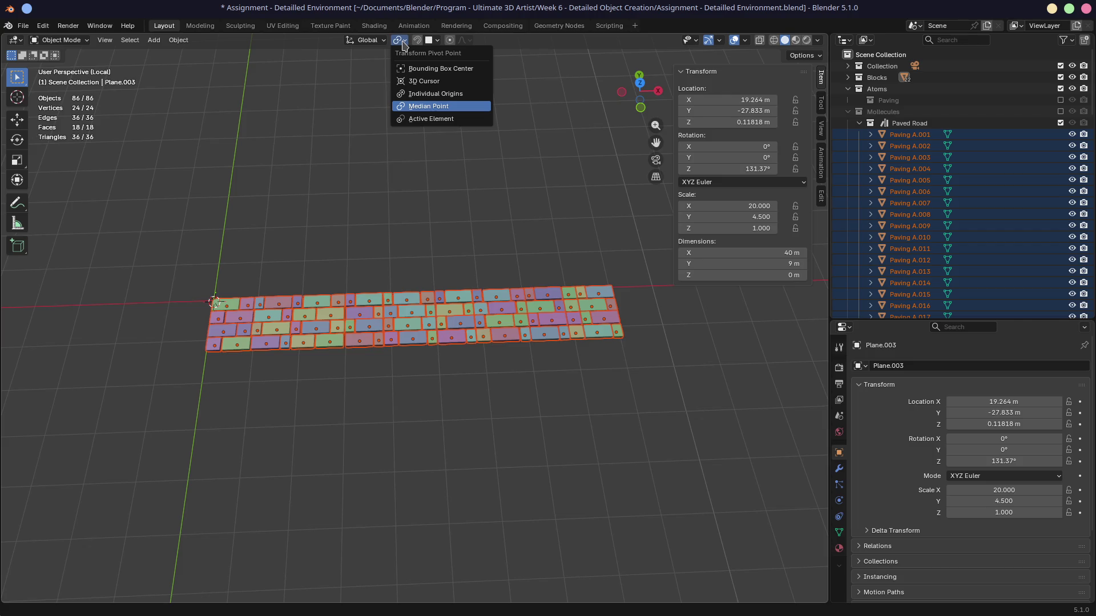
pyautogui.click(421, 69)
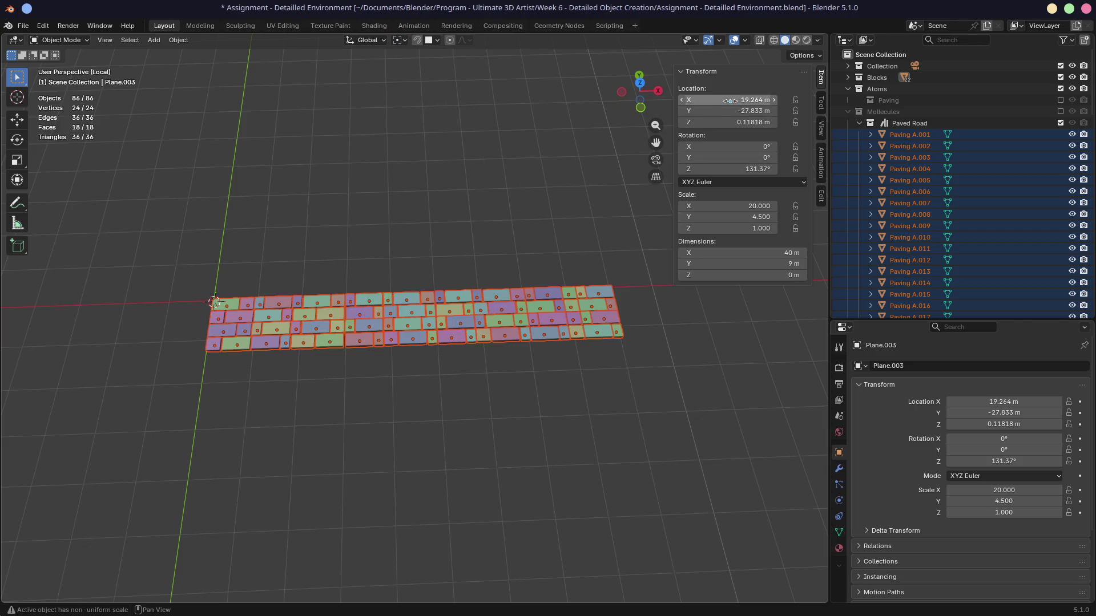
pyautogui.moveTo(730, 100); pyautogui.dragTo(730, 122)
pyautogui.write('0')
pyautogui.press('Return')
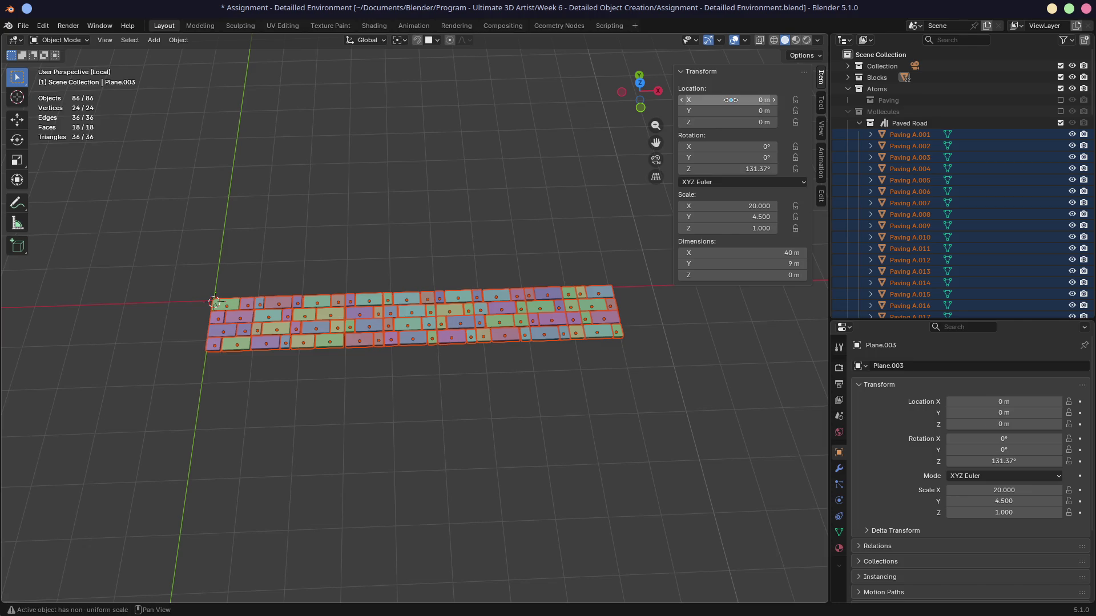
pyautogui.hotkey('ctrl', 'z')
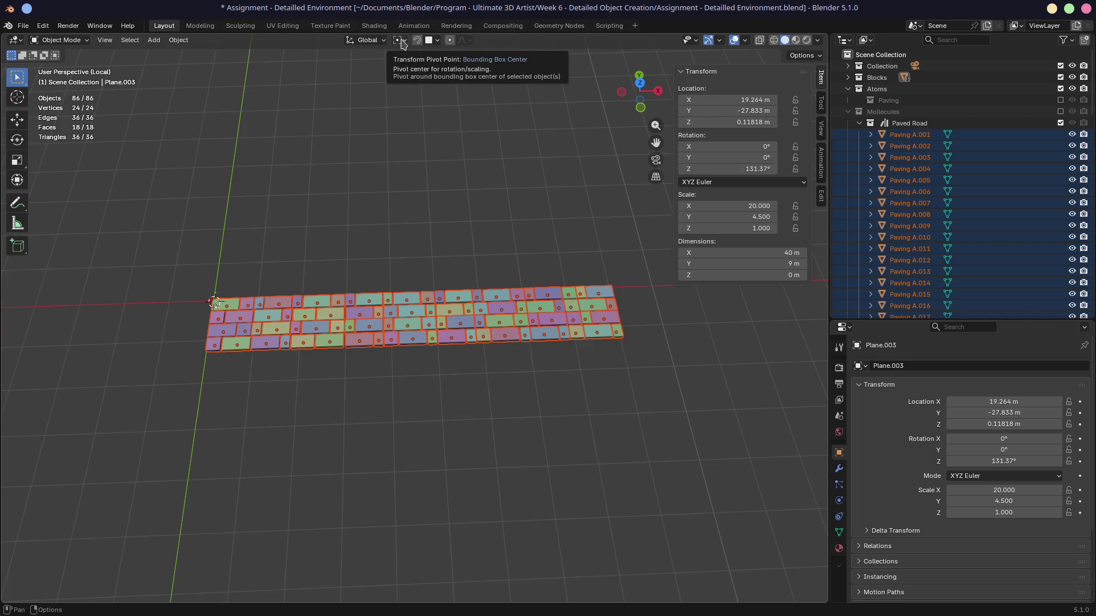
pyautogui.moveTo(403, 208)
pyautogui.mouseDown(button='middle')
pyautogui.moveTo(355, 188)
pyautogui.moveTo(371, 198)
pyautogui.moveTo(377, 137)
pyautogui.moveTo(392, 290)
pyautogui.mouseUp(button='middle')
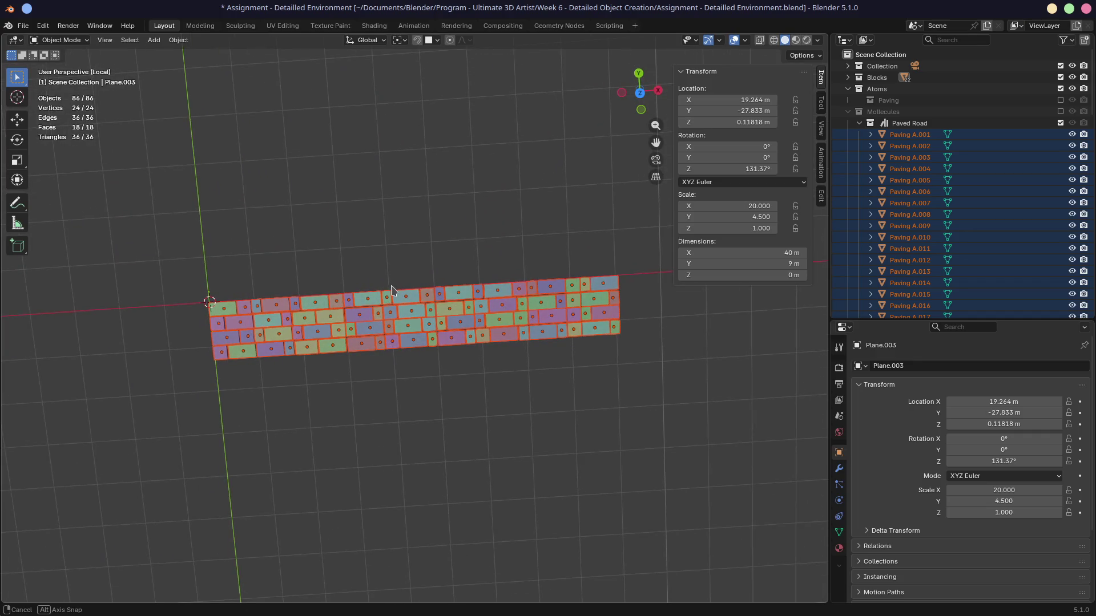
# From top view, move the paving pieces along X until the road is centred left to right
pyautogui.press('KP_7')
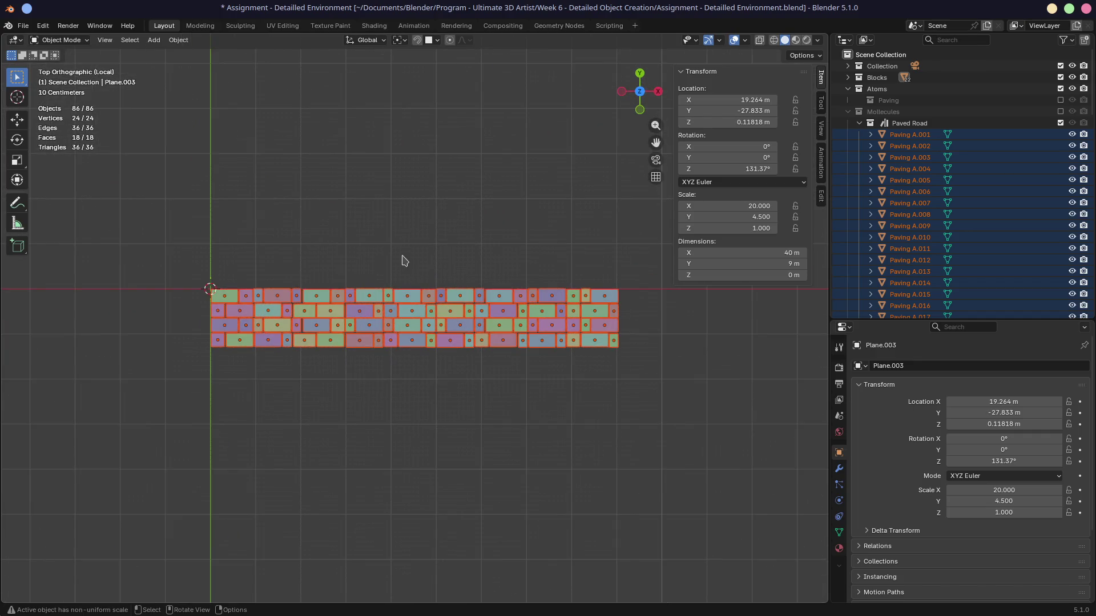
pyautogui.hotkey('shift', 'c')
pyautogui.press('g')
pyautogui.press('x')
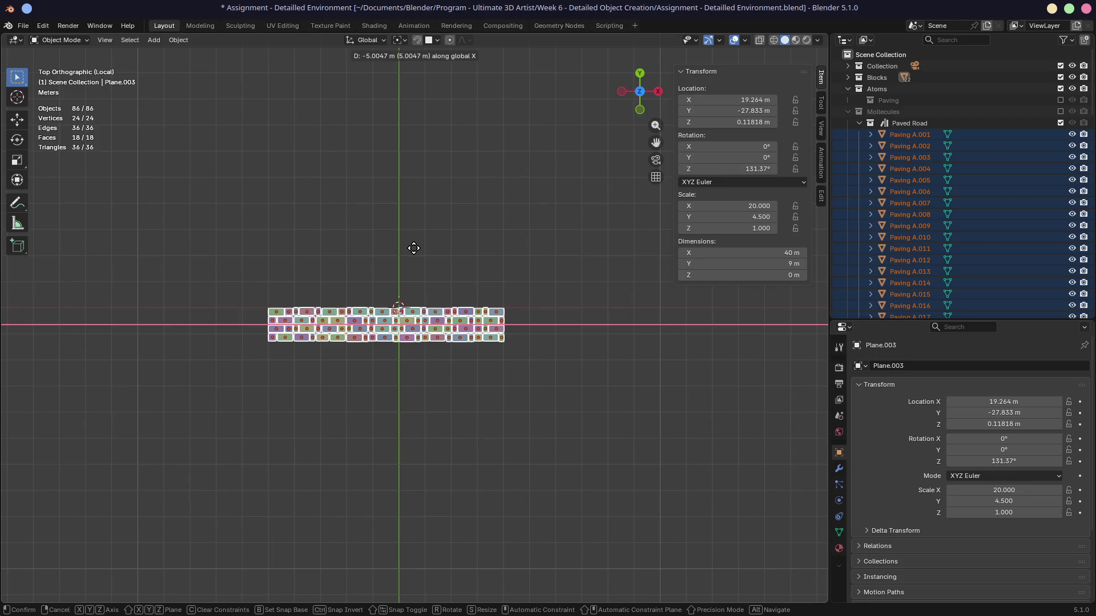
pyautogui.click(414, 247)
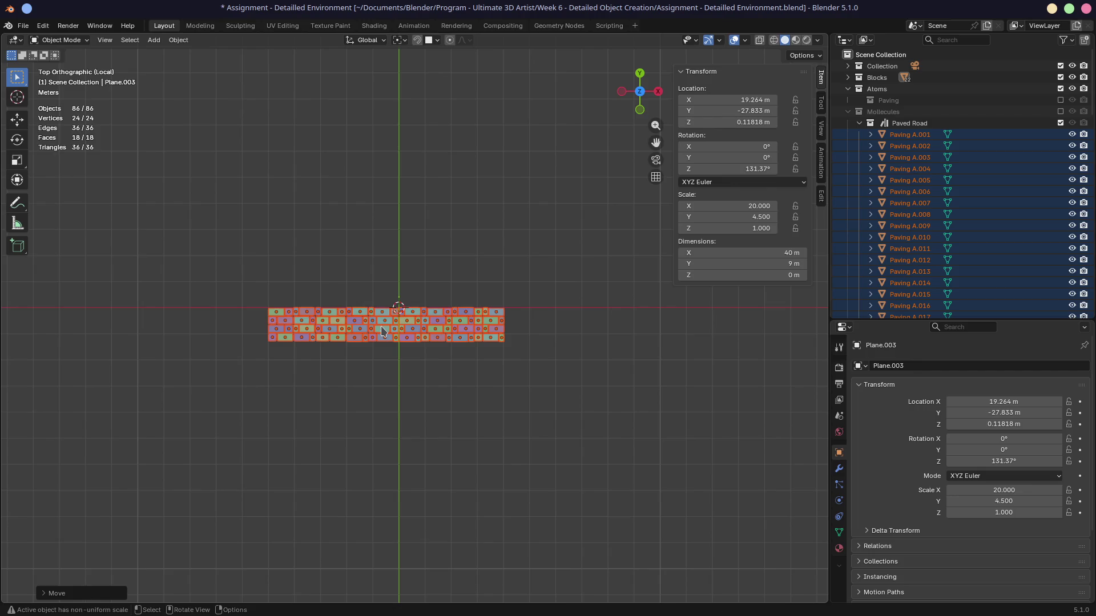
pyautogui.press('g')
pyautogui.press('x')
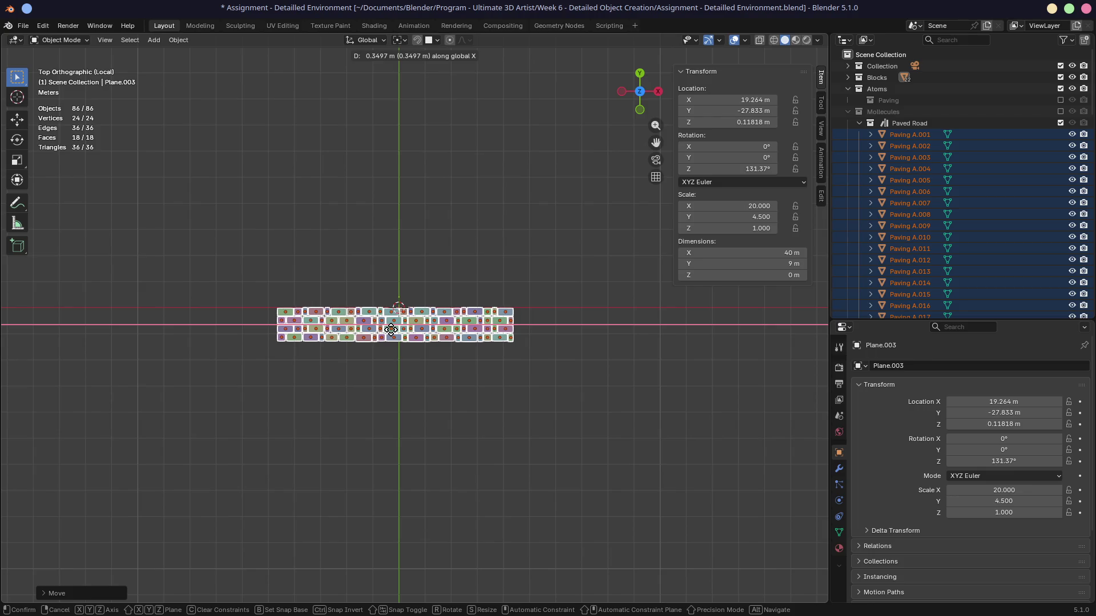
pyautogui.click(391, 329)
pyautogui.press('g')
pyautogui.press('x')
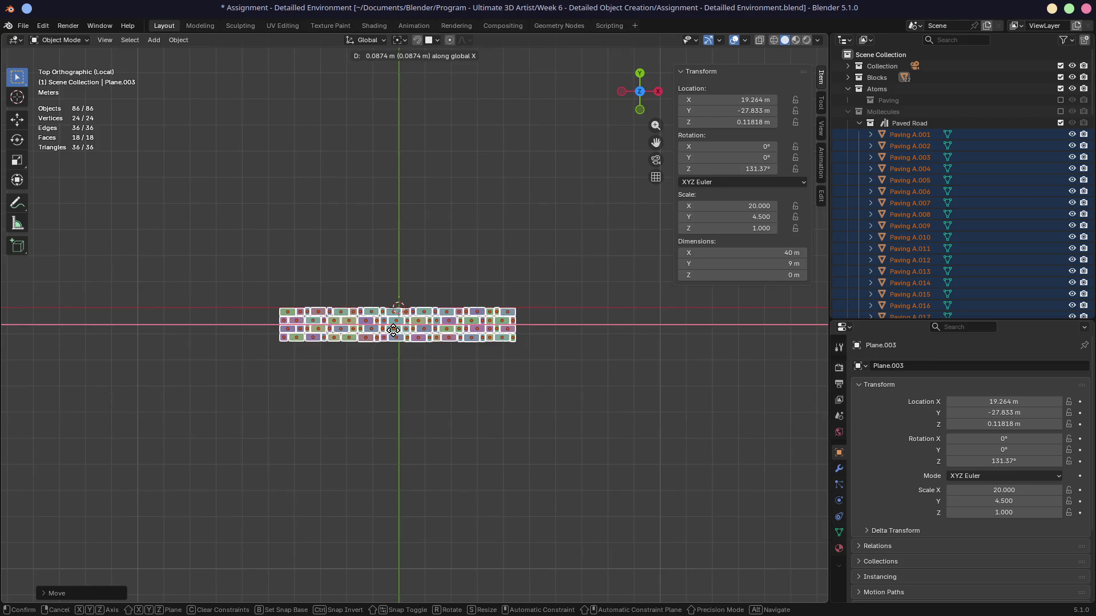
pyautogui.click(395, 333)
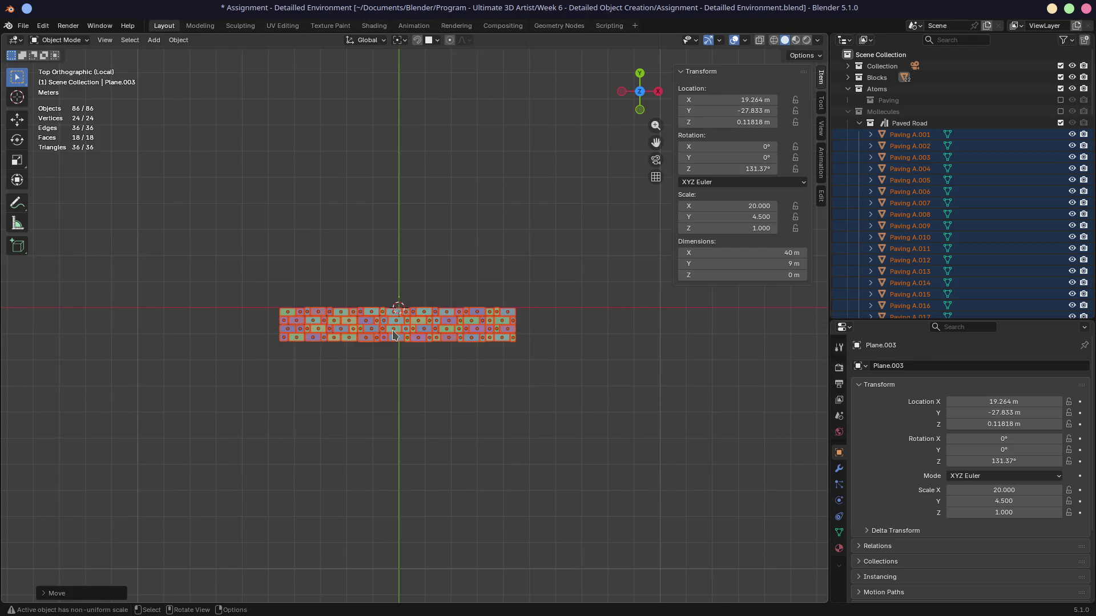
pyautogui.press('g')
pyautogui.press('x')
pyautogui.click(393, 325)
# Move the pieces along Y so the road is centred front to back on the origin
pyautogui.press('g')
pyautogui.press('y')
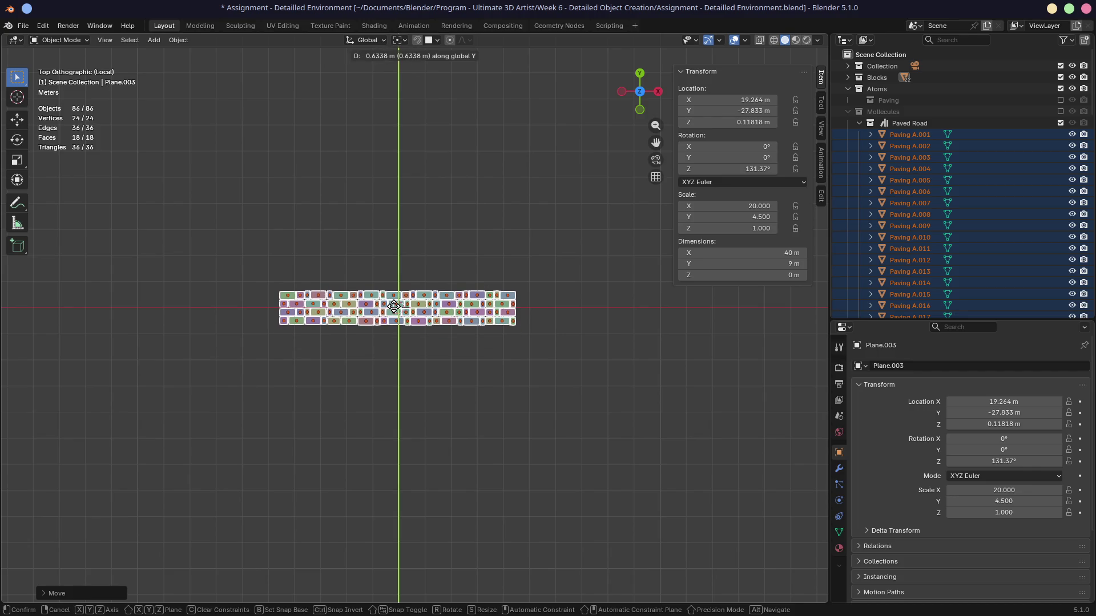
pyautogui.click(394, 307)
pyautogui.moveTo(394, 306)
pyautogui.mouseDown(button='middle')
pyautogui.moveTo(521, 201)
pyautogui.moveTo(573, 208)
pyautogui.moveTo(463, 291)
pyautogui.mouseUp(button='middle')
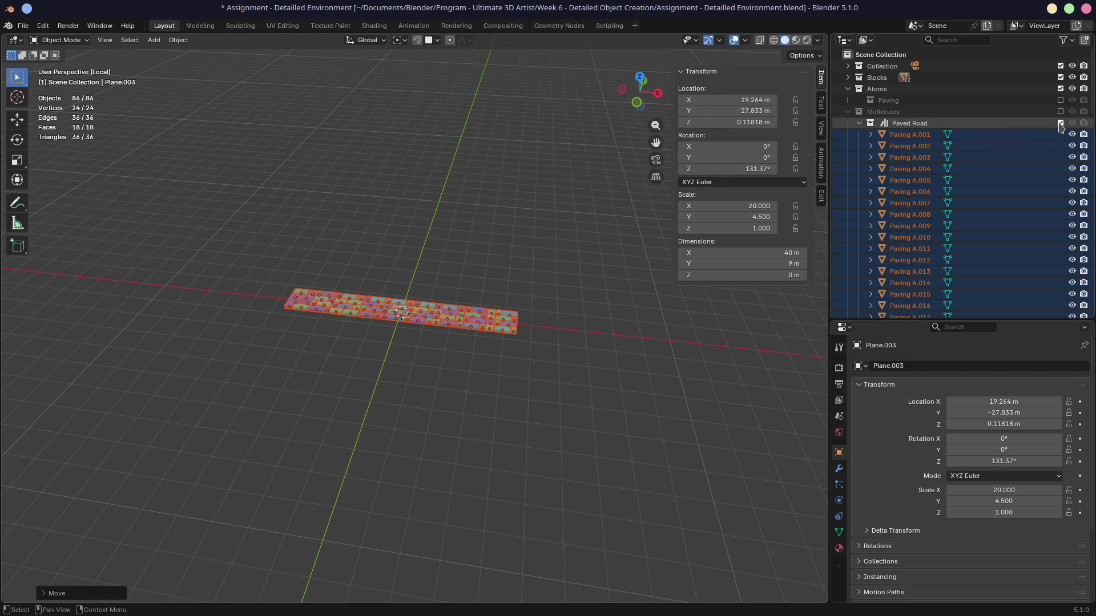
# Clear the asset mark from the Paved Road collection and box-select the paving blocks
pyautogui.rightClick(892, 127)
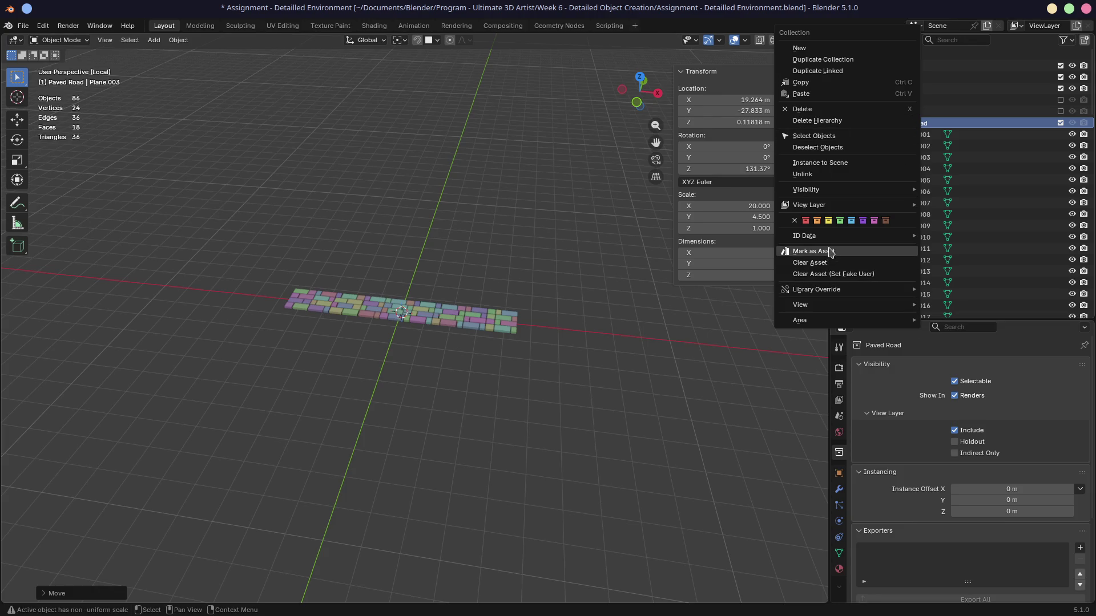
pyautogui.click(817, 262)
pyautogui.moveTo(249, 216); pyautogui.dragTo(582, 431)
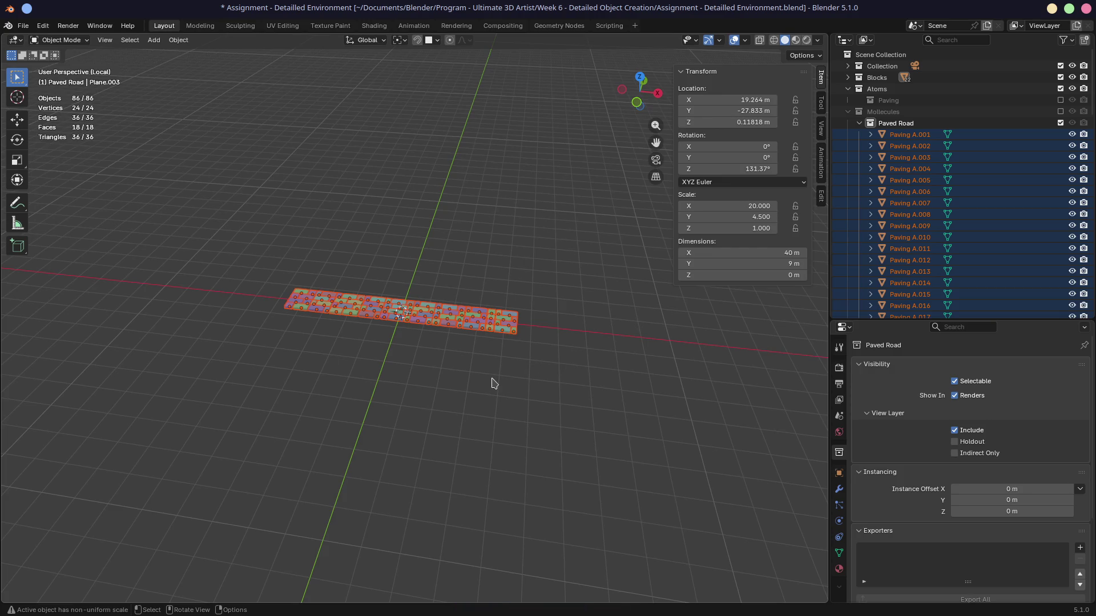
pyautogui.hotkey('shift', 'a')
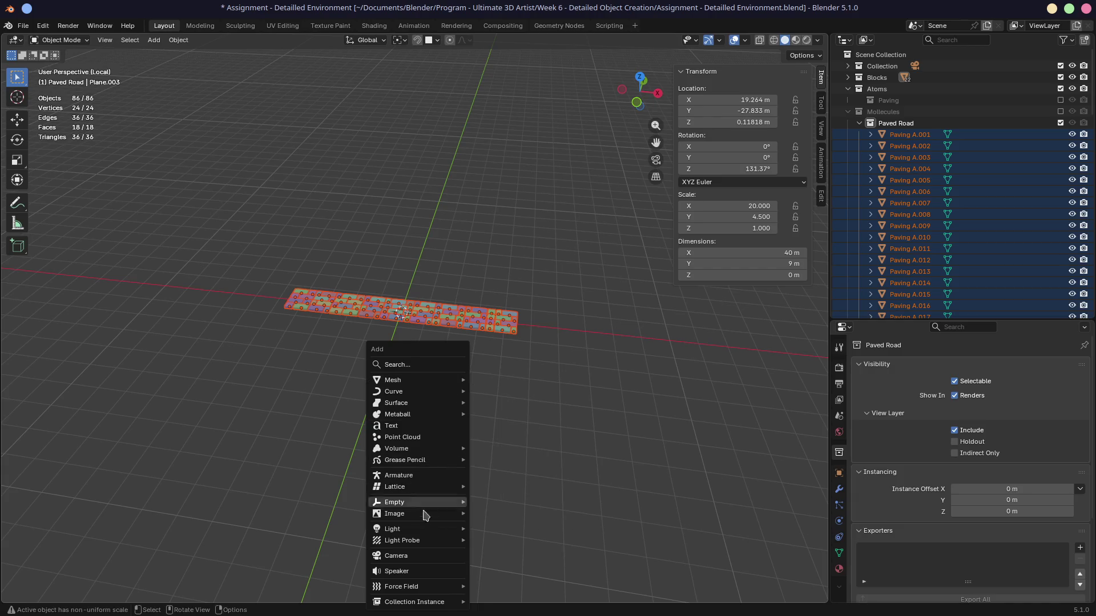
# Add a Plain Axes empty at the origin and rename it 'Paved Road A'
pyautogui.moveTo(438, 503)
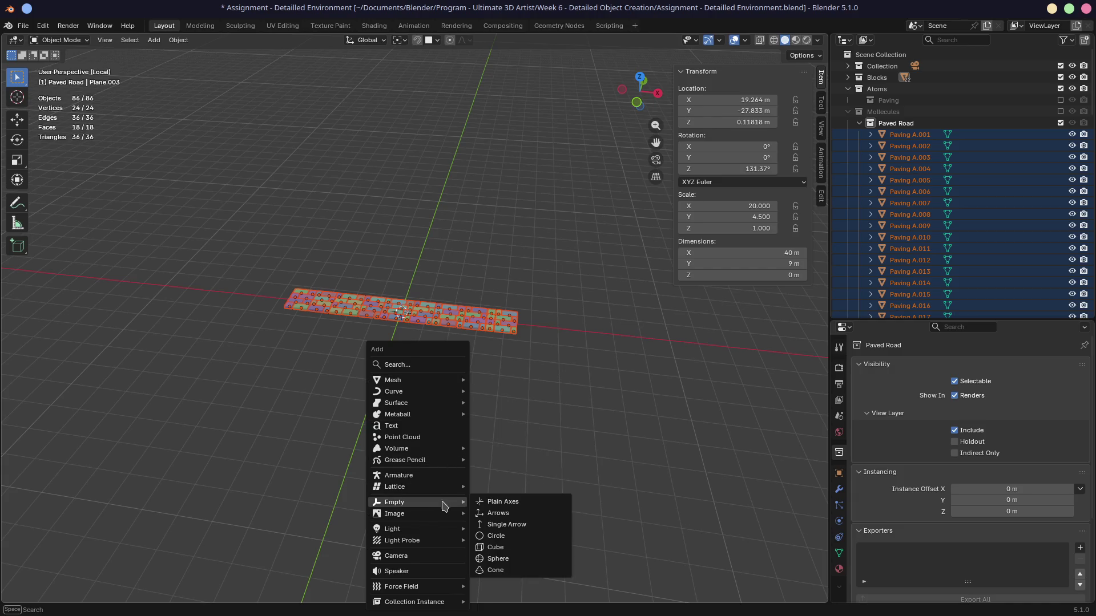
pyautogui.click(519, 506)
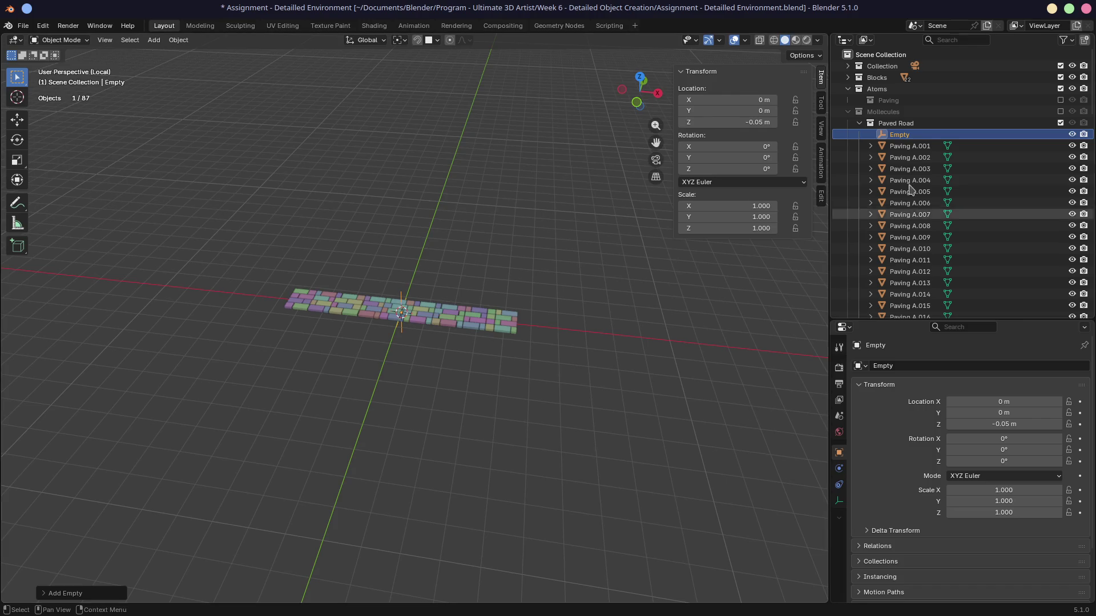
pyautogui.doubleClick(907, 135)
pyautogui.write('P')
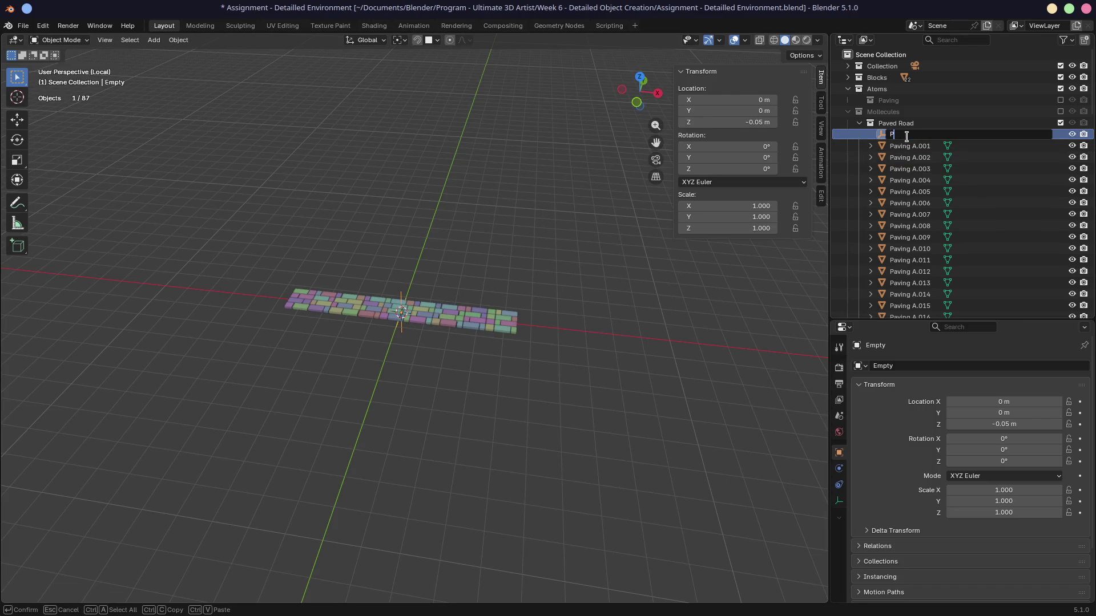
pyautogui.write(' A')
pyautogui.press('Return')
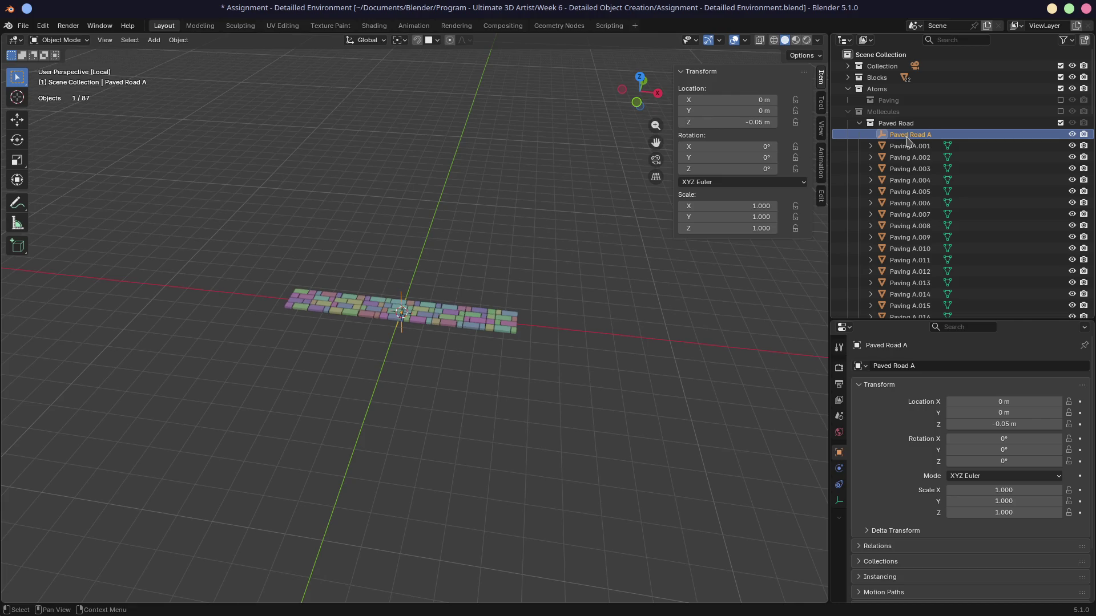
# Select all paving blocks with the empty and parent them to Paved Road A as Object
pyautogui.moveTo(215, 195); pyautogui.dragTo(358, 303)
pyautogui.press('Escape')
pyautogui.press('a')
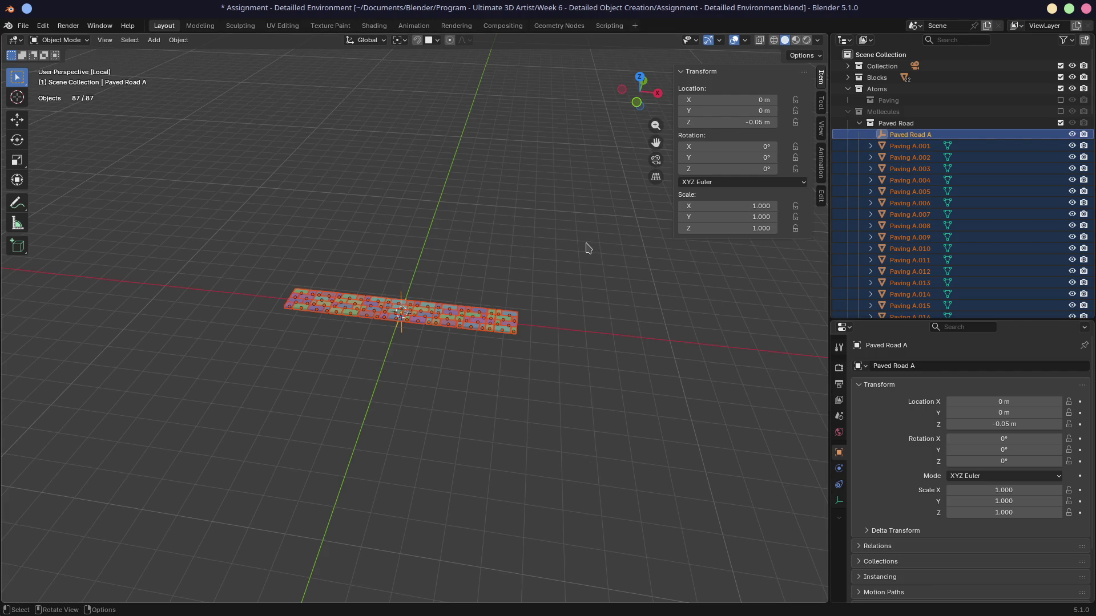
pyautogui.press('ctrl')
pyautogui.moveTo(572, 252)
pyautogui.mouseDown(button='middle')
pyautogui.moveTo(558, 283)
pyautogui.moveTo(511, 280)
pyautogui.mouseUp(button='middle')
pyautogui.press('ctrl')
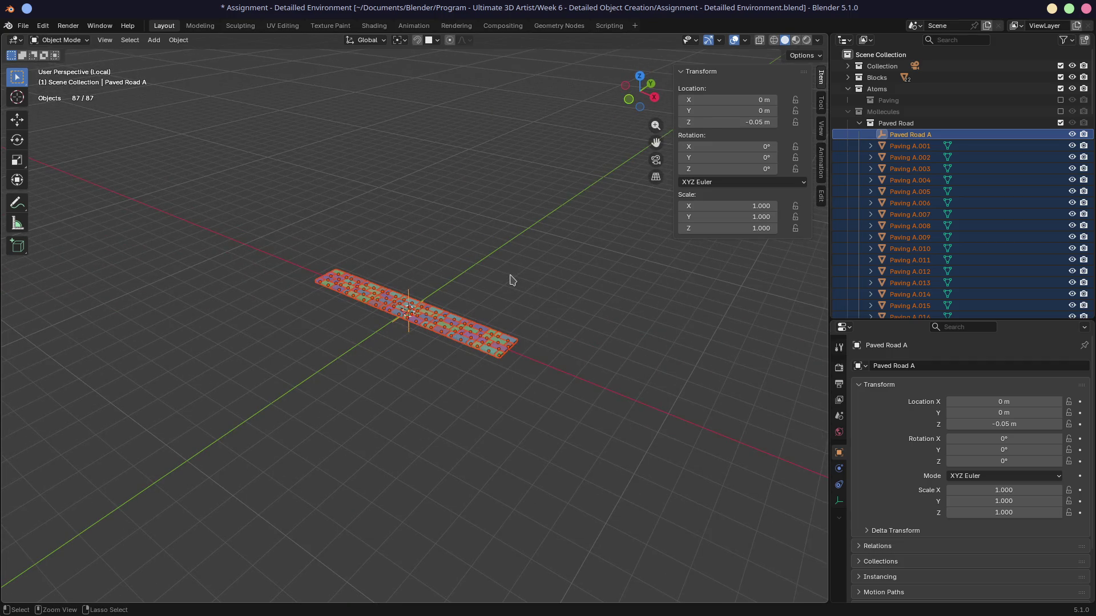
pyautogui.hotkey('ctrl', 'p')
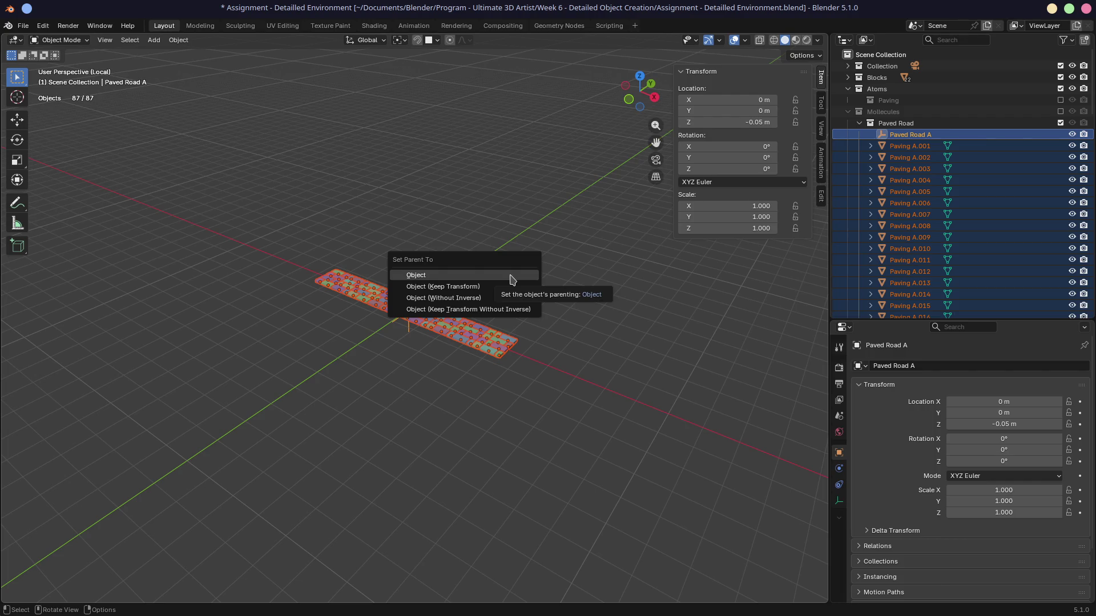
pyautogui.click(512, 280)
pyautogui.moveTo(586, 287)
pyautogui.mouseDown(button='middle')
pyautogui.moveTo(541, 286)
pyautogui.moveTo(688, 253)
pyautogui.mouseUp(button='middle')
pyautogui.click(500, 294)
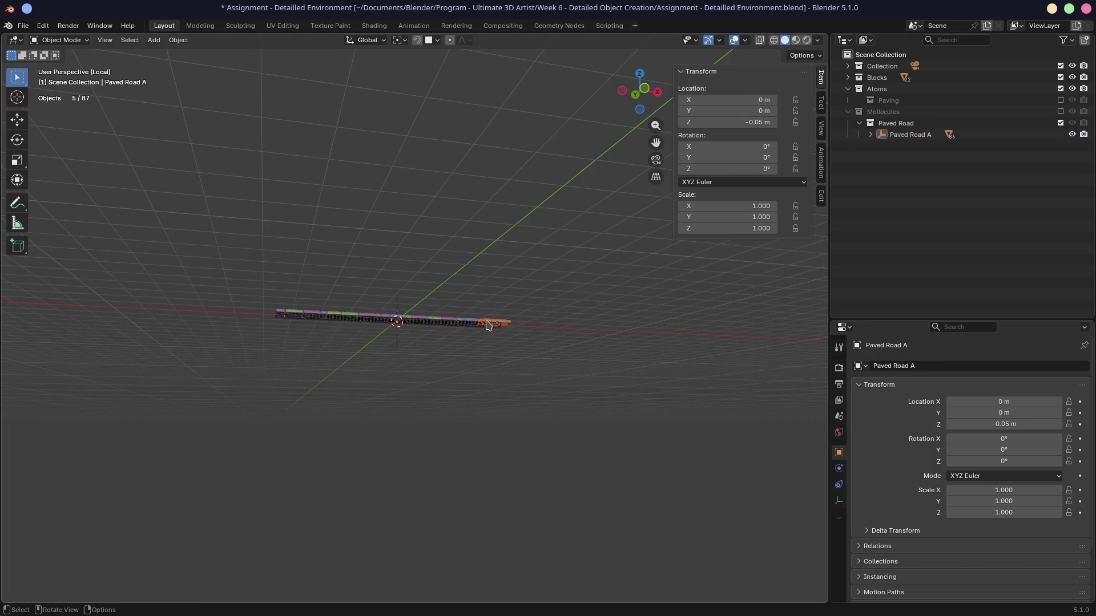
# Set Paved Road A's location to 0 m on X, Y and Z
pyautogui.moveTo(500, 294); pyautogui.dragTo(441, 321, button='middle')
pyautogui.moveTo(736, 100); pyautogui.dragTo(735, 100)
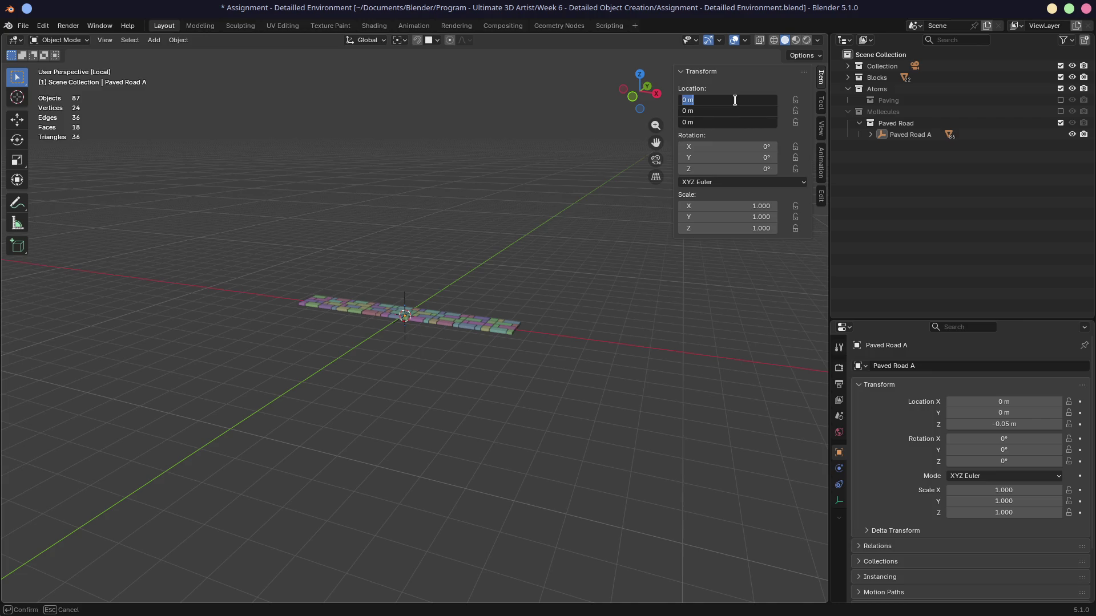
pyautogui.press('Return')
pyautogui.scroll(5, 343, 323)
pyautogui.moveTo(350, 345)
pyautogui.mouseDown(button='middle')
pyautogui.moveTo(376, 313)
pyautogui.moveTo(342, 327)
pyautogui.moveTo(543, 311)
pyautogui.moveTo(494, 318)
pyautogui.mouseUp(button='middle')
pyautogui.press('KP_1')
pyautogui.scroll(1, 494, 317)
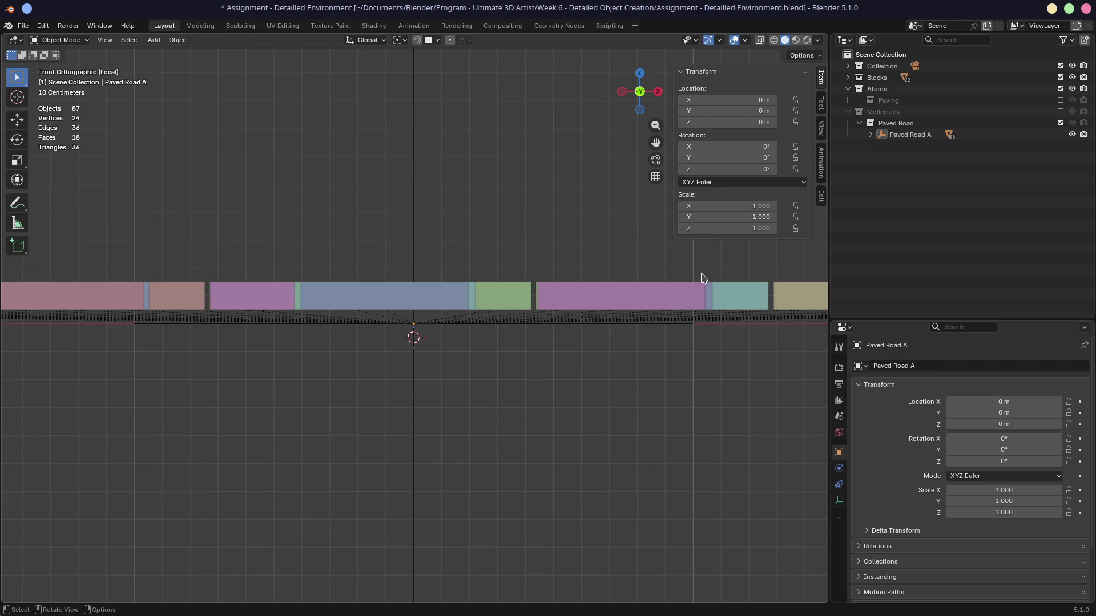
# Select Paving A.001 through Paving D.030 and lower them along Z
pyautogui.click(871, 135)
pyautogui.click(920, 146)
pyautogui.scroll(-20, 925, 212)
pyautogui.keyDown('shift'); pyautogui.click(908, 307); pyautogui.keyUp('shift')
pyautogui.press('g')
pyautogui.press('z')
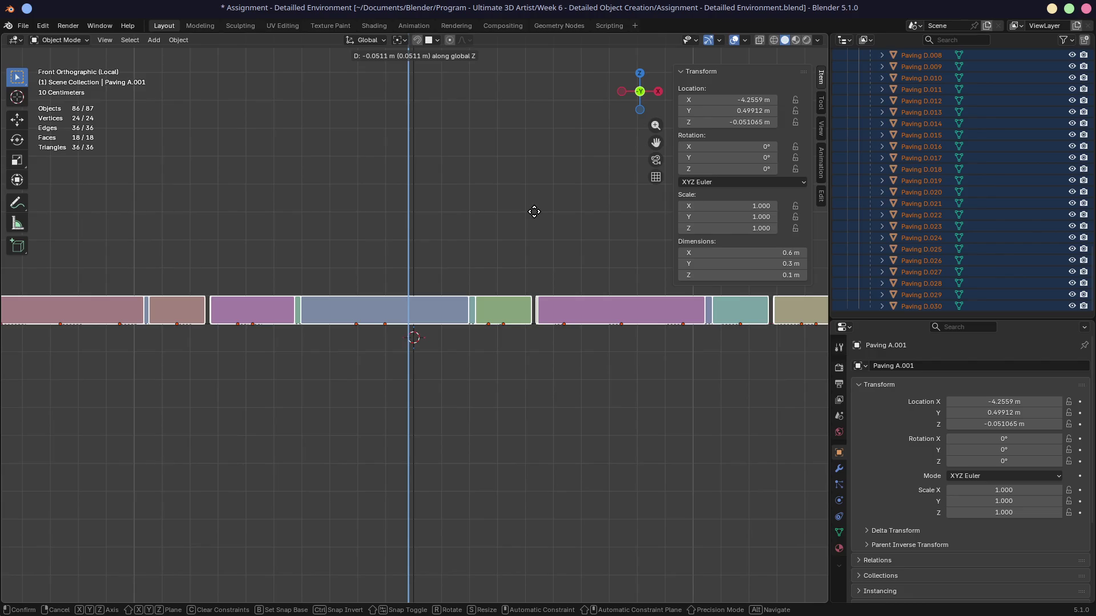
pyautogui.click(533, 211)
pyautogui.click(549, 376)
pyautogui.moveTo(548, 372)
pyautogui.mouseDown(button='middle')
pyautogui.moveTo(526, 247)
pyautogui.moveTo(510, 265)
pyautogui.moveTo(519, 257)
pyautogui.mouseUp(button='middle')
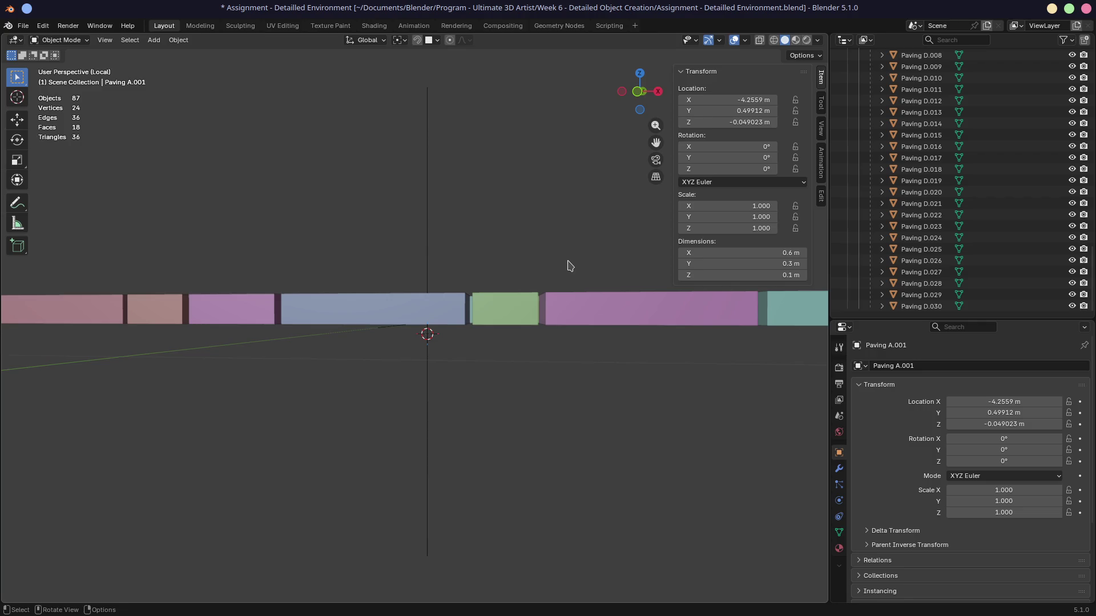
# Reselect Paving A.001 through Paving D.030 in the Outliner
pyautogui.scroll(10, 917, 215)
pyautogui.scroll(5, 918, 215)
pyautogui.click(921, 150)
pyautogui.scroll(-20, 910, 237)
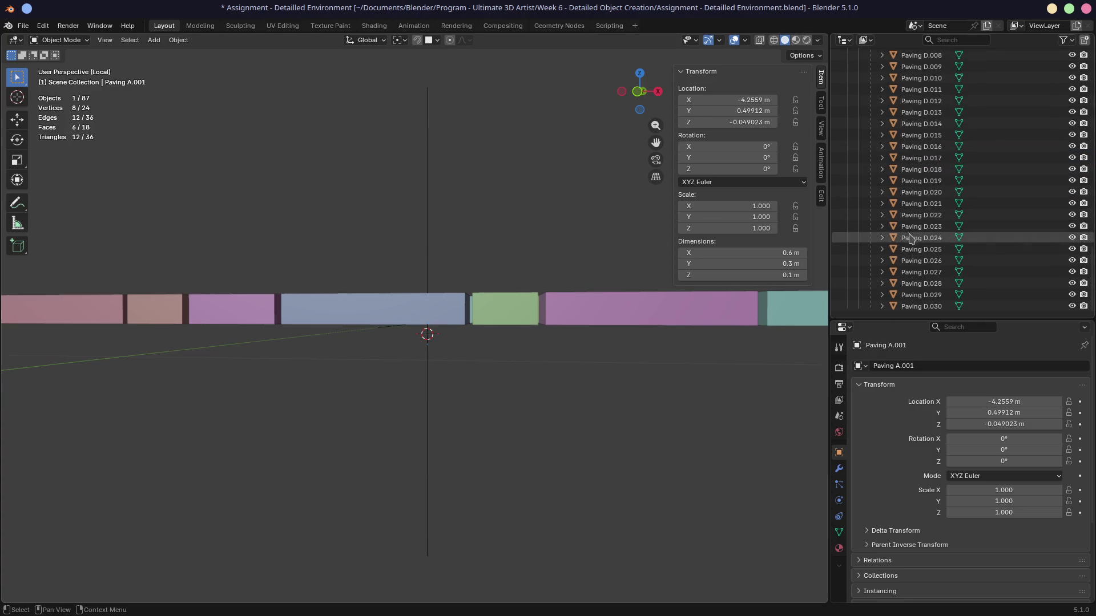
pyautogui.keyDown('shift'); pyautogui.click(915, 308); pyautogui.keyUp('shift')
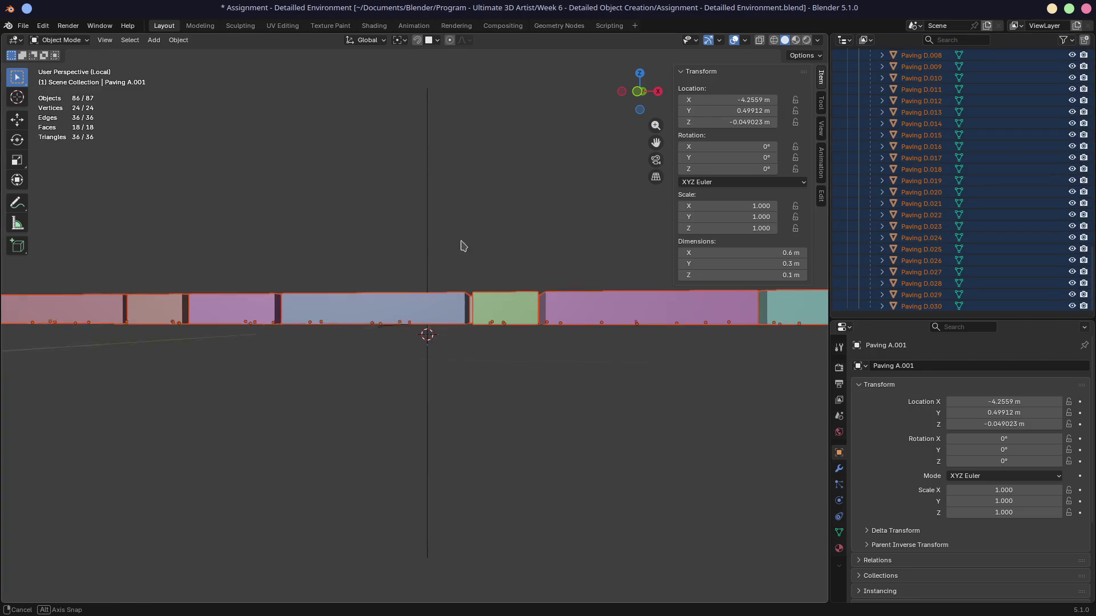
pyautogui.moveTo(462, 245); pyautogui.dragTo(479, 228, button='middle')
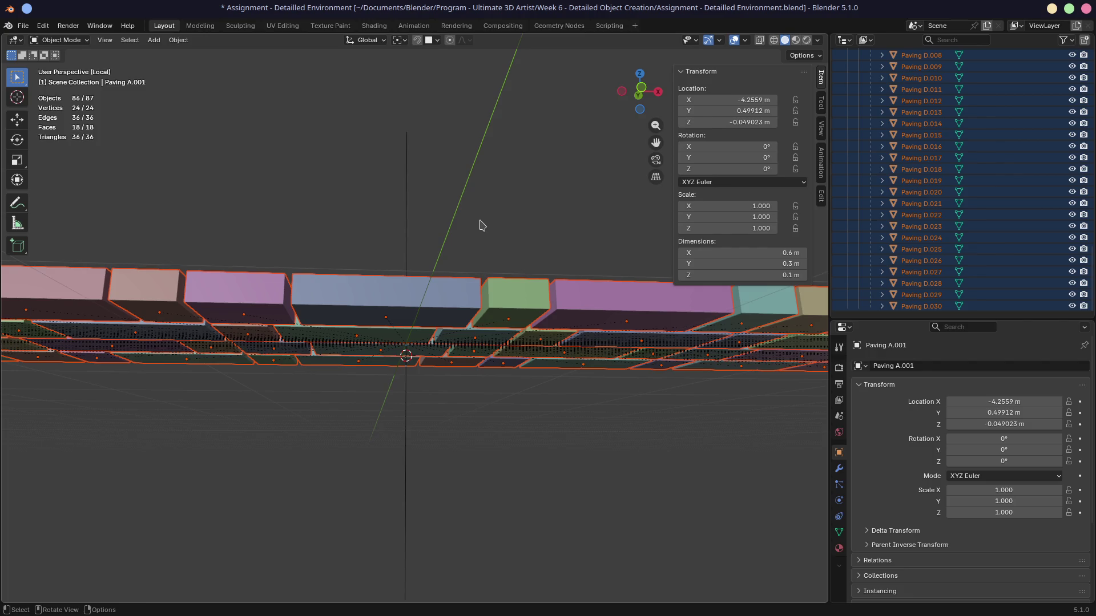
pyautogui.moveTo(480, 166); pyautogui.dragTo(474, 291, button='middle')
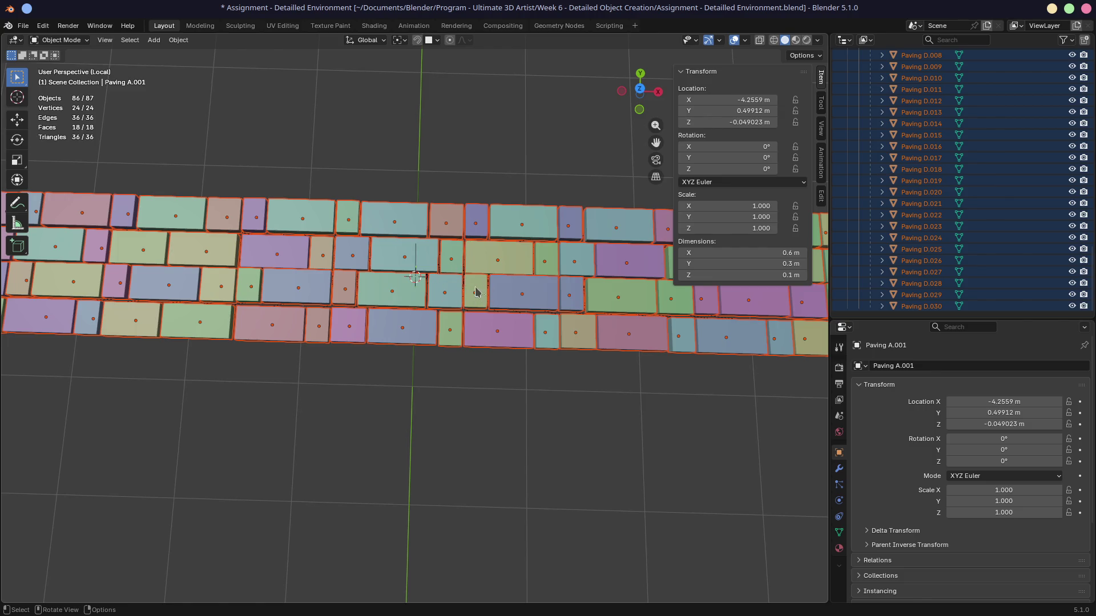
# Set the selected paving's Z location to 0, then select Paved Road A
pyautogui.scroll(3, 475, 295)
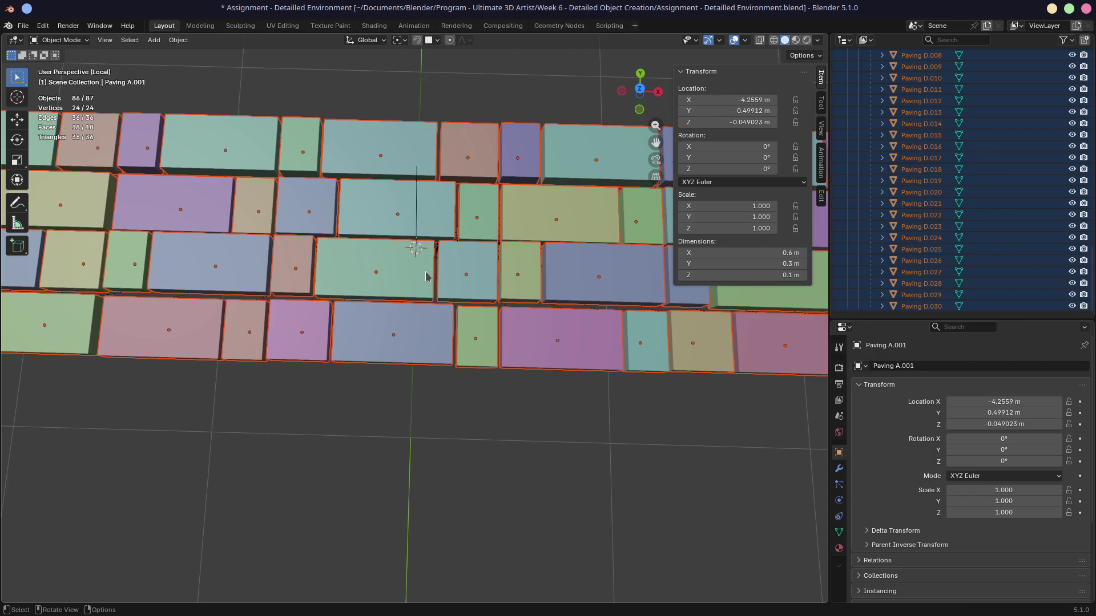
pyautogui.moveTo(446, 347)
pyautogui.mouseDown(button='middle')
pyautogui.moveTo(452, 213)
pyautogui.moveTo(443, 228)
pyautogui.mouseUp(button='middle')
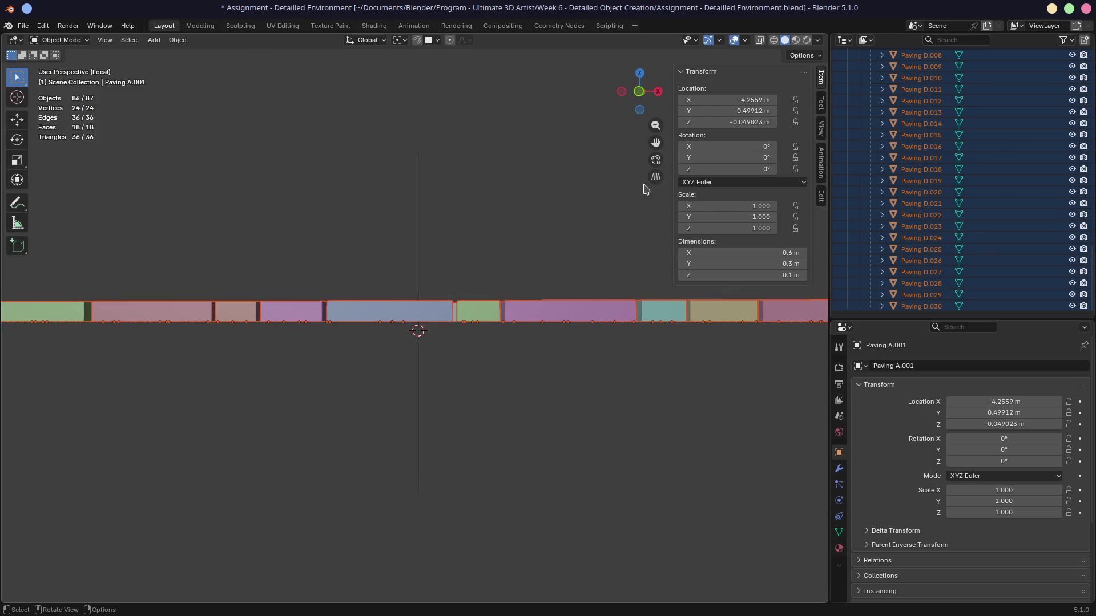
pyautogui.doubleClick(736, 123)
pyautogui.write('0')
pyautogui.press('Return')
pyautogui.moveTo(417, 188)
pyautogui.mouseDown(button='middle')
pyautogui.moveTo(396, 252)
pyautogui.moveTo(291, 247)
pyautogui.moveTo(508, 237)
pyautogui.mouseUp(button='middle')
pyautogui.moveTo(379, 252)
pyautogui.mouseDown(button='middle')
pyautogui.moveTo(440, 262)
pyautogui.moveTo(393, 246)
pyautogui.moveTo(428, 244)
pyautogui.moveTo(413, 225)
pyautogui.moveTo(381, 242)
pyautogui.moveTo(447, 238)
pyautogui.mouseUp(button='middle')
pyautogui.click(400, 224)
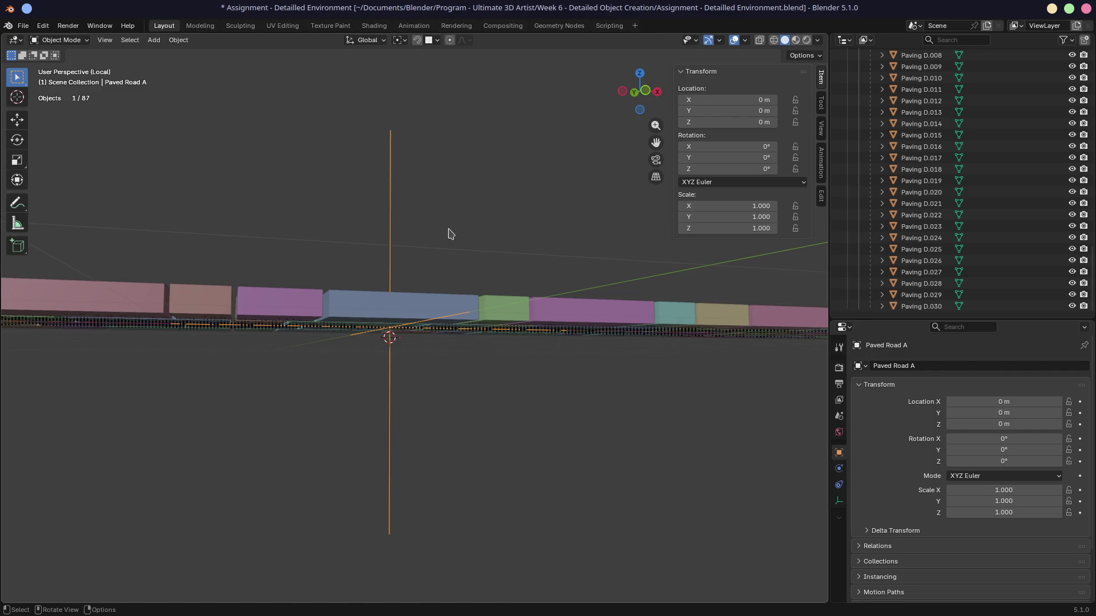
# Orbit around the strip and inspect bricks such as Paving A.034, Paving D.022 and the pink brick
pyautogui.moveTo(506, 263); pyautogui.dragTo(483, 311, button='middle')
pyautogui.click(406, 325)
pyautogui.moveTo(405, 326)
pyautogui.mouseDown(button='middle')
pyautogui.moveTo(455, 321)
pyautogui.moveTo(448, 299)
pyautogui.moveTo(433, 327)
pyautogui.moveTo(402, 321)
pyautogui.moveTo(433, 320)
pyautogui.moveTo(444, 306)
pyautogui.mouseUp(button='middle')
pyautogui.click(422, 220)
pyautogui.moveTo(422, 219); pyautogui.dragTo(438, 272, button='middle')
pyautogui.click(405, 318)
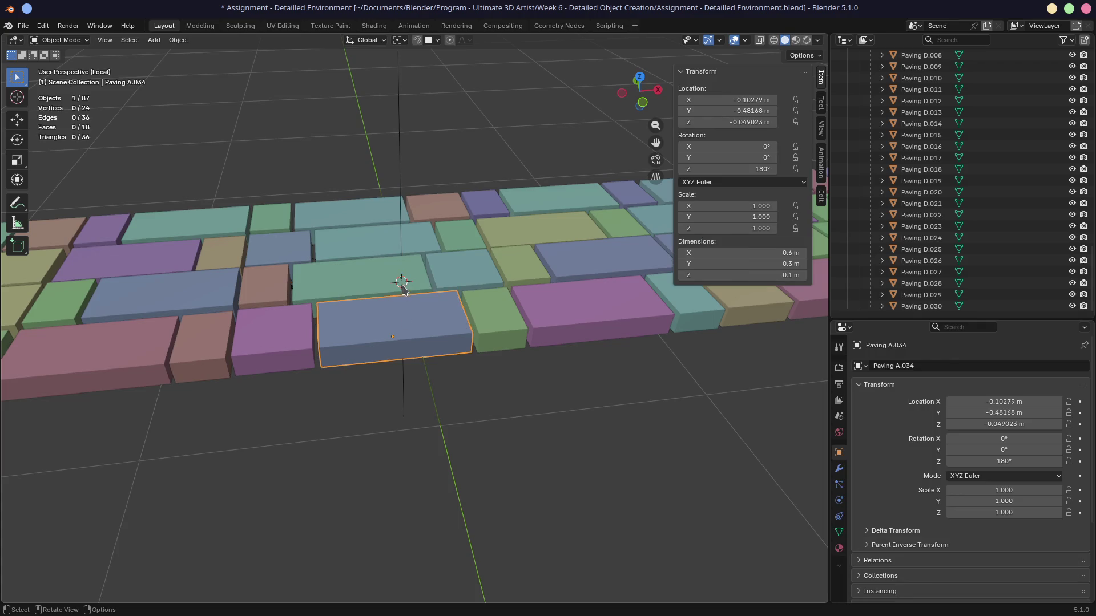
pyautogui.click(258, 289)
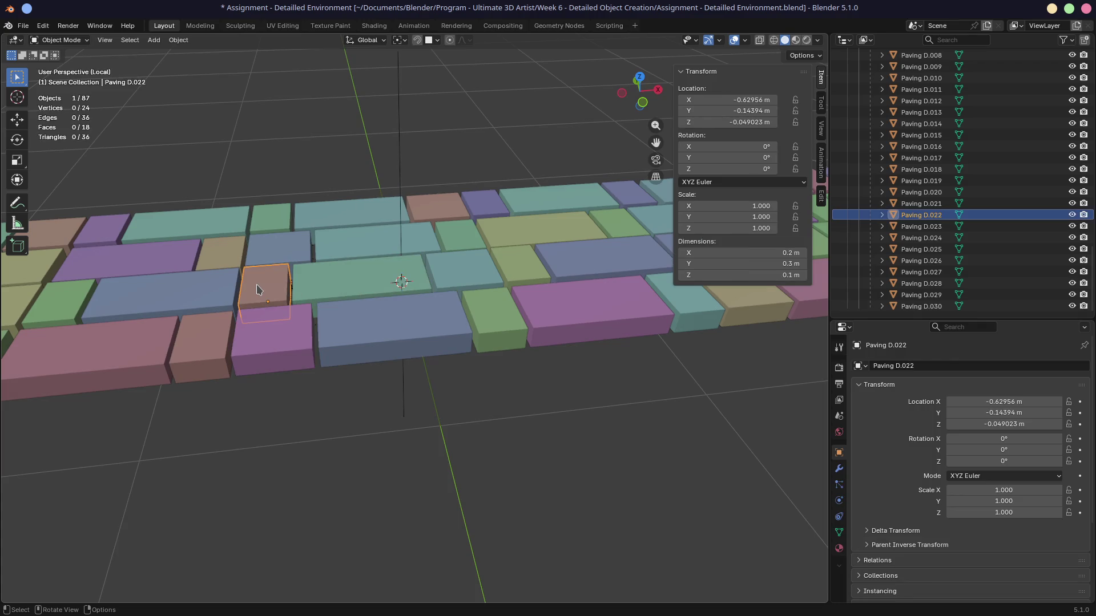
pyautogui.click(274, 340)
pyautogui.click(380, 323)
pyautogui.moveTo(379, 323); pyautogui.dragTo(419, 316, button='middle')
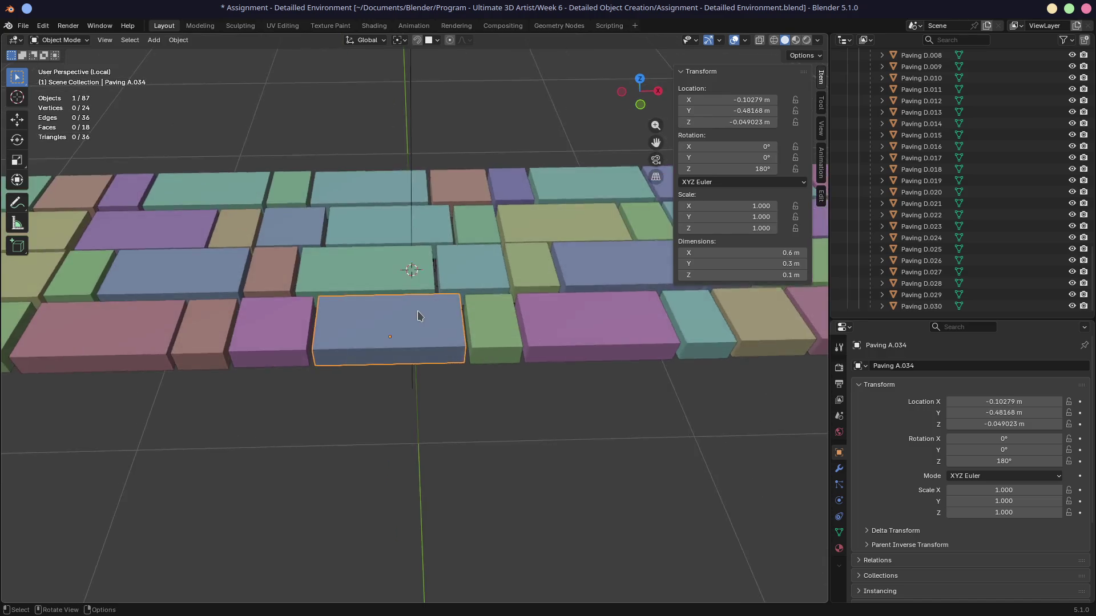
# Select every paving object in the local view, box-selecting the whole strip
pyautogui.scroll(-4, 421, 313)
pyautogui.press('a')
pyautogui.scroll(-5, 436, 386)
pyautogui.moveTo(195, 251)
pyautogui.mouseDown()
pyautogui.moveTo(404, 311)
pyautogui.moveTo(505, 308)
pyautogui.mouseUp()
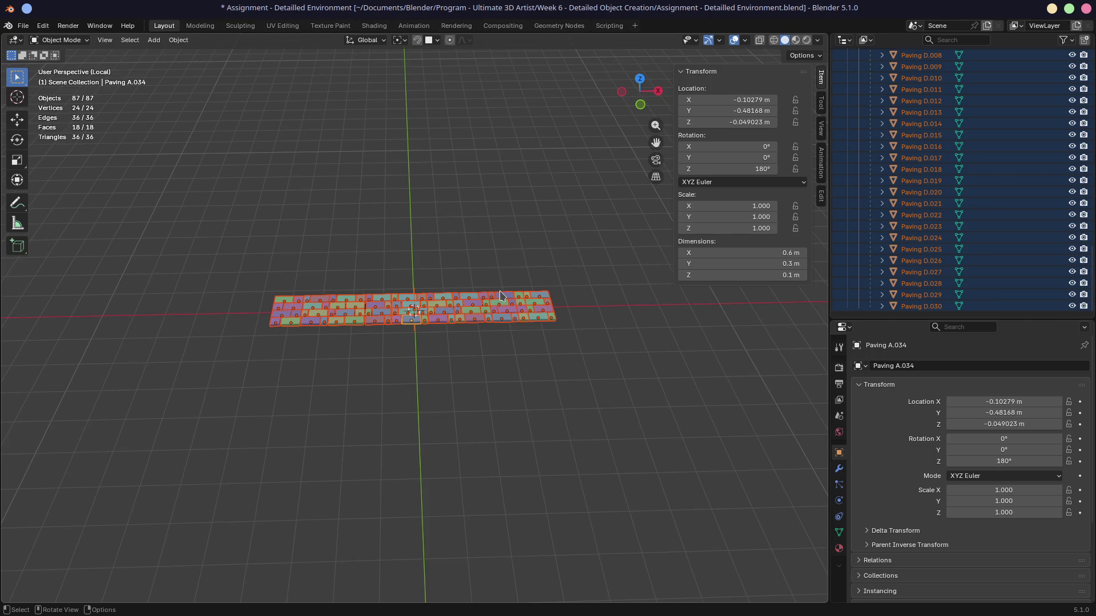
# Apply rotation and scale to the selected bricks, then deselect everything
pyautogui.hotkey('ctrl', 'a')
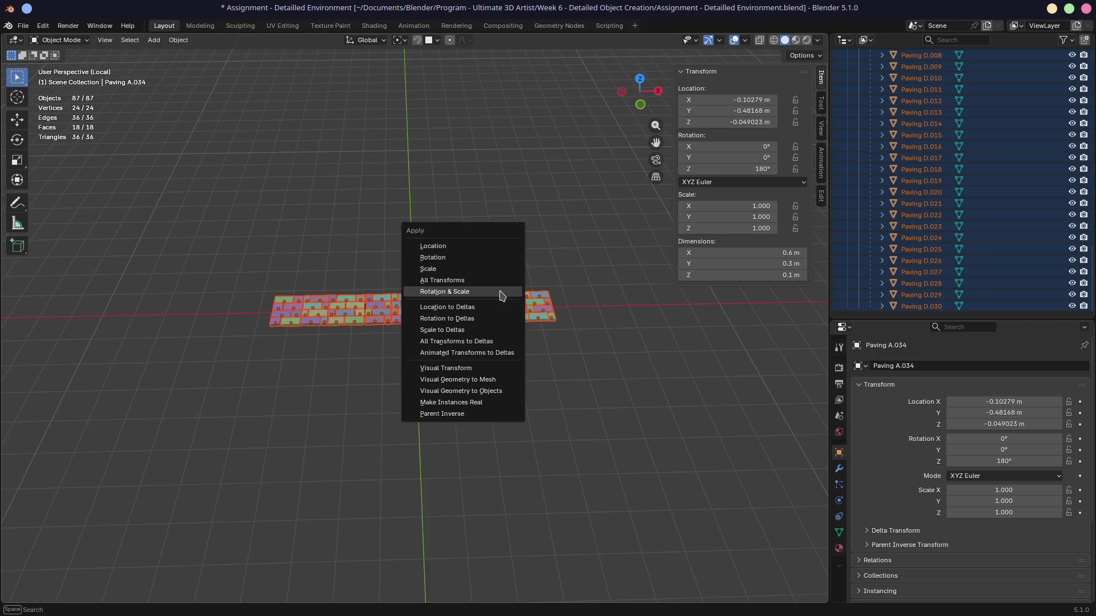
pyautogui.click(502, 292)
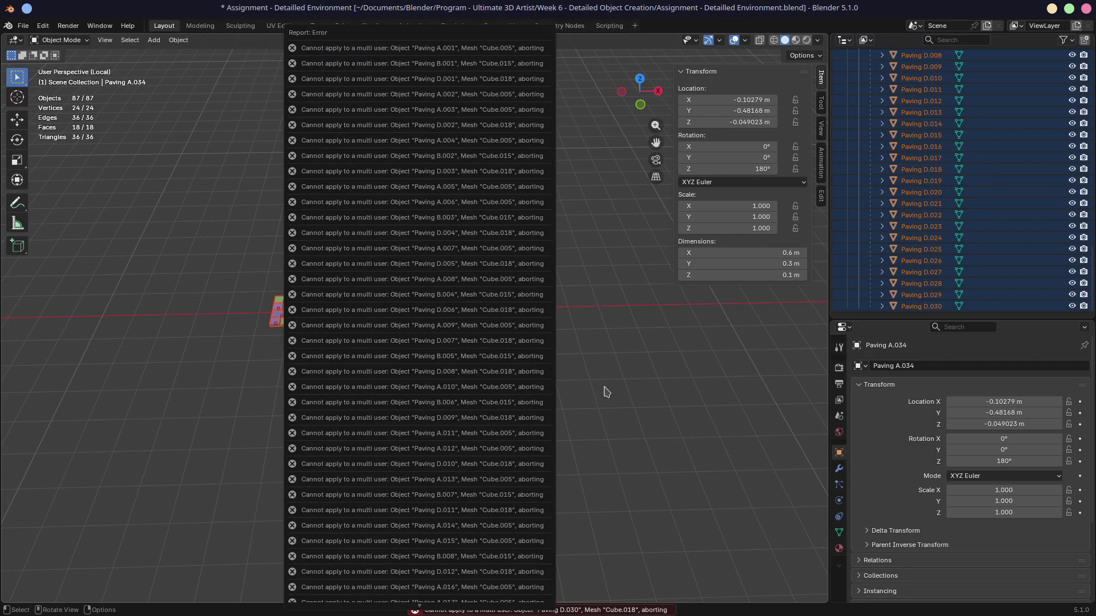
pyautogui.scroll(6, 421, 355)
pyautogui.moveTo(415, 359)
pyautogui.mouseDown(button='middle')
pyautogui.moveTo(427, 323)
pyautogui.moveTo(365, 234)
pyautogui.moveTo(415, 319)
pyautogui.mouseUp(button='middle')
pyautogui.click(362, 232)
pyautogui.click(381, 382)
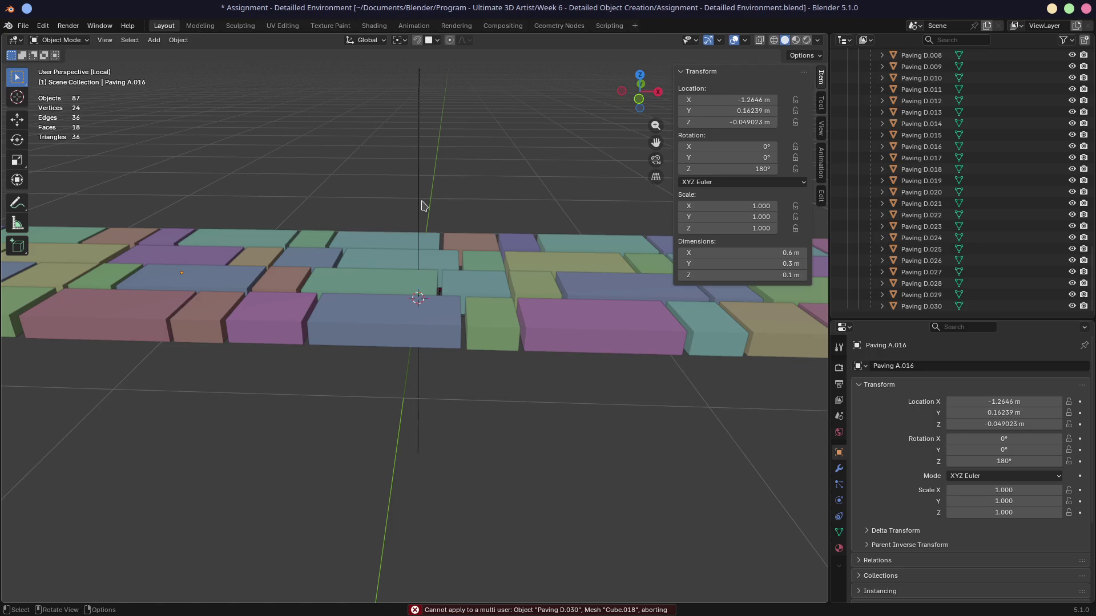
# Mark Paved Road A as an asset in the Outliner and exclude the Paved Road collection
pyautogui.scroll(15, 936, 194)
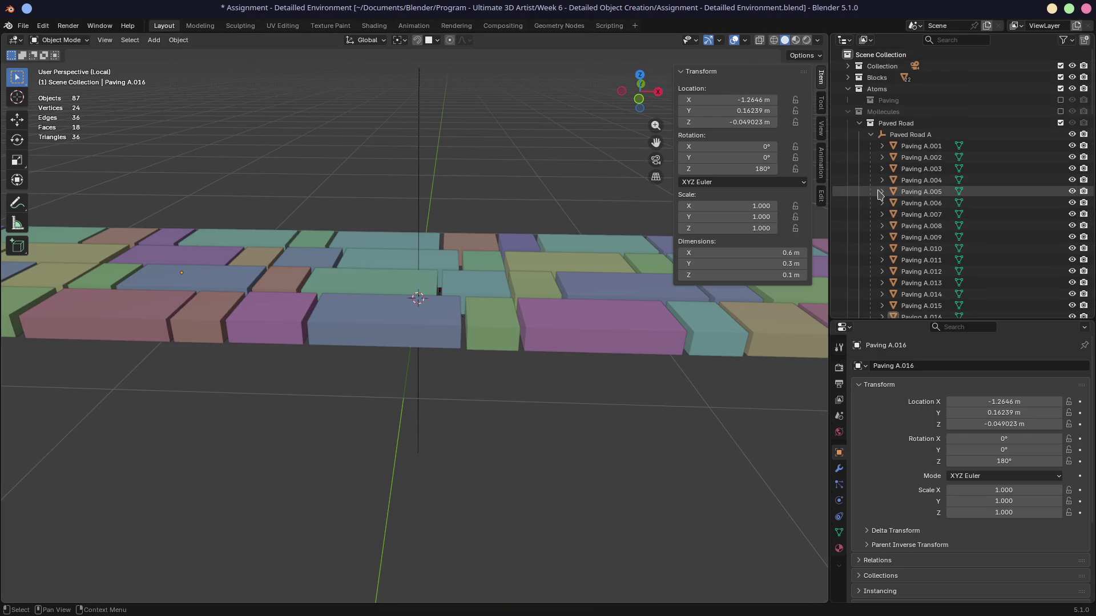
pyautogui.click(931, 136)
pyautogui.rightClick(932, 137)
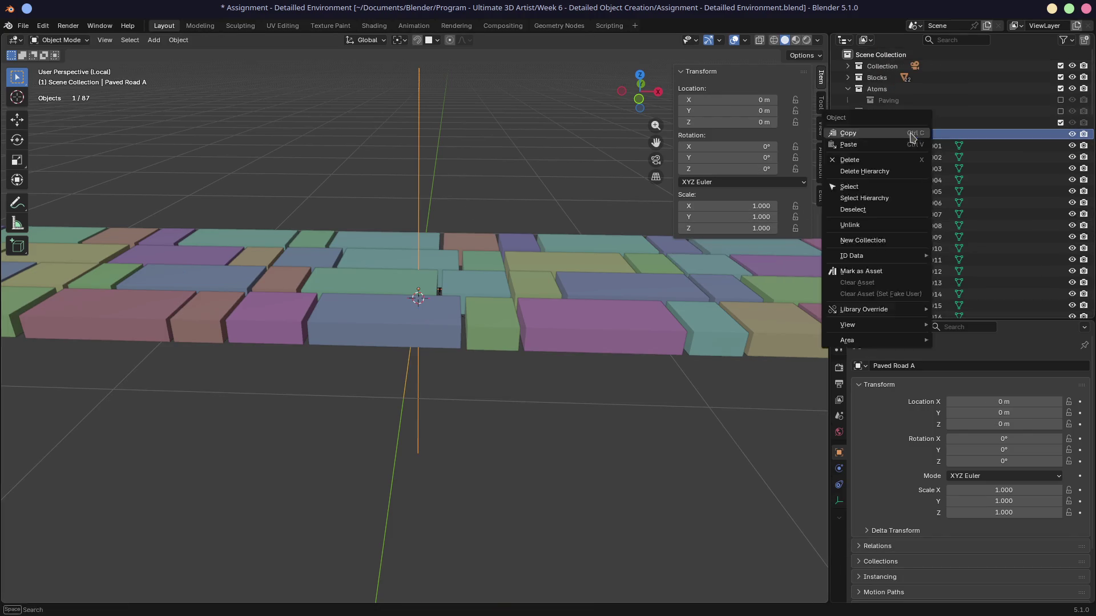
pyautogui.click(873, 271)
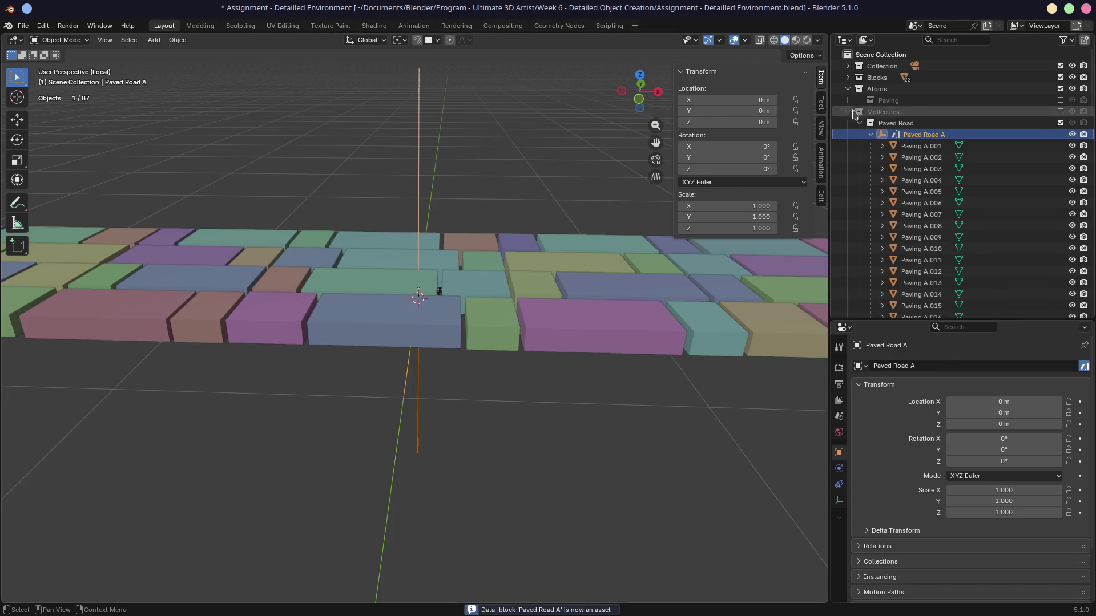
pyautogui.click(1060, 123)
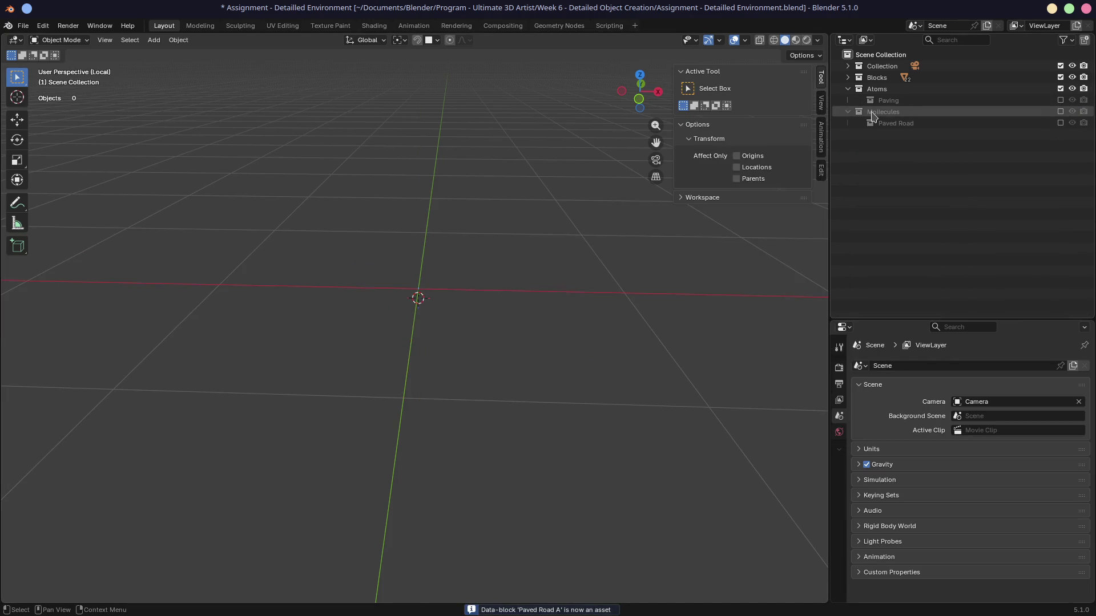
# Leave local view, set the 3D cursor on the green road, and show Current File assets in an Asset Browser
pyautogui.press('KP_Divide')
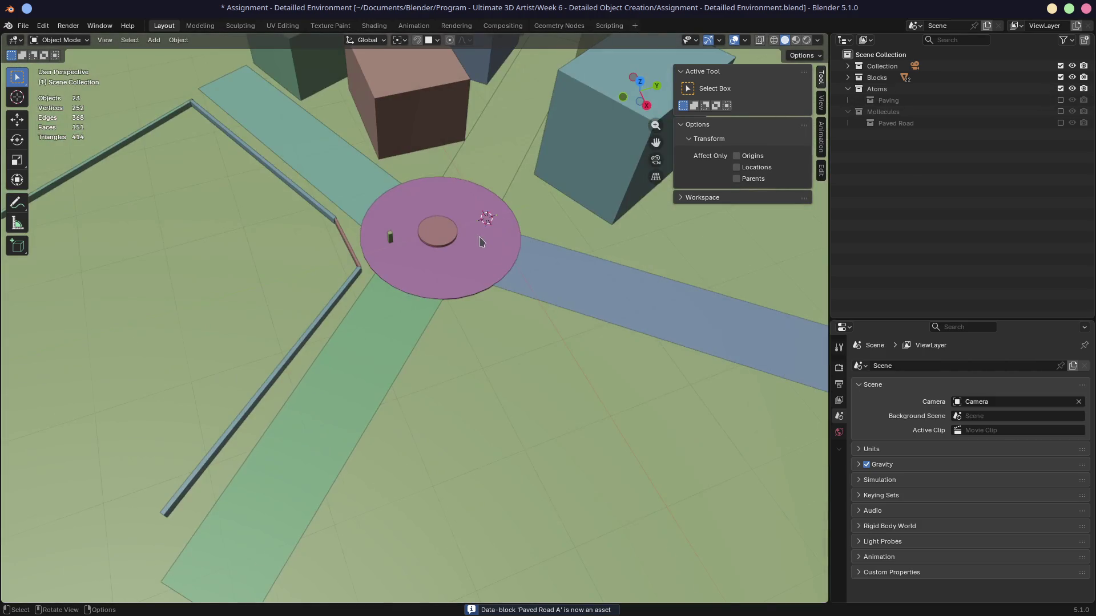
pyautogui.keyDown('shift'); pyautogui.rightClick(397, 317); pyautogui.keyUp('shift')
pyautogui.click(844, 328)
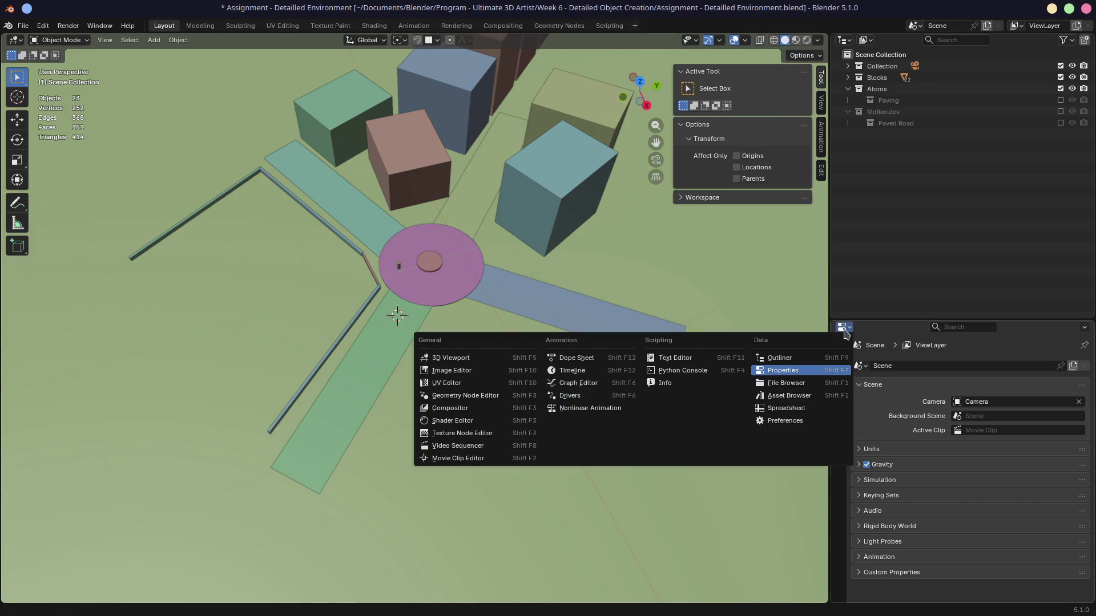
pyautogui.click(826, 395)
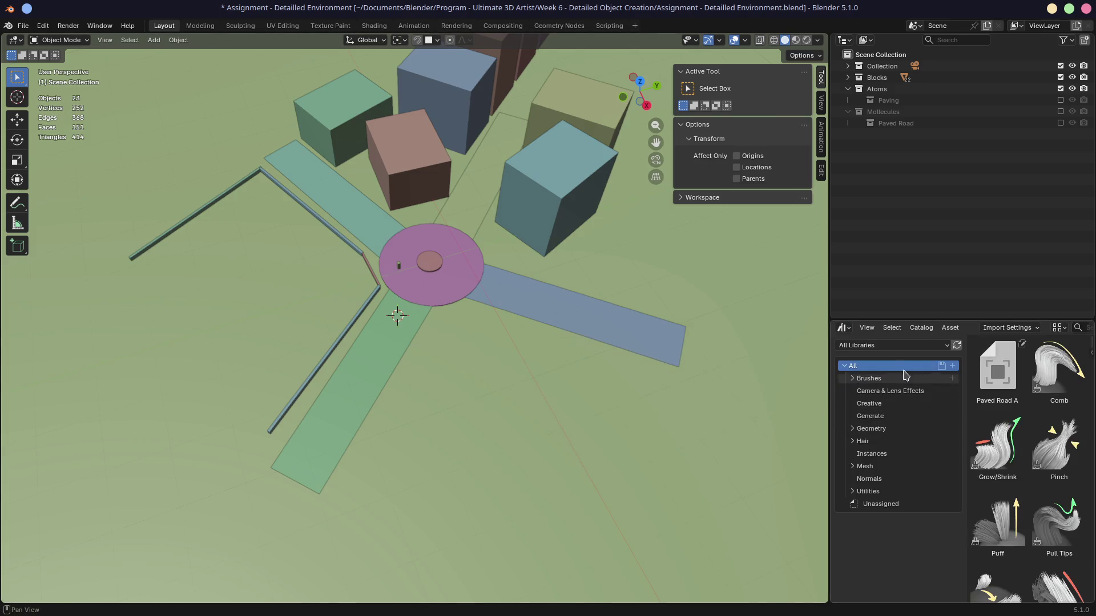
pyautogui.click(884, 346)
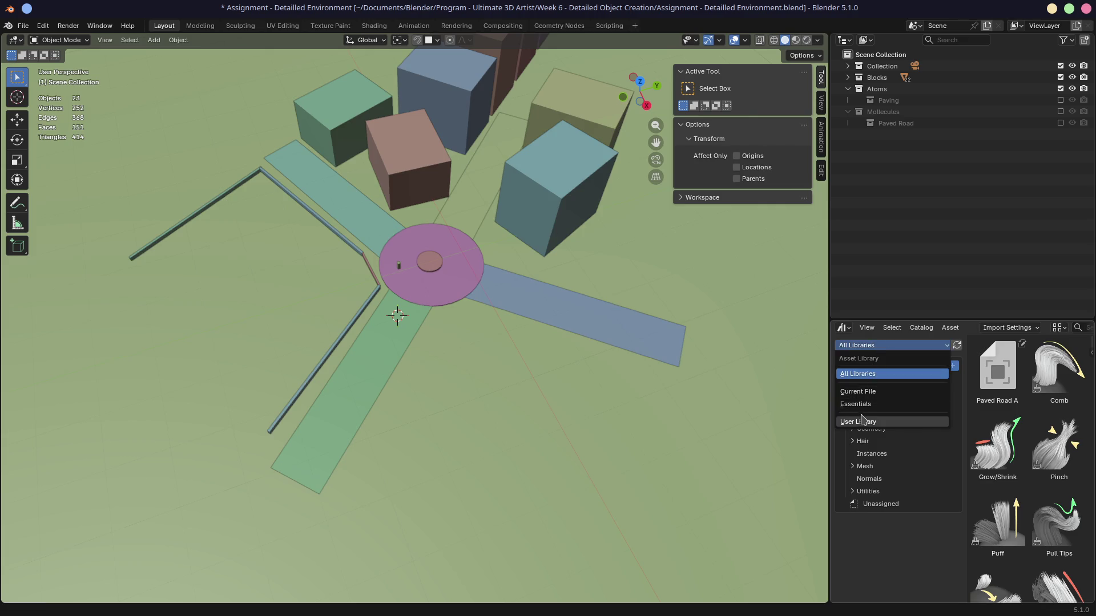
pyautogui.click(882, 392)
# Drop a trial Paved Road A instance on the green road, raise it along Z, then delete it
pyautogui.click(997, 378)
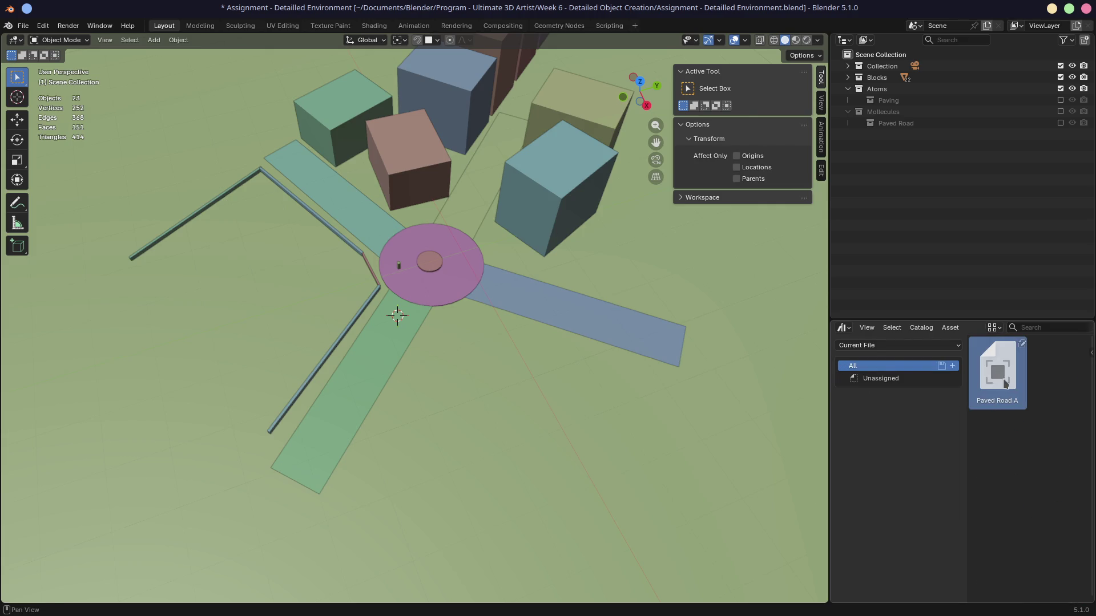
pyautogui.moveTo(1010, 382)
pyautogui.mouseDown()
pyautogui.moveTo(641, 372)
pyautogui.moveTo(393, 345)
pyautogui.mouseUp()
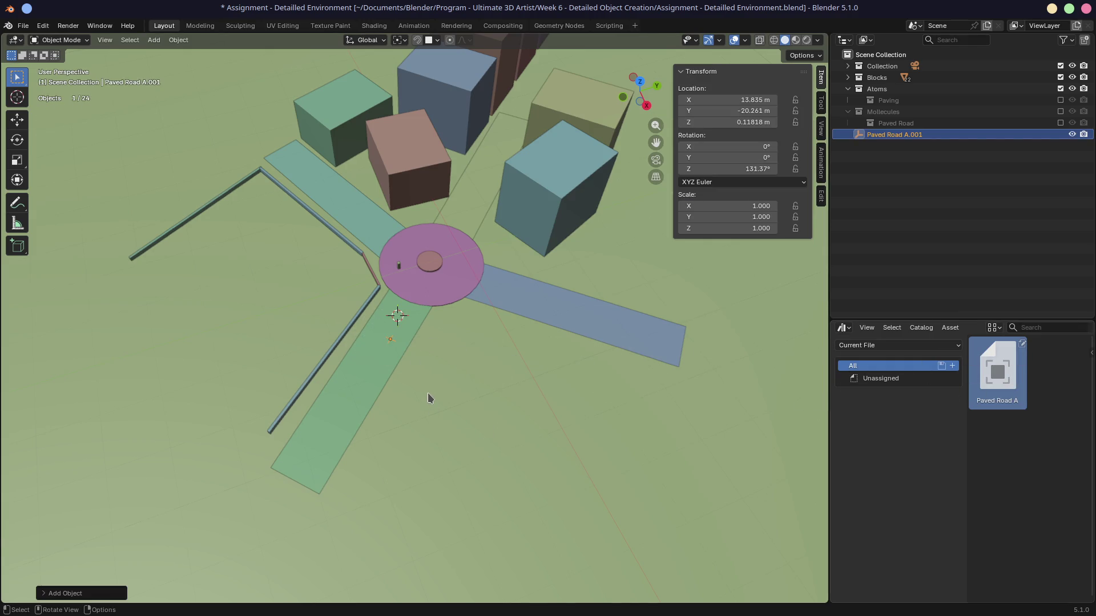
pyautogui.scroll(5, 428, 394)
pyautogui.press('g')
pyautogui.press('z')
pyautogui.click(457, 318)
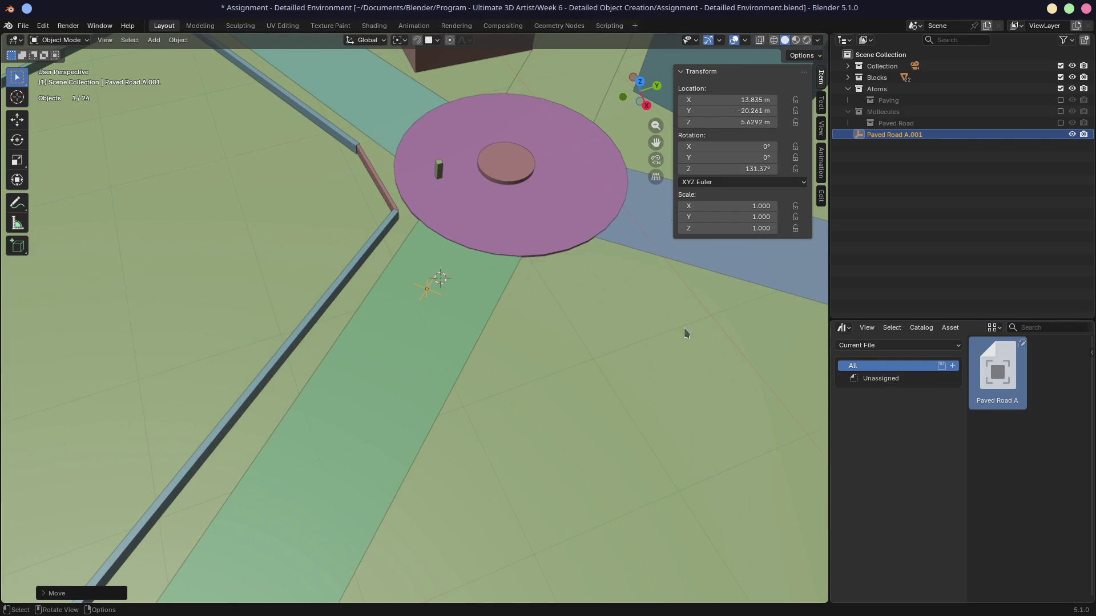
pyautogui.press('x')
pyautogui.click(427, 293)
# Re-enable the Molecules, Paved Road and Paving collections and place a new Paved Road A instance by the roundabout
pyautogui.moveTo(436, 300); pyautogui.dragTo(564, 336, button='middle')
pyautogui.click(1061, 111)
pyautogui.click(1061, 123)
pyautogui.click(1061, 99)
pyautogui.moveTo(998, 371)
pyautogui.mouseDown()
pyautogui.moveTo(902, 383)
pyautogui.moveTo(367, 386)
pyautogui.moveTo(377, 387)
pyautogui.mouseUp()
# Delete the green road strip Plane.003, then isolate the Paved Road A empty in local view
pyautogui.moveTo(578, 377); pyautogui.dragTo(519, 364, button='middle')
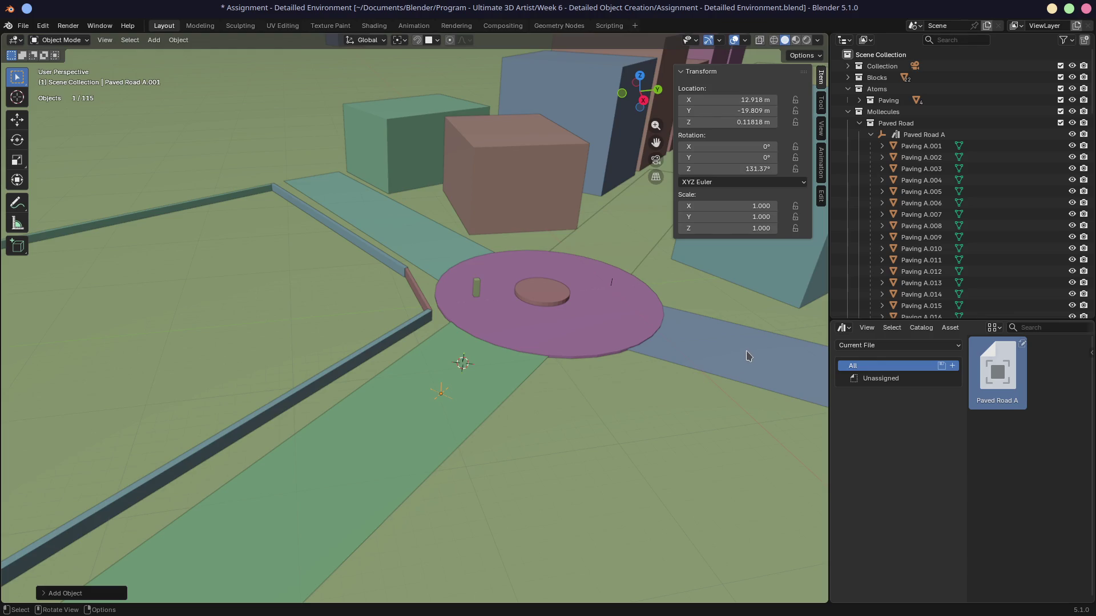
pyautogui.click(879, 378)
pyautogui.click(857, 366)
pyautogui.click(440, 395)
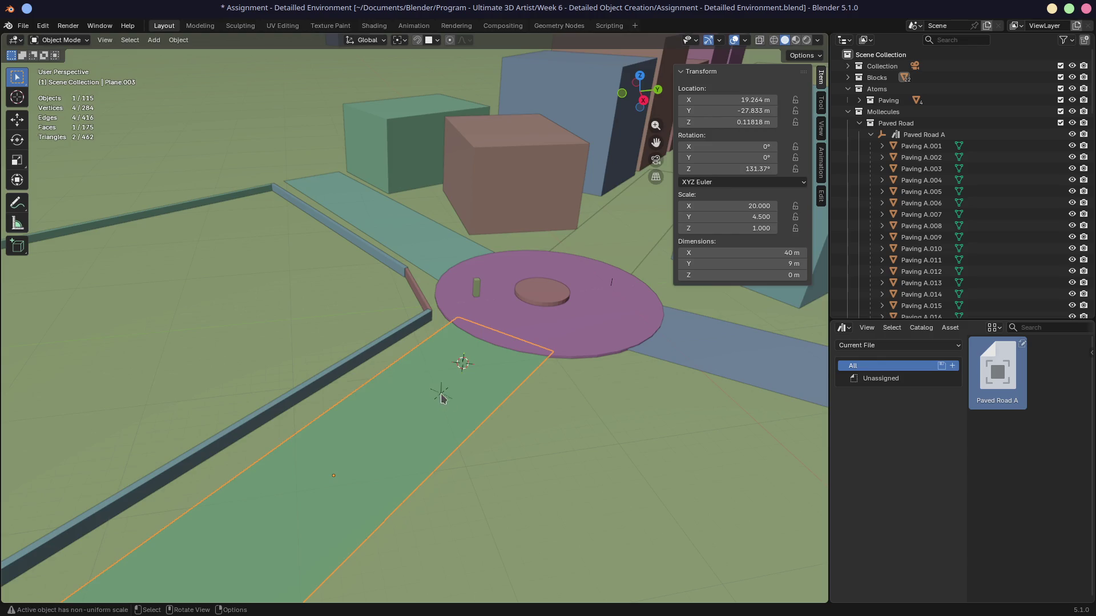
pyautogui.press('x')
pyautogui.click(441, 388)
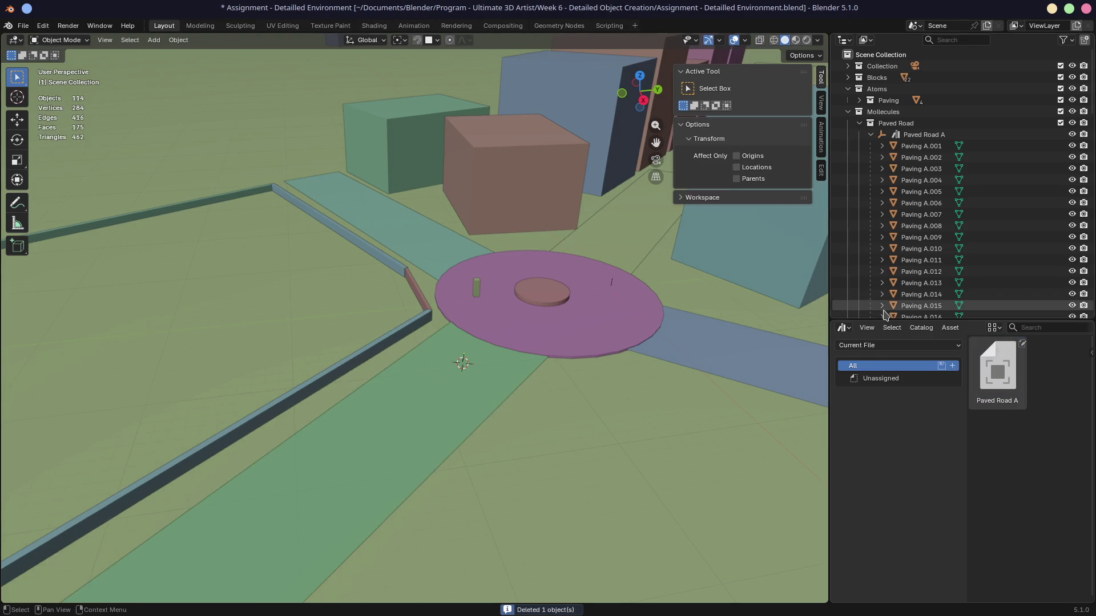
pyautogui.click(612, 284)
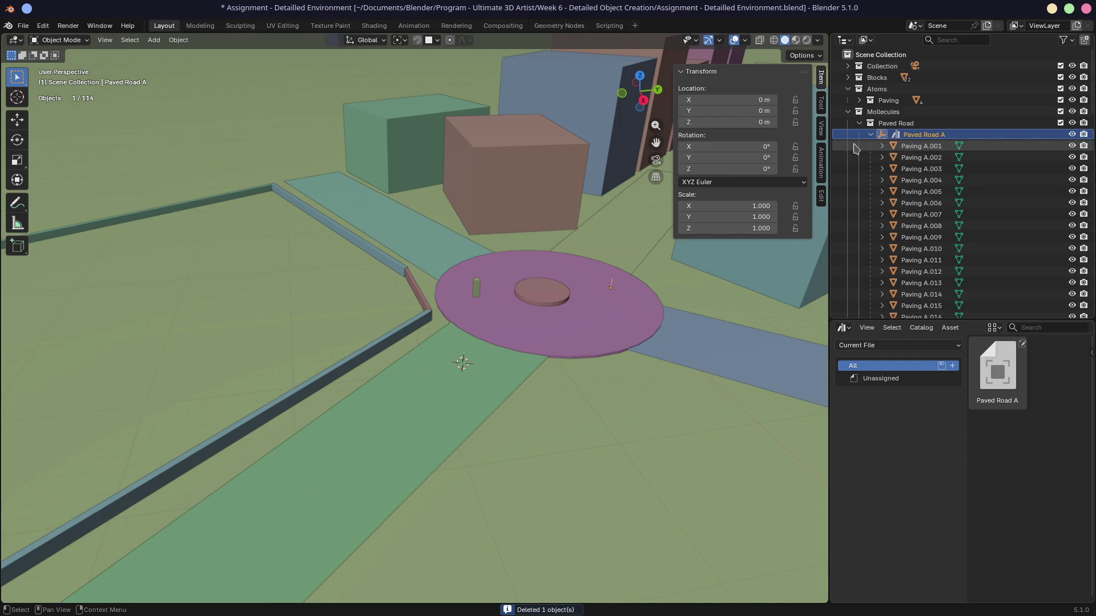
pyautogui.press('KP_Divide')
# Undo to bring back all 91 paving bricks, box-select them, then select only Paved Road A
pyautogui.moveTo(483, 343); pyautogui.dragTo(724, 320, button='middle')
pyautogui.scroll(-3, 942, 237)
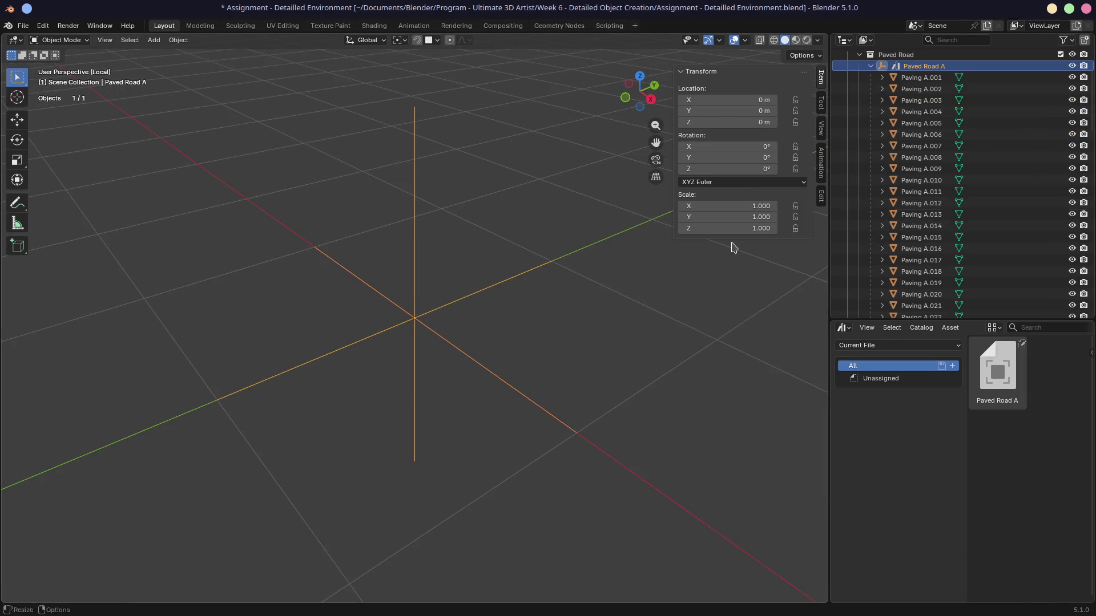
pyautogui.scroll(-5, 490, 318)
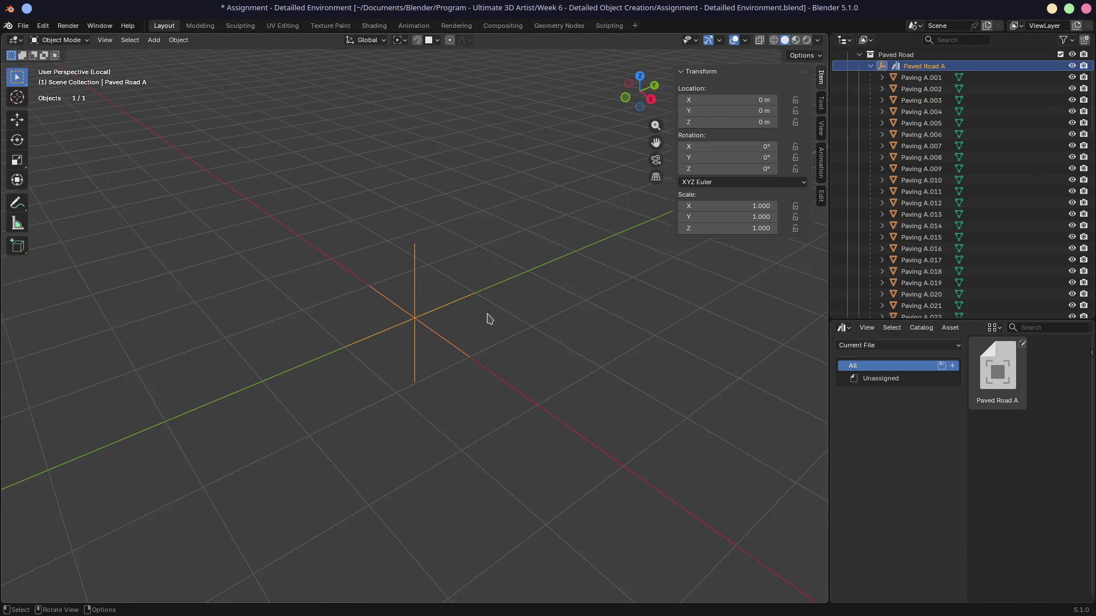
pyautogui.click(490, 318)
pyautogui.hotkey('ctrl', 'z')
pyautogui.hotkey('ctrl', 'z')
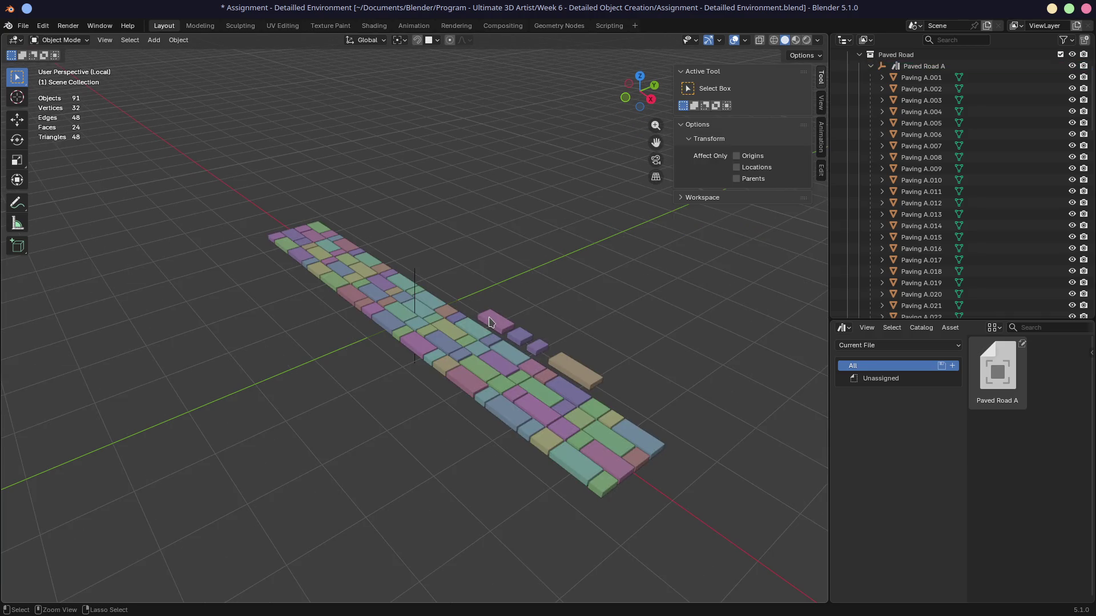
pyautogui.moveTo(249, 155); pyautogui.dragTo(715, 510)
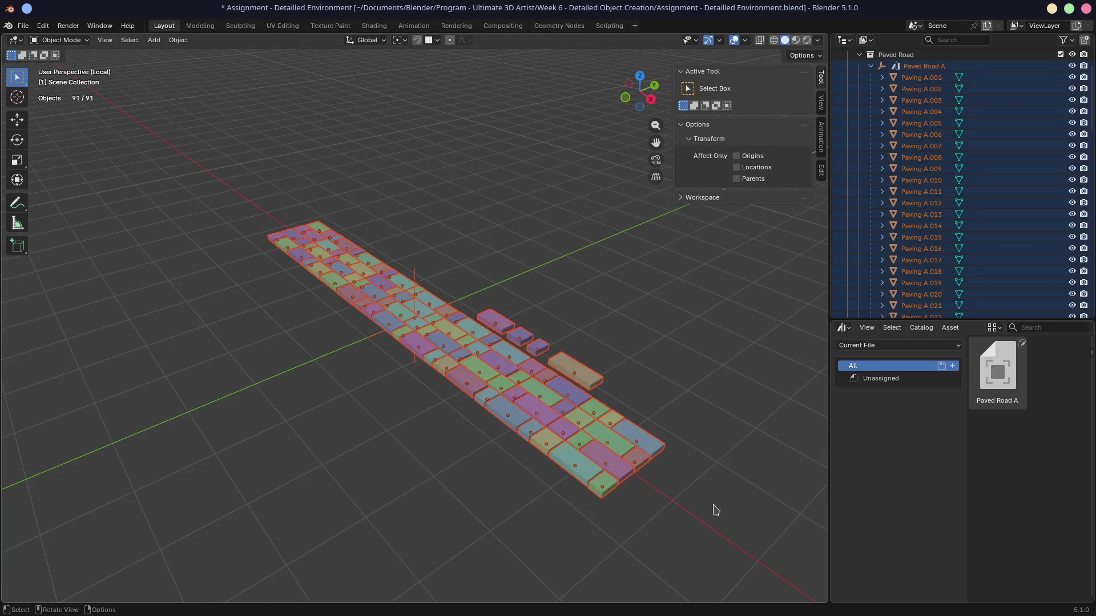
pyautogui.click(921, 146)
pyautogui.click(915, 66)
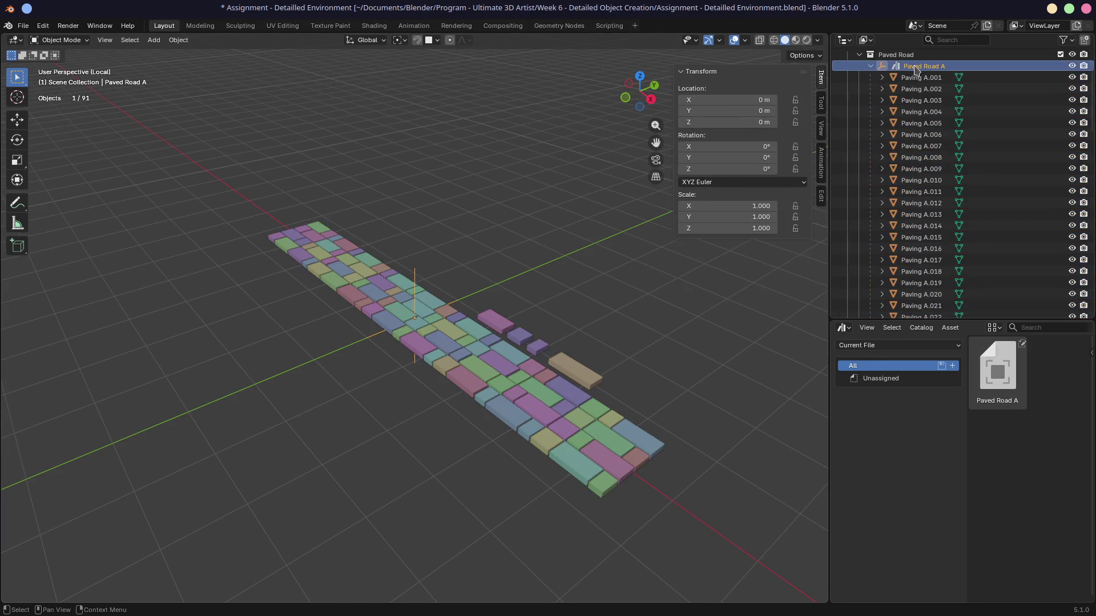
# Deselect the road piece and exit local view to see the full scene
pyautogui.moveTo(516, 282); pyautogui.dragTo(567, 281, button='middle')
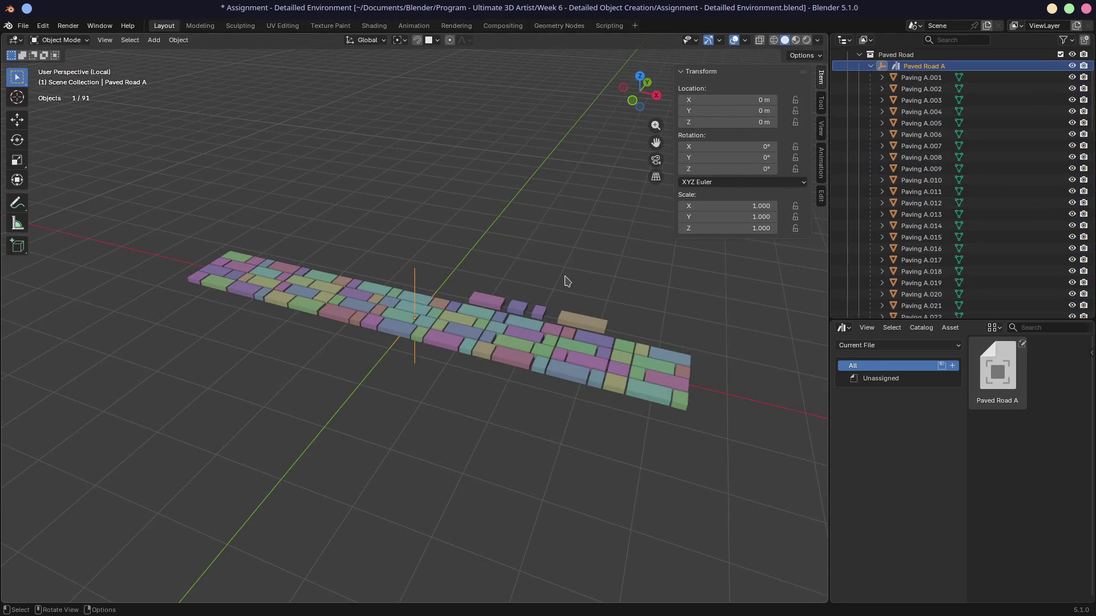
pyautogui.scroll(3, 901, 226)
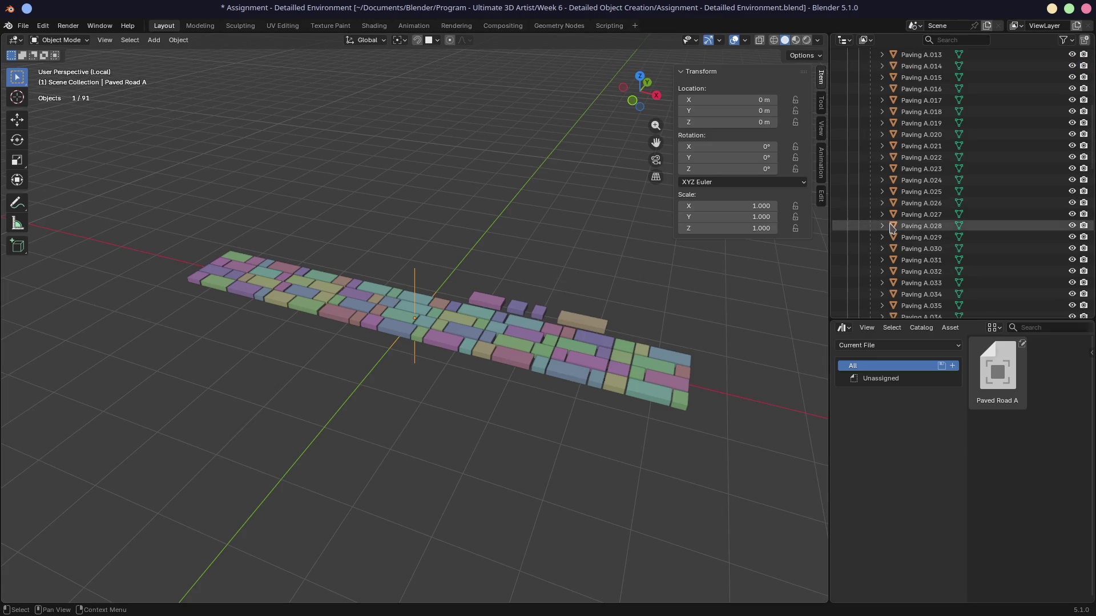
pyautogui.click(567, 166)
pyautogui.press('KP_Divide')
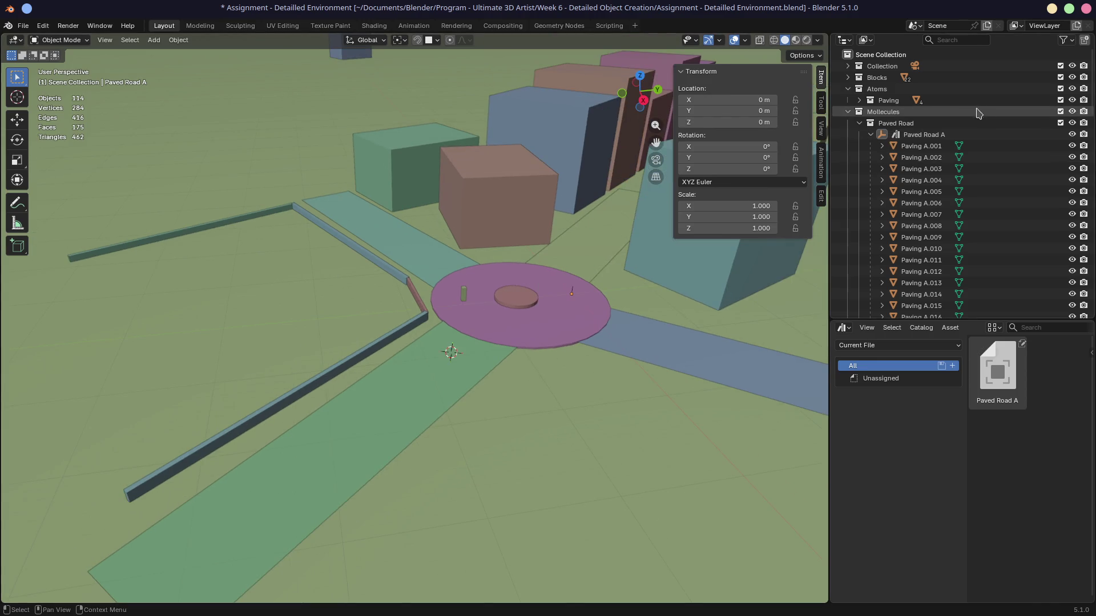
# Drop a trial Paved Road A copy near the roundabout, raise it along Z, then delete it
pyautogui.moveTo(997, 371); pyautogui.dragTo(457, 390)
pyautogui.press('g')
pyautogui.press('z')
pyautogui.click(468, 326)
pyautogui.moveTo(468, 325)
pyautogui.mouseDown(button='middle')
pyautogui.moveTo(567, 255)
pyautogui.moveTo(468, 298)
pyautogui.moveTo(513, 274)
pyautogui.moveTo(547, 305)
pyautogui.mouseUp(button='middle')
pyautogui.scroll(3, 479, 295)
pyautogui.scroll(-3, 543, 306)
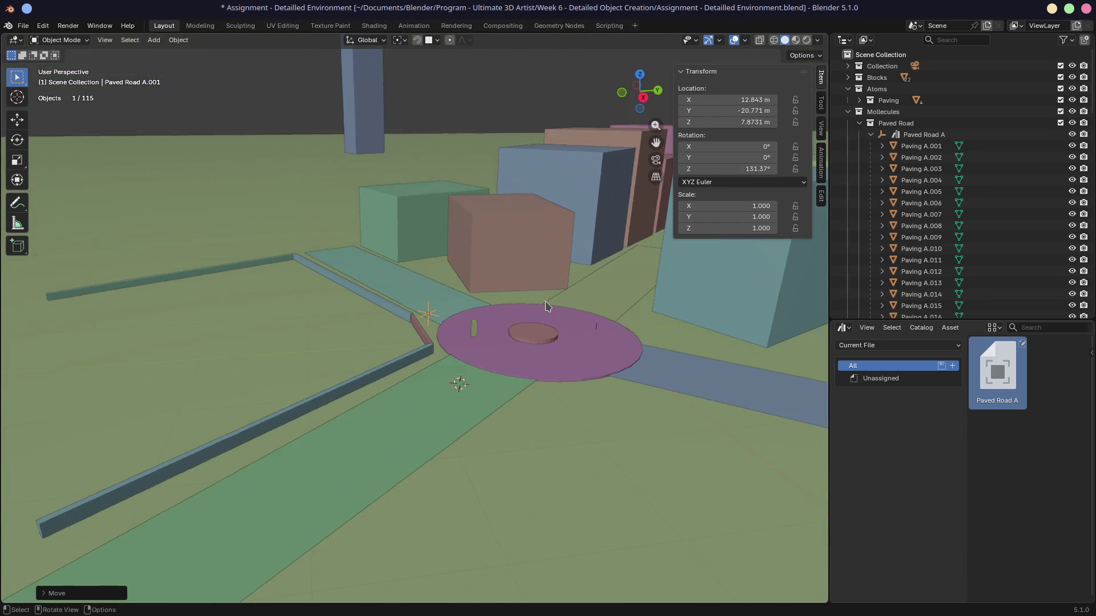
pyautogui.press('x')
pyautogui.click(412, 314)
# Select every object in the Paved Road collection and isolate them in local view
pyautogui.click(1008, 124)
pyautogui.doubleClick(869, 124)
pyautogui.press('KP_Divide')
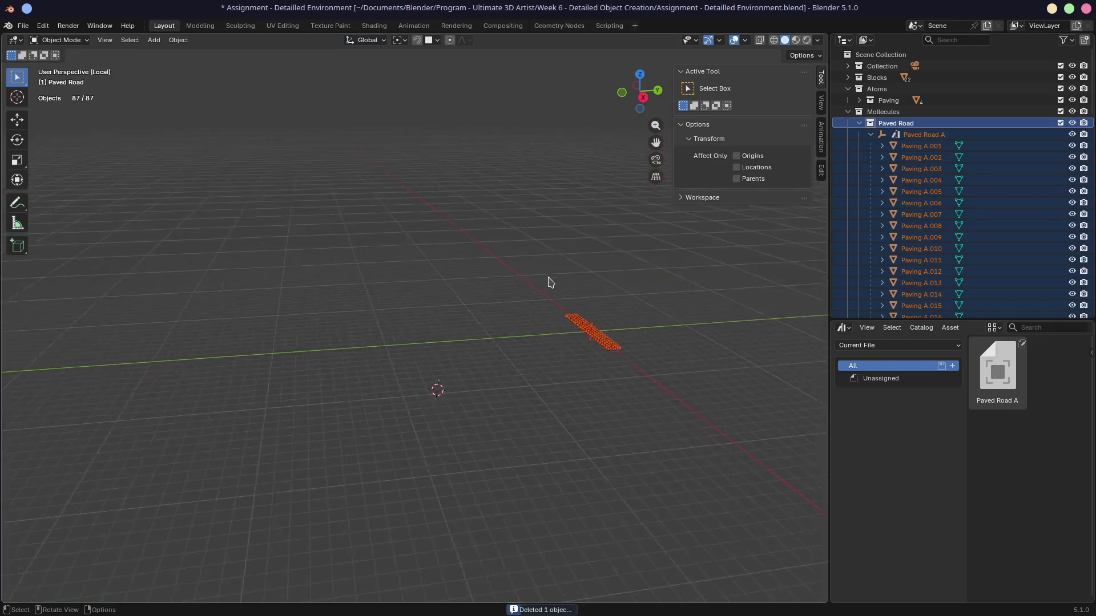
# Select the Paved Road A empty, check its parenting options, and clear its parent
pyautogui.click(929, 139)
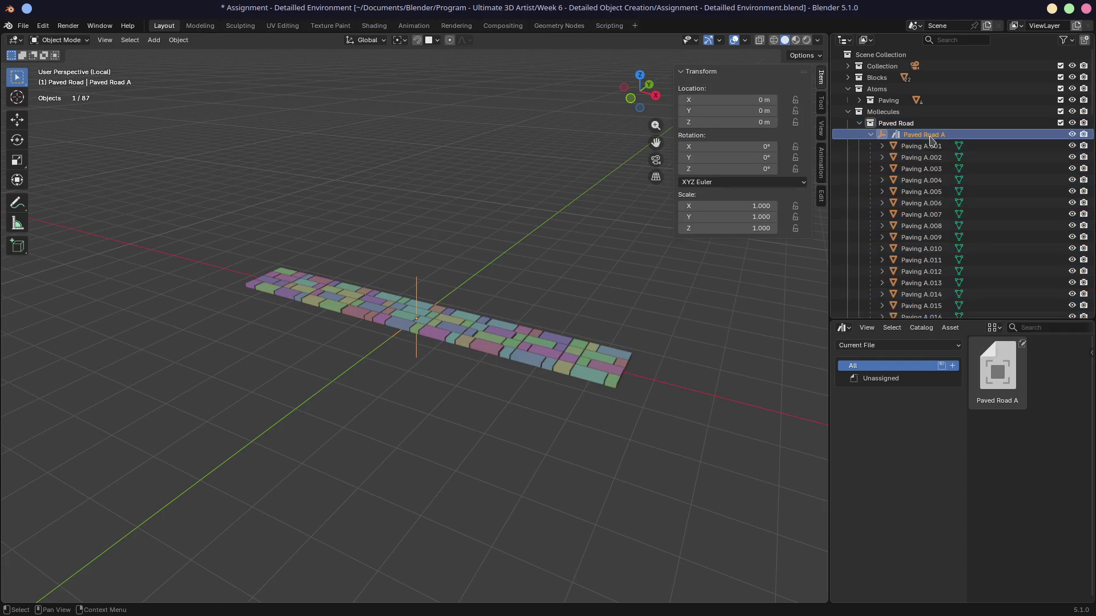
pyautogui.hotkey('ctrl', 'p')
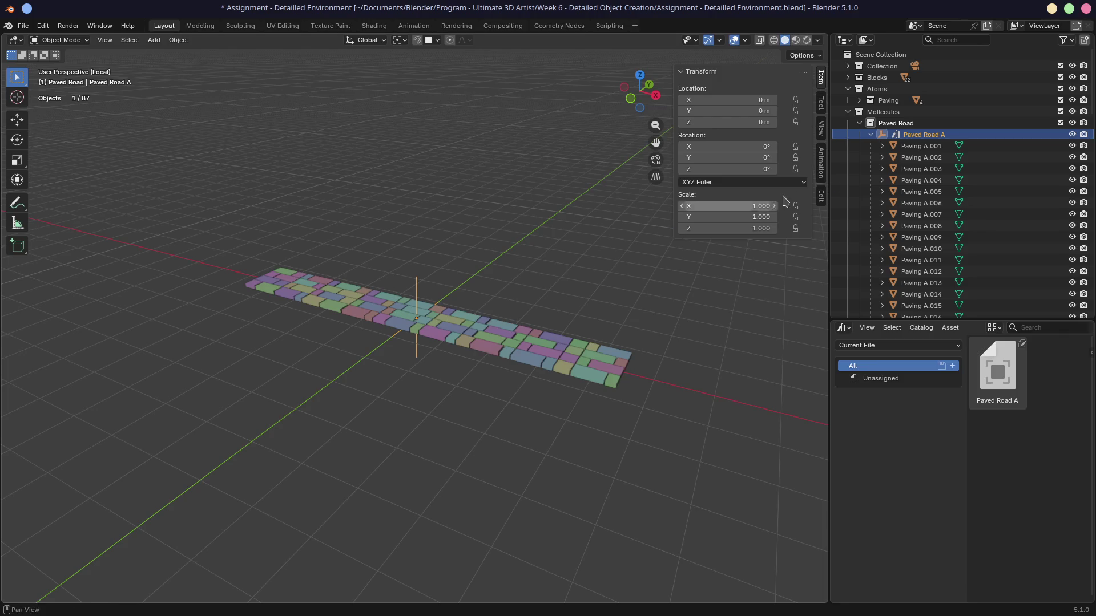
pyautogui.rightClick(912, 137)
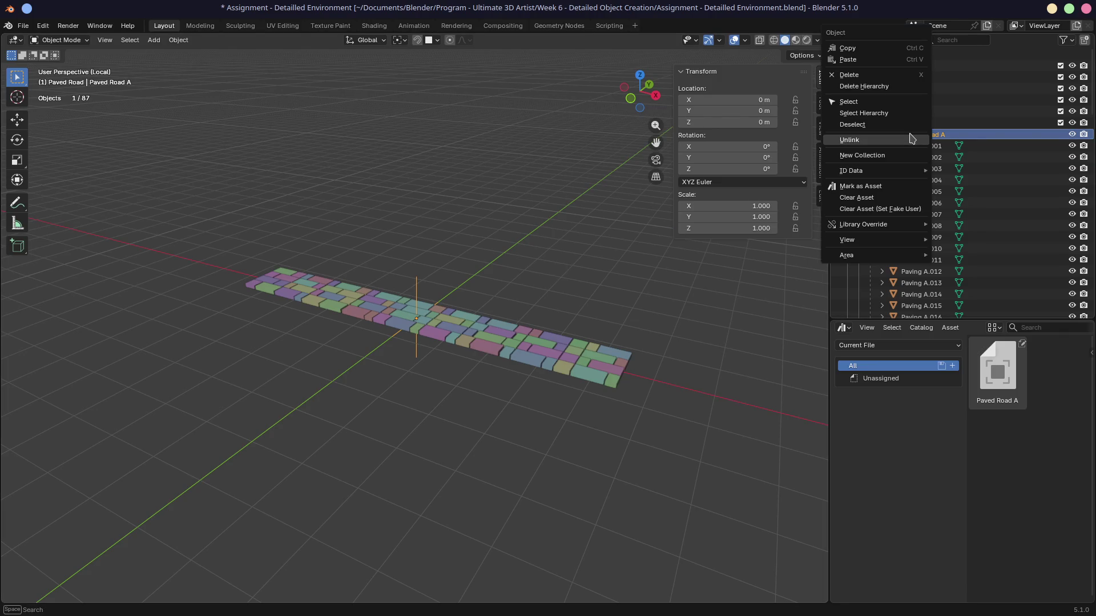
pyautogui.click(531, 243)
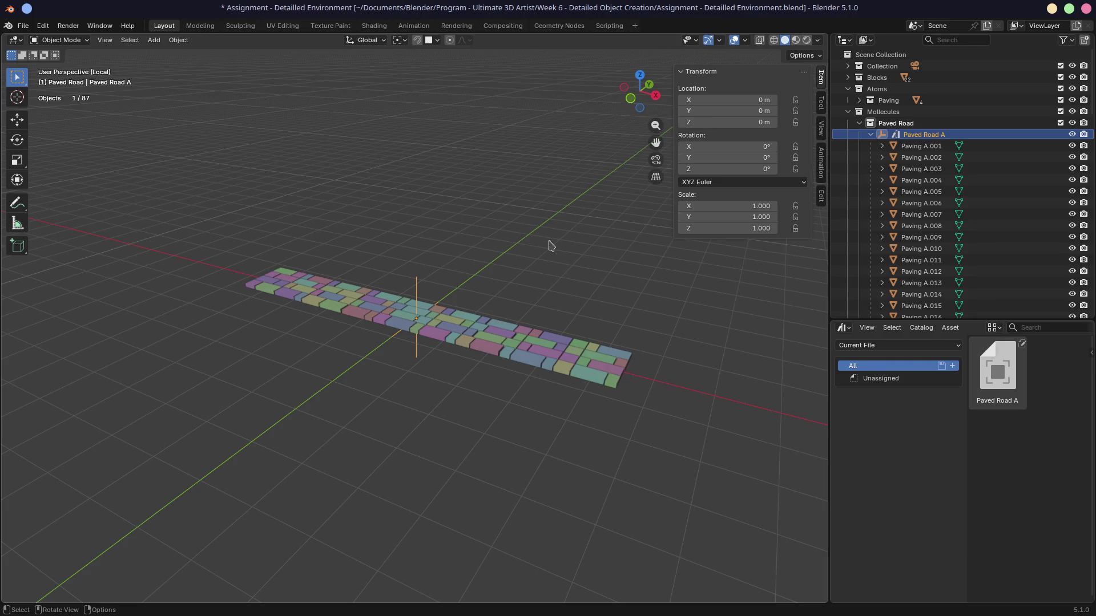
pyautogui.hotkey('alt', 'p')
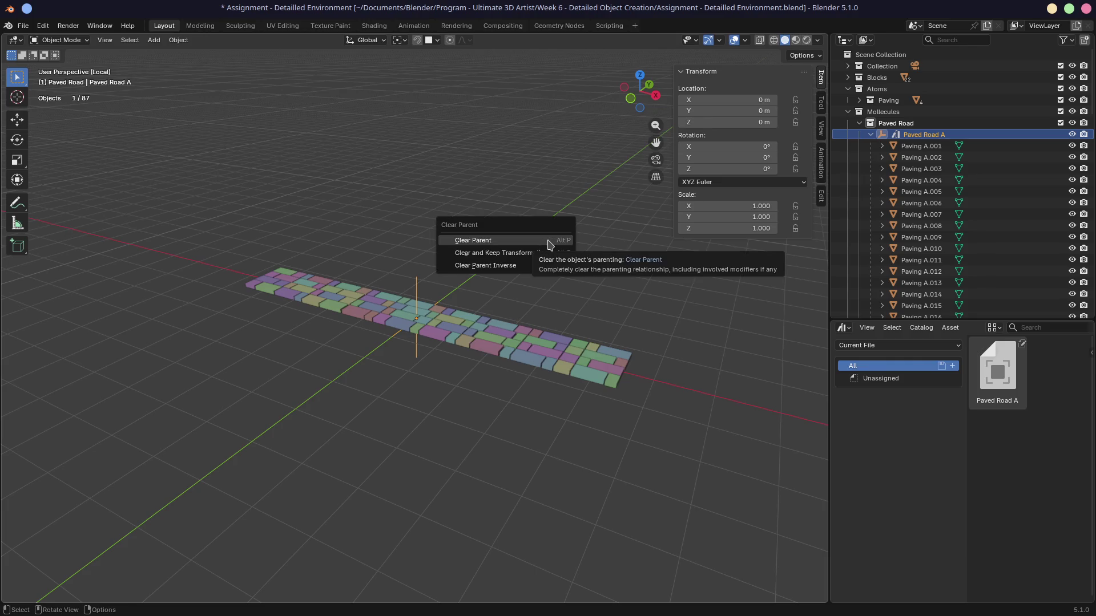
pyautogui.click(549, 246)
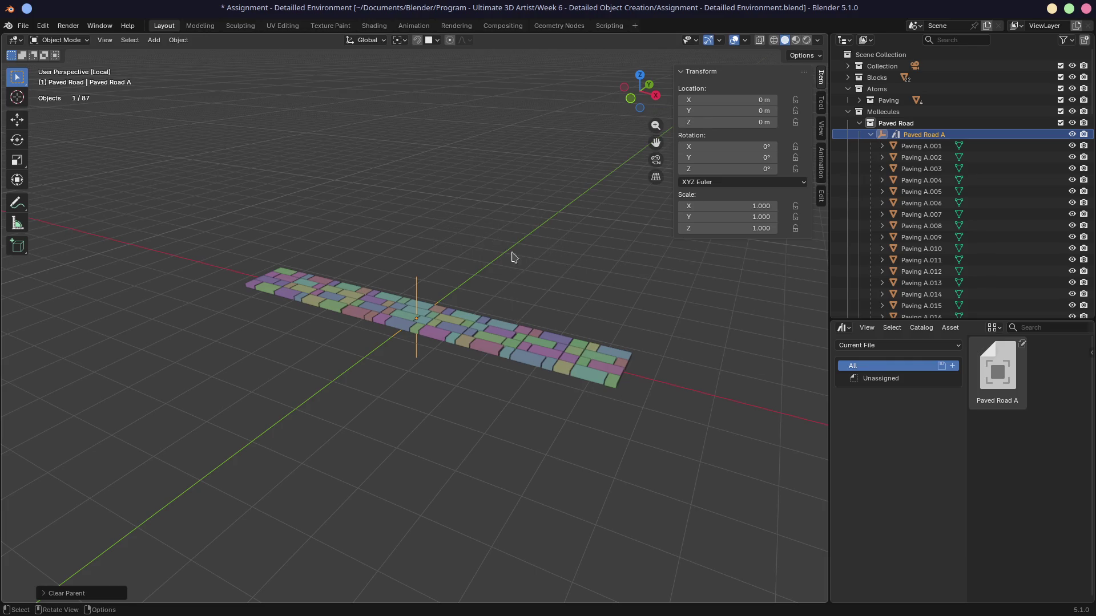
# Clear the parent from all box-selected paving pieces and delete the Paved Road A empty
pyautogui.moveTo(174, 160)
pyautogui.mouseDown()
pyautogui.moveTo(665, 472)
pyautogui.moveTo(649, 475)
pyautogui.mouseUp()
pyautogui.hotkey('alt', 'p')
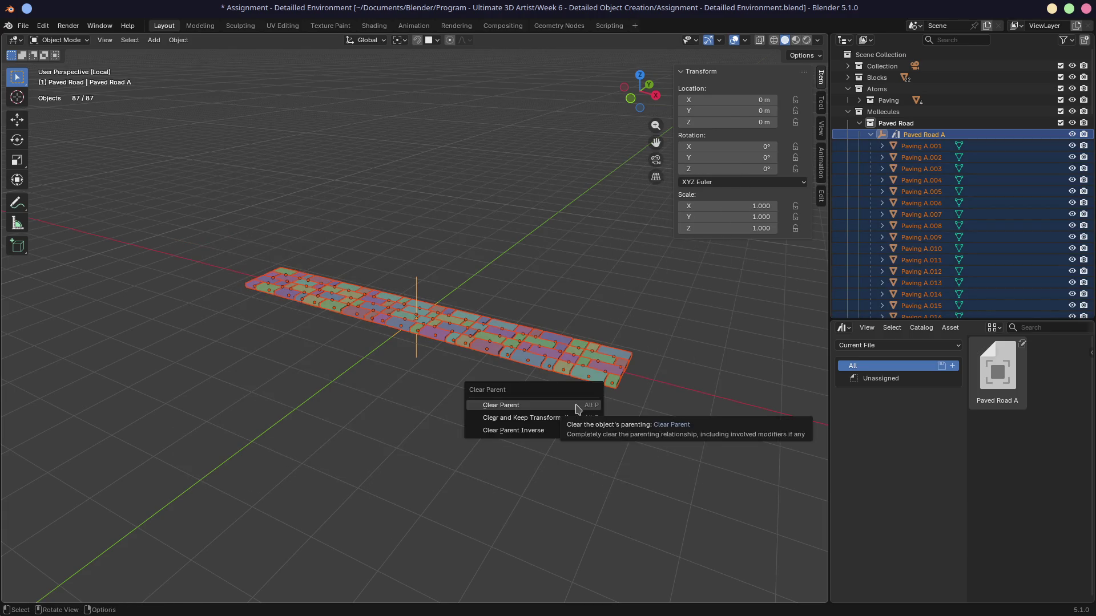
pyautogui.click(577, 409)
pyautogui.click(930, 135)
pyautogui.press('x')
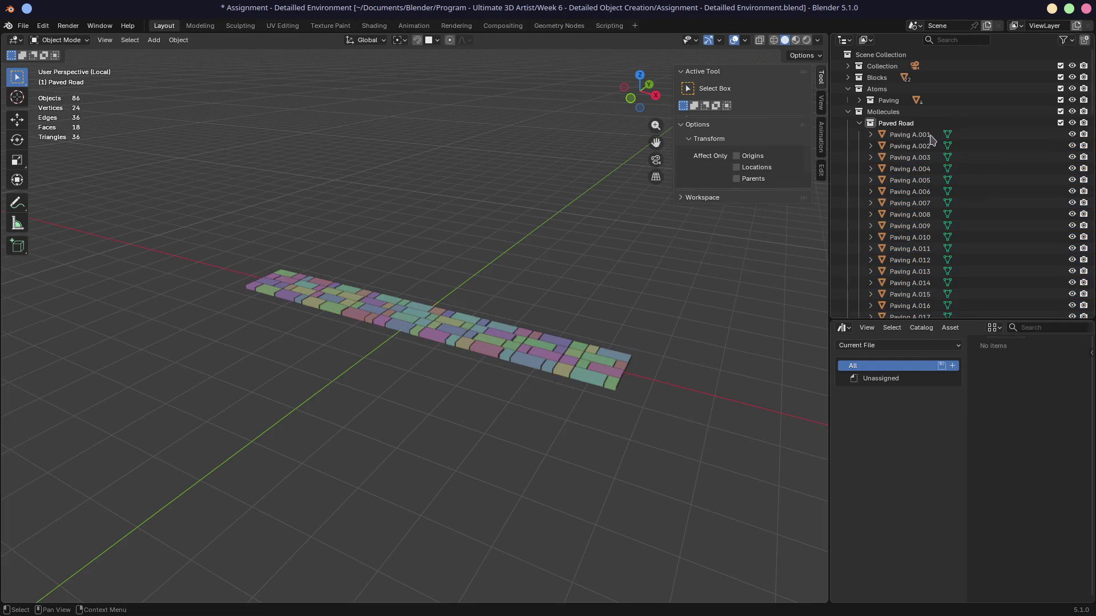
pyautogui.click(888, 112)
# Mark the Paved Road collection as an asset, save the file, and return to the full 113-object scene
pyautogui.rightClick(905, 123)
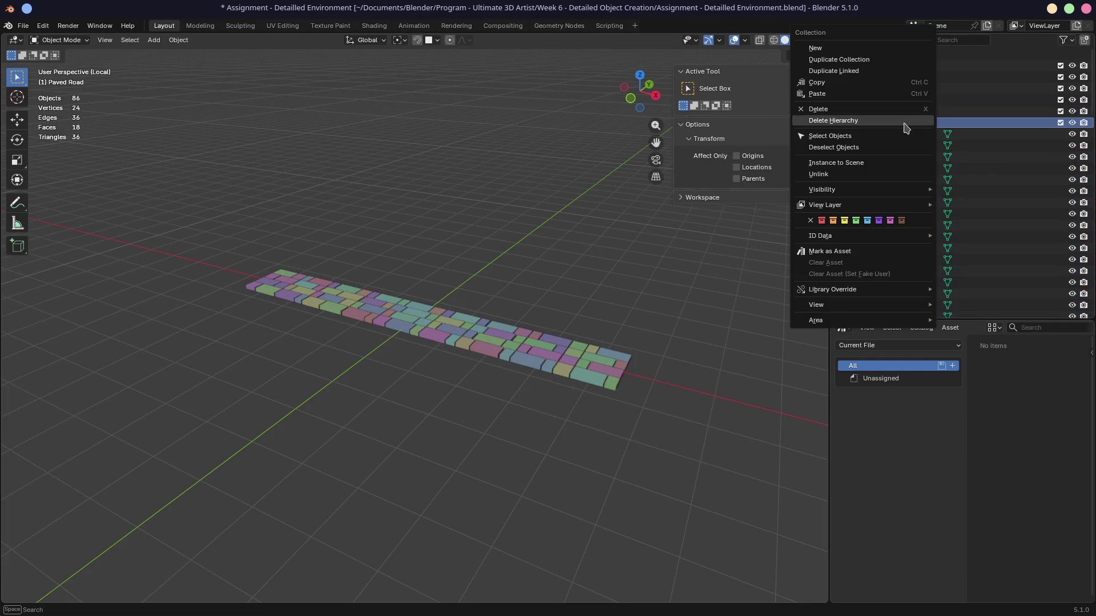
pyautogui.click(869, 252)
pyautogui.hotkey('ctrl', 's')
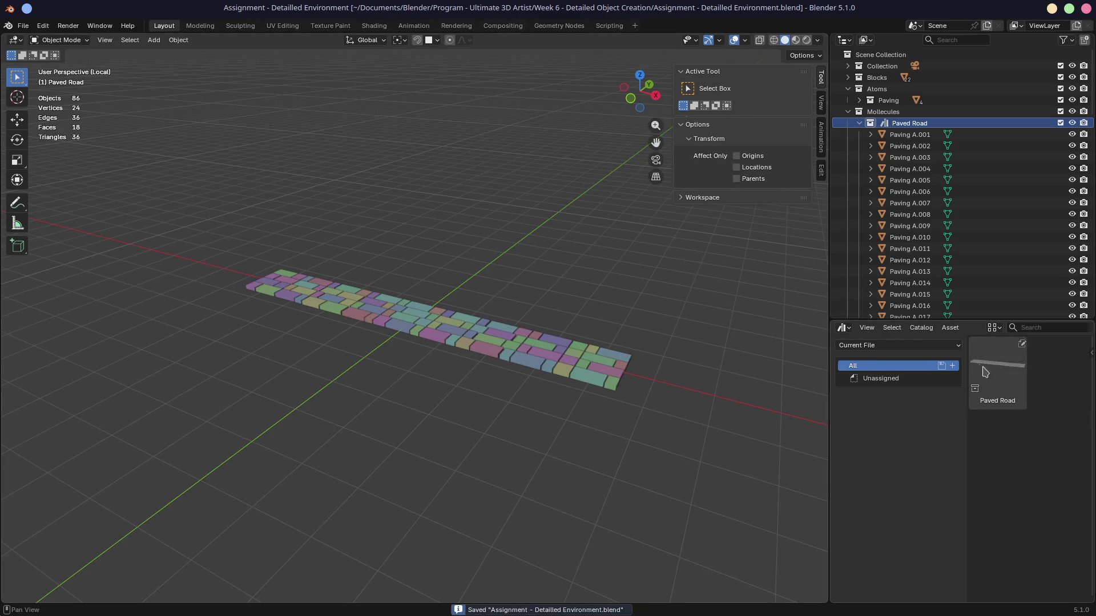
pyautogui.moveTo(829, 250); pyautogui.dragTo(816, 249)
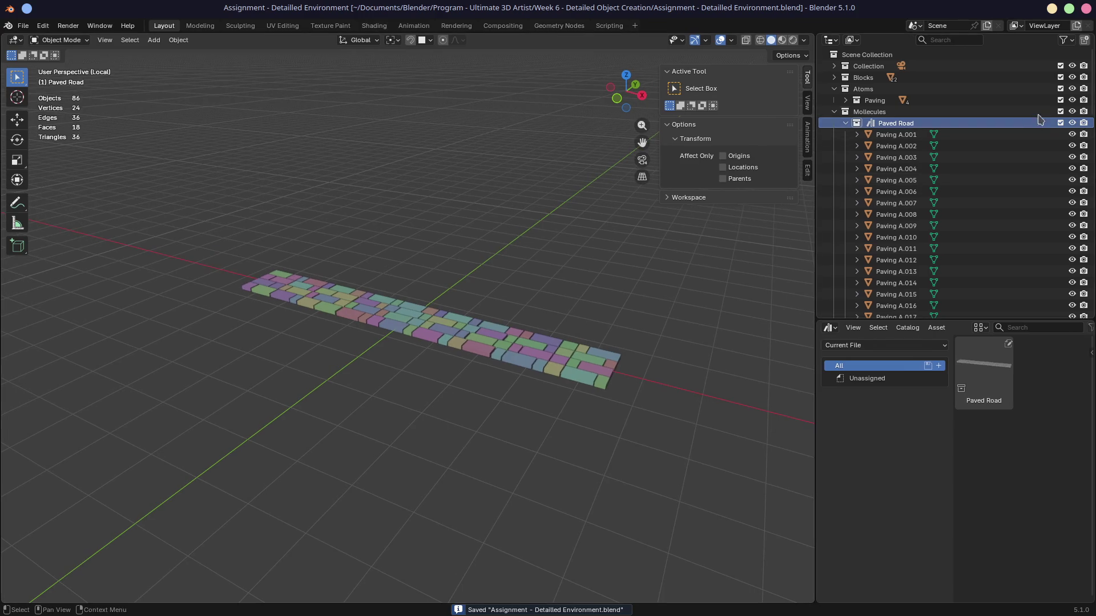
pyautogui.press('KP_Divide')
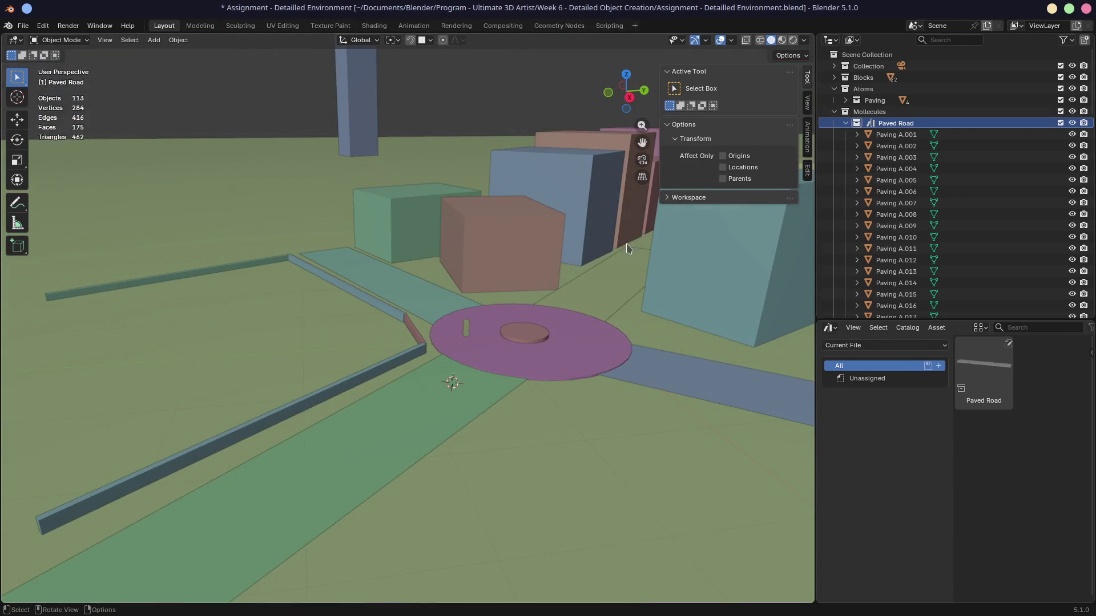
# Drop a Paved Road instance onto the green road by the roundabout and view it from the top
pyautogui.moveTo(984, 371)
pyautogui.mouseDown()
pyautogui.moveTo(454, 385)
pyautogui.moveTo(470, 403)
pyautogui.mouseUp()
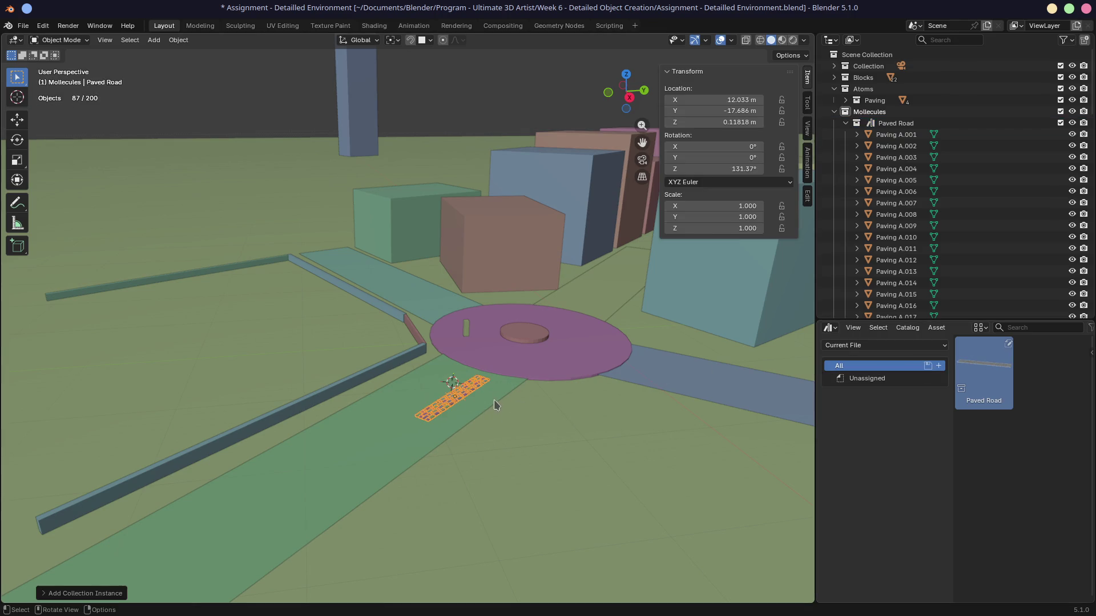
pyautogui.press('KP_7')
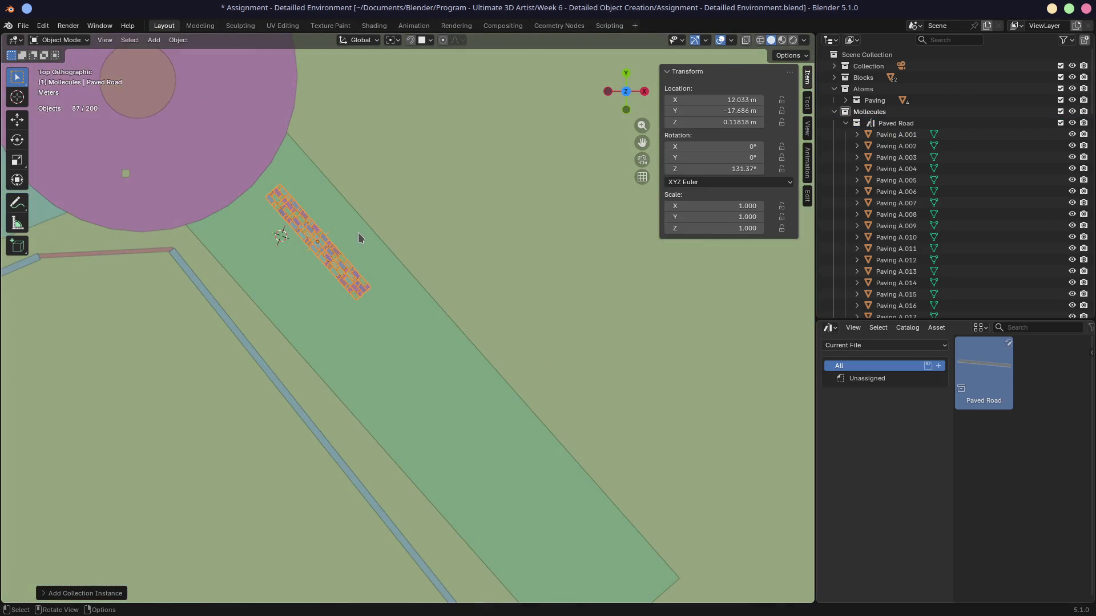
pyautogui.moveTo(273, 199)
pyautogui.keyDown('shift'); pyautogui.mouseDown(button='middle')
pyautogui.moveTo(489, 232)
pyautogui.moveTo(419, 258)
pyautogui.mouseUp(button='middle'); pyautogui.keyUp('shift')
pyautogui.scroll(2, 502, 225)
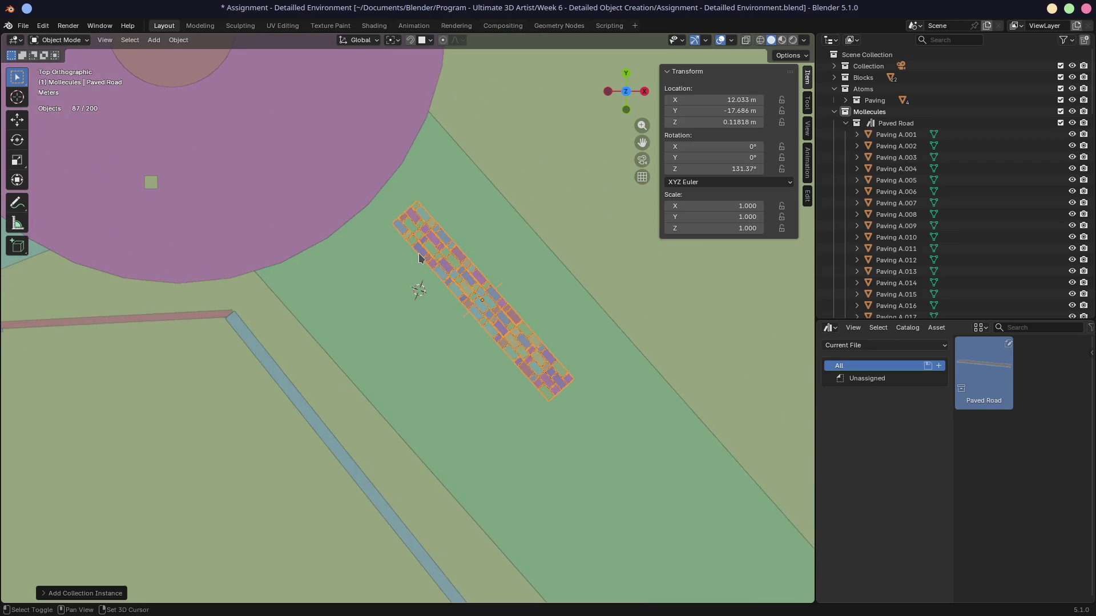
pyautogui.scroll(-5, 436, 246)
# Rotate the instance 40.525° and move it against the roundabout edge at X 7.0014 m, Y -13.953 m
pyautogui.press('r')
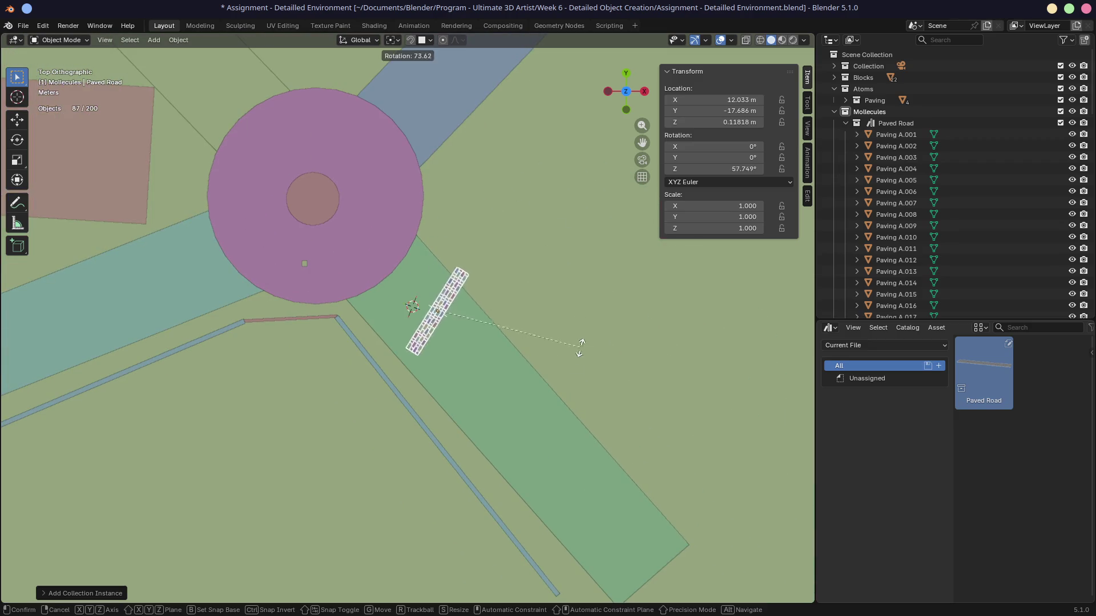
pyautogui.click(557, 385)
pyautogui.press('g')
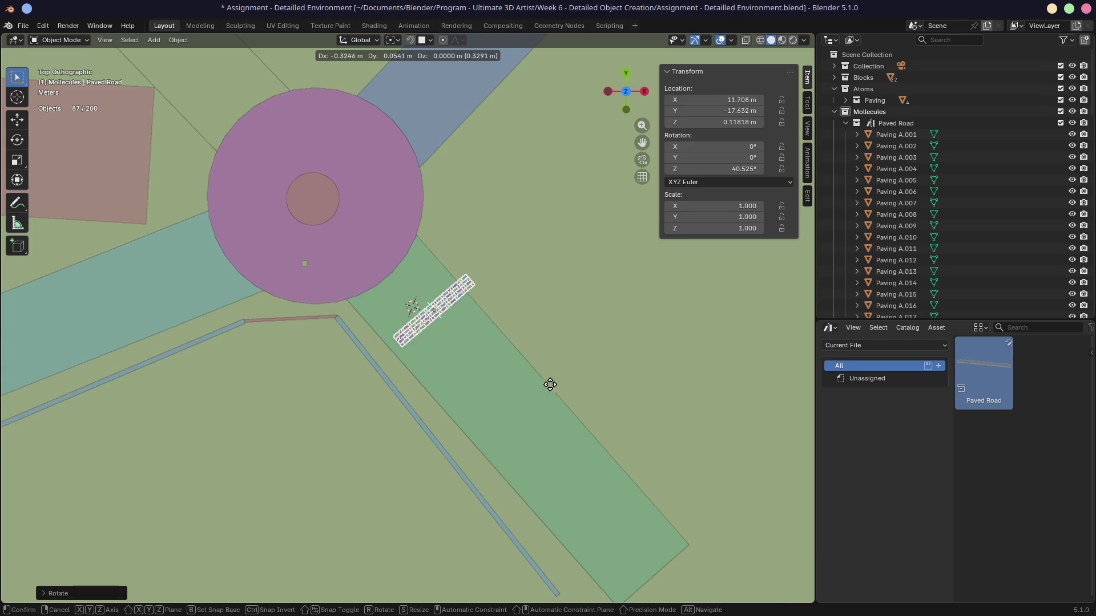
pyautogui.click(506, 345)
pyautogui.moveTo(507, 345)
pyautogui.mouseDown(button='middle')
pyautogui.moveTo(530, 303)
pyautogui.moveTo(419, 249)
pyautogui.mouseUp(button='middle')
pyautogui.scroll(5, 419, 249)
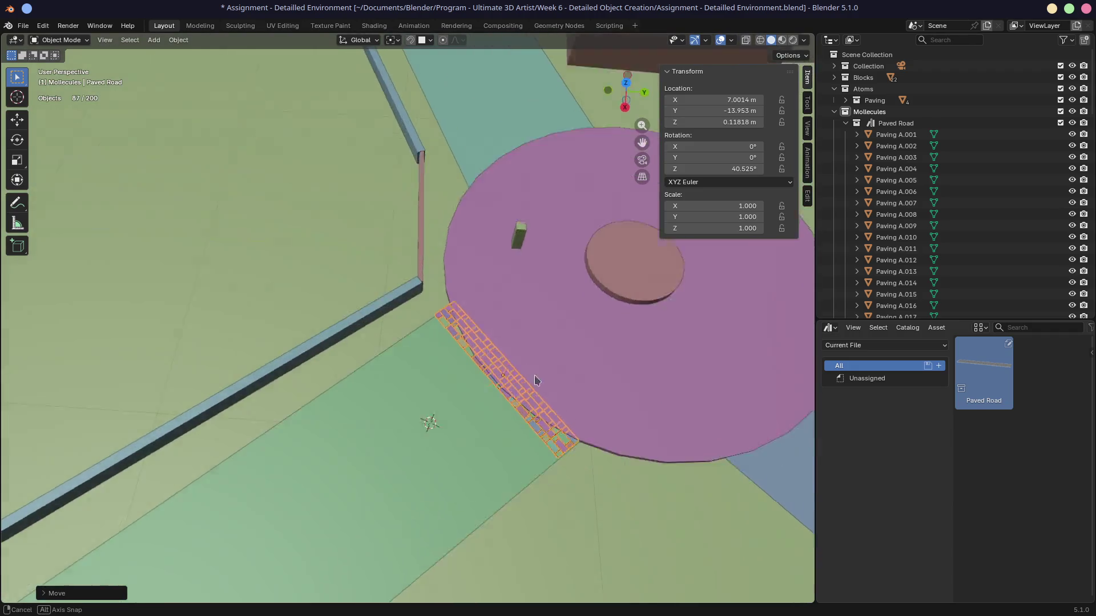
pyautogui.press('KP_7')
pyautogui.scroll(2, 608, 390)
pyautogui.scroll(-6, 609, 387)
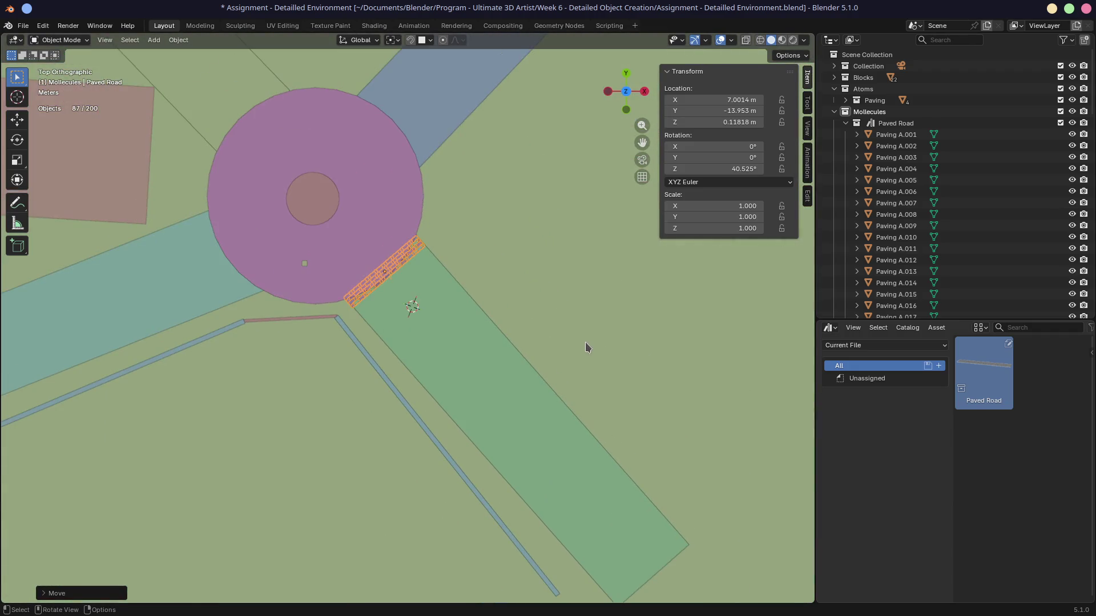
# Turn the asset panel into a Properties editor and browse the Paved Road's object, constraint and physics tabs
pyautogui.click(828, 327)
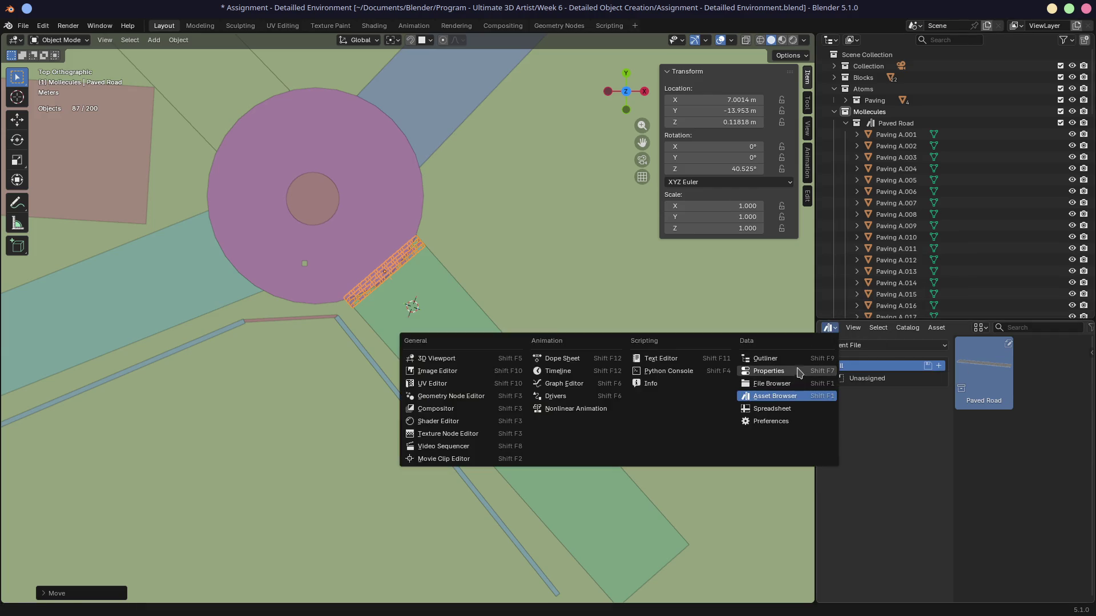
pyautogui.click(799, 371)
pyautogui.click(826, 490)
pyautogui.click(826, 505)
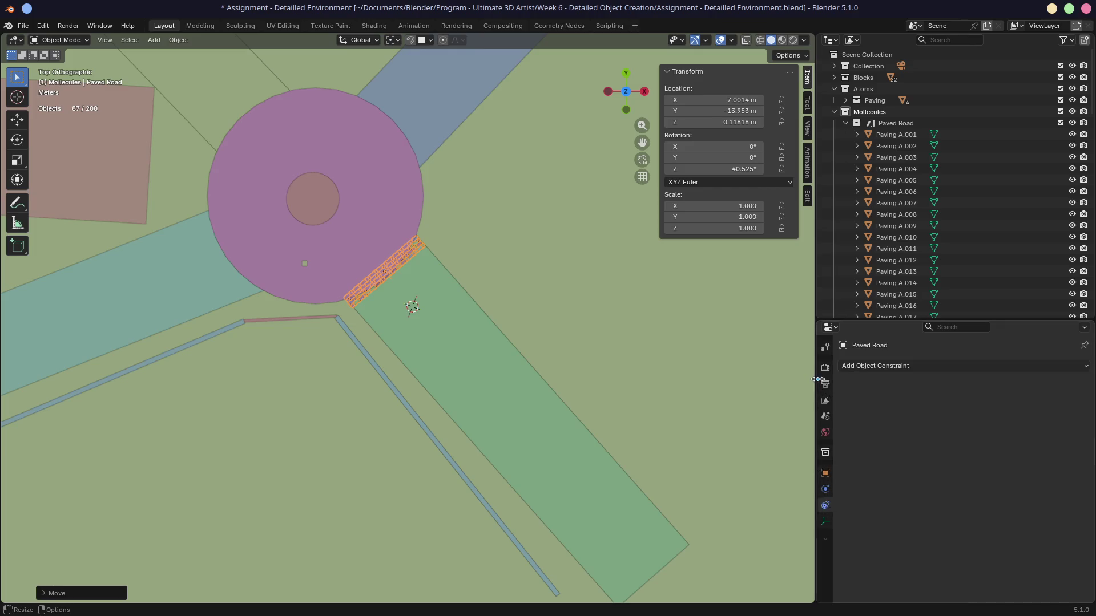
pyautogui.moveTo(818, 380); pyautogui.dragTo(795, 381)
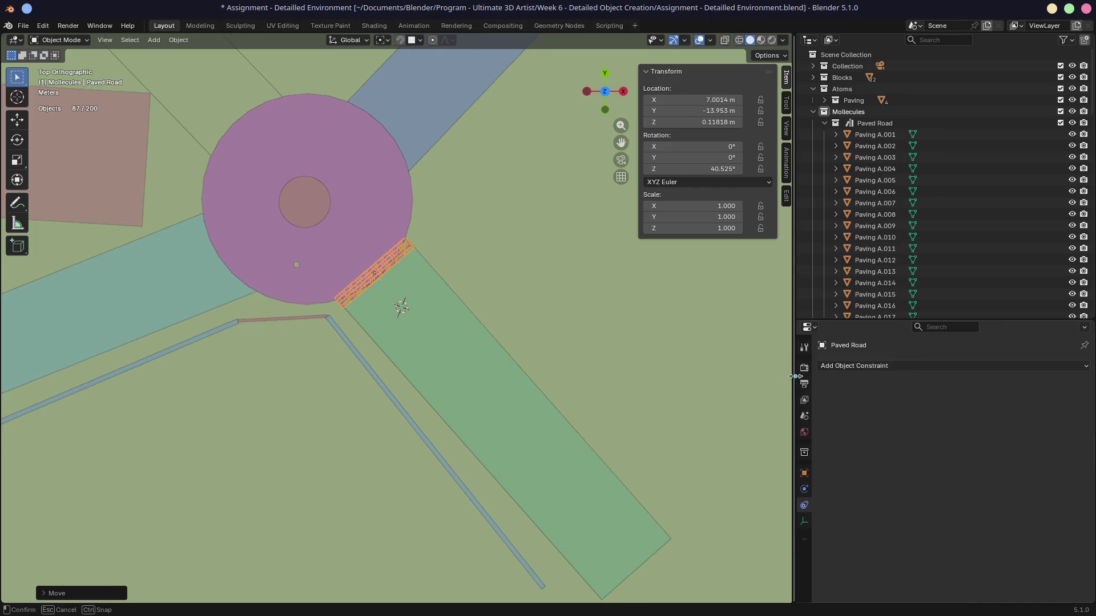
pyautogui.click(804, 489)
pyautogui.rightClick(807, 543)
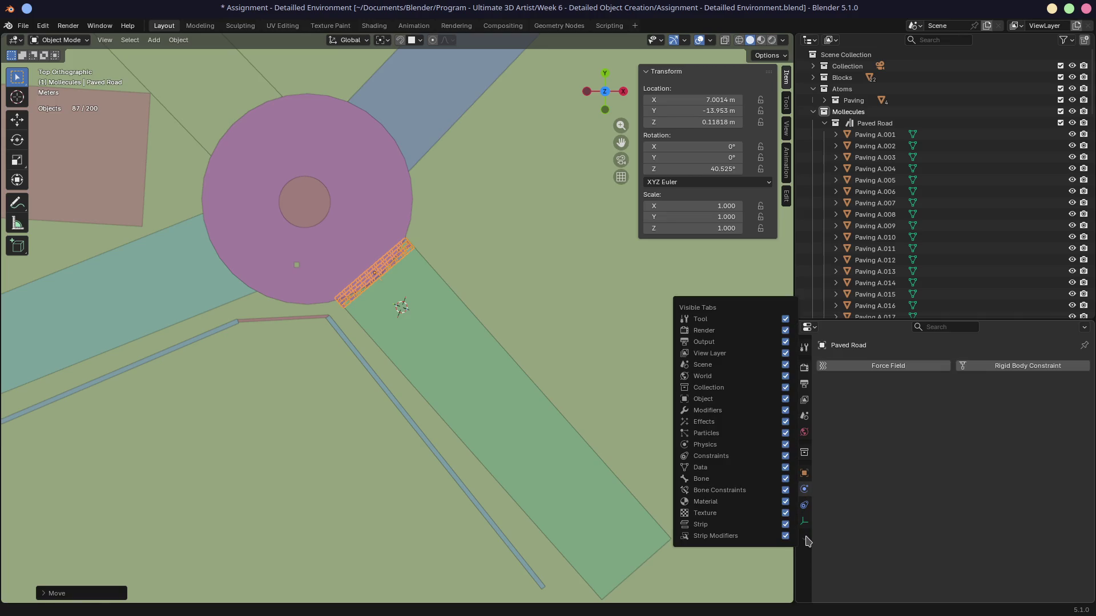
# Return to the Physics tab and get a close perspective view of the paving strip by the roundabout
pyautogui.press('g')
pyautogui.press('x')
pyautogui.press('Escape')
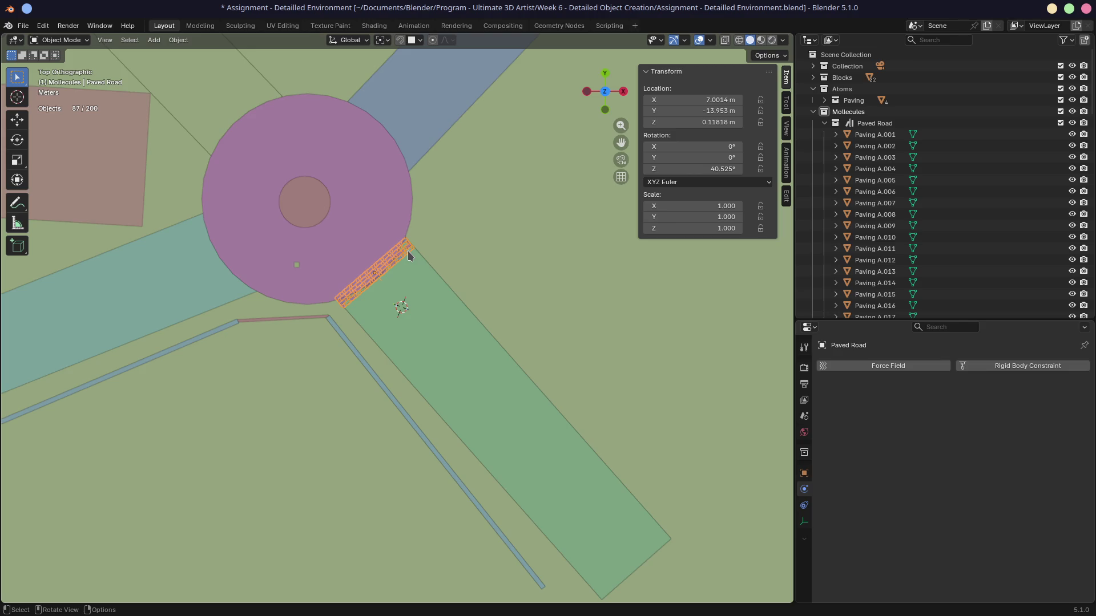
pyautogui.click(804, 505)
pyautogui.click(805, 521)
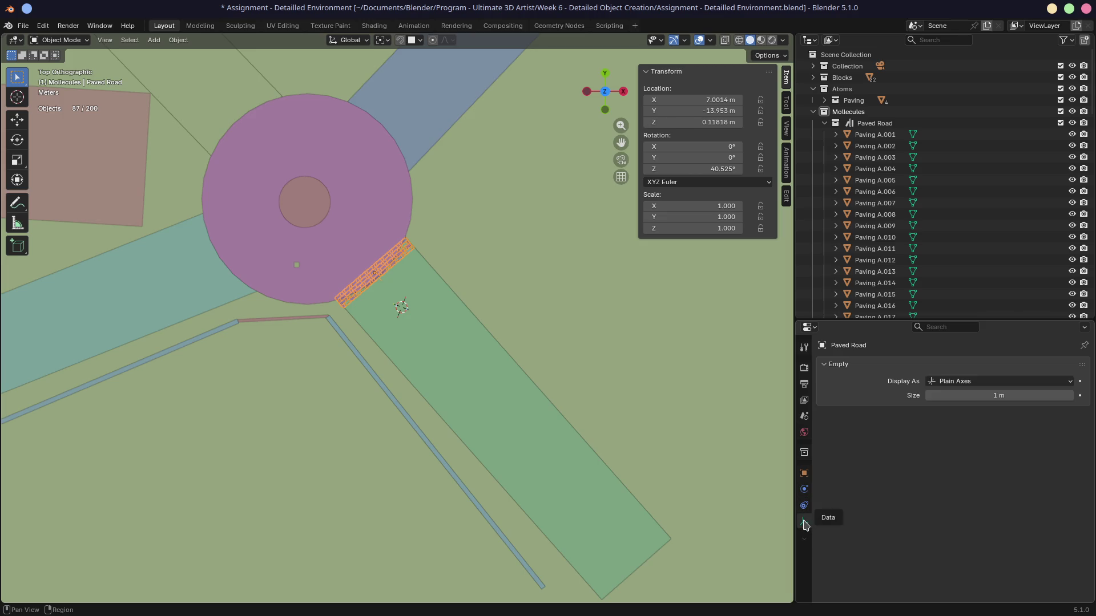
pyautogui.click(804, 489)
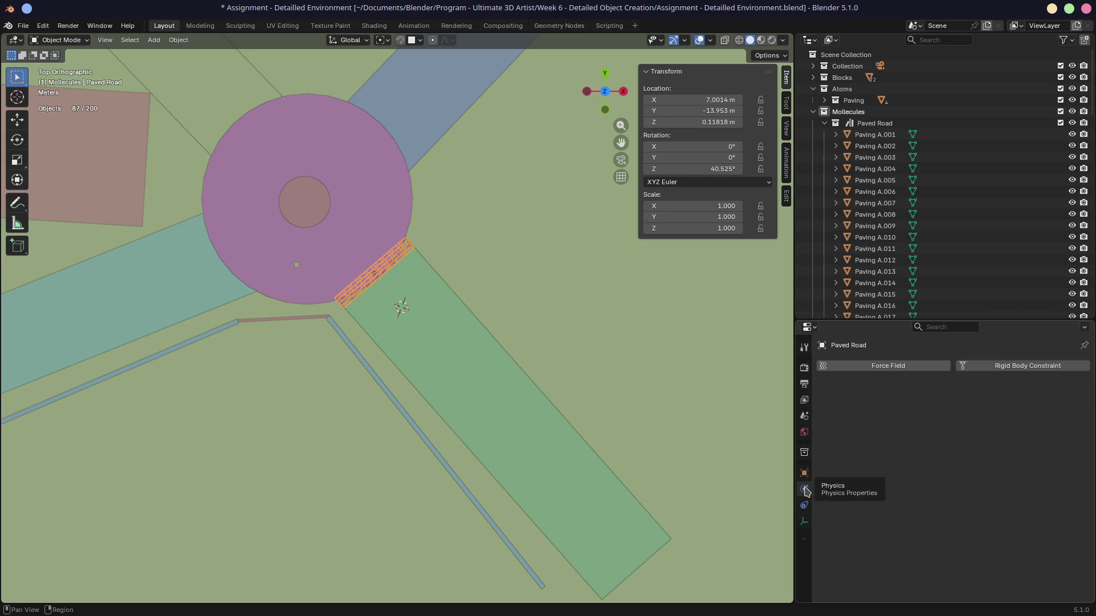
pyautogui.moveTo(621, 298)
pyautogui.mouseDown(button='middle')
pyautogui.moveTo(567, 287)
pyautogui.moveTo(488, 318)
pyautogui.moveTo(628, 337)
pyautogui.moveTo(575, 303)
pyautogui.moveTo(567, 341)
pyautogui.mouseUp(button='middle')
pyautogui.scroll(6, 488, 319)
pyautogui.scroll(-2, 567, 341)
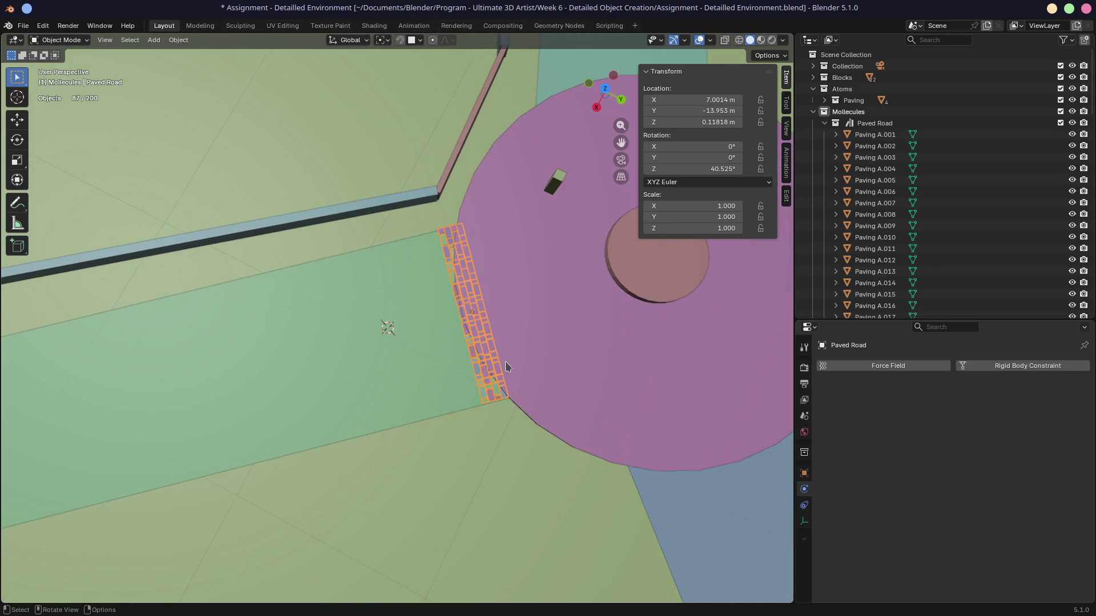
# Add a Plain Axes empty and collapse the Mollecules collection in the outliner
pyautogui.hotkey('shift', 'a')
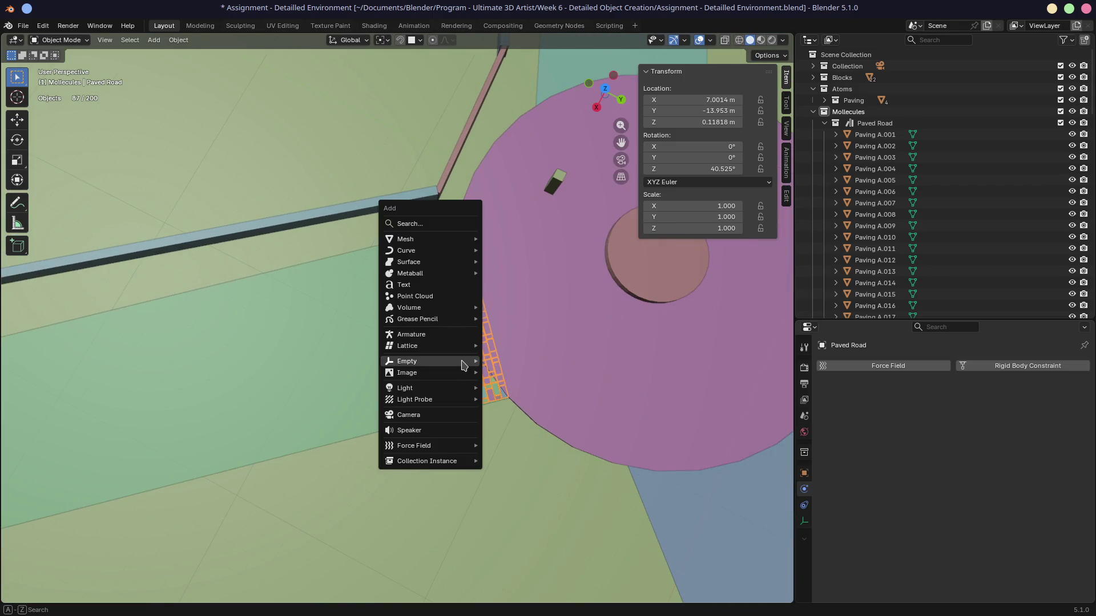
pyautogui.moveTo(462, 362)
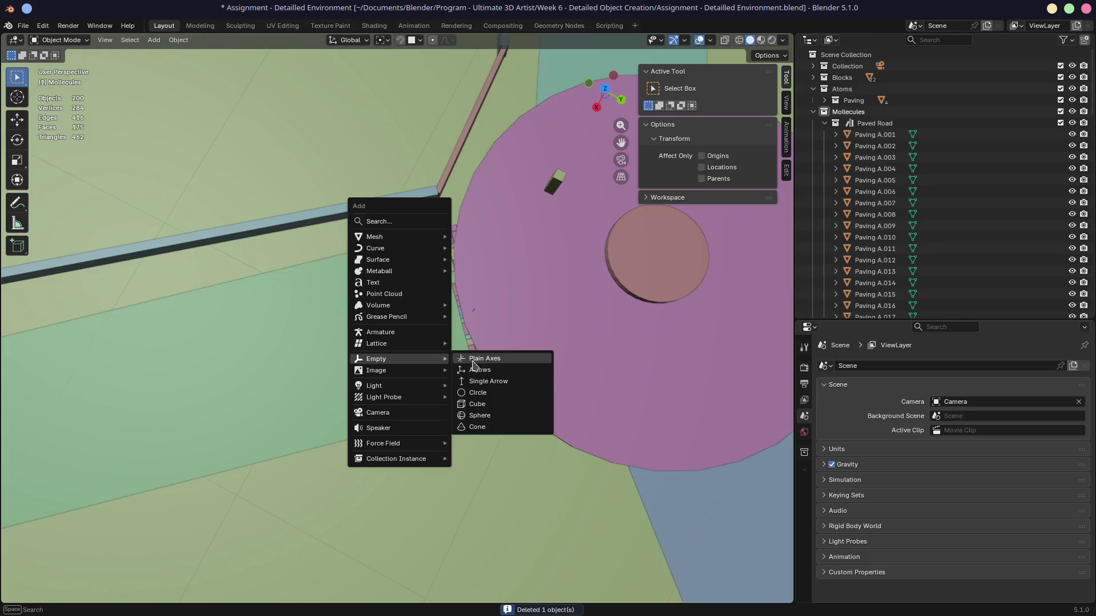
pyautogui.click(494, 363)
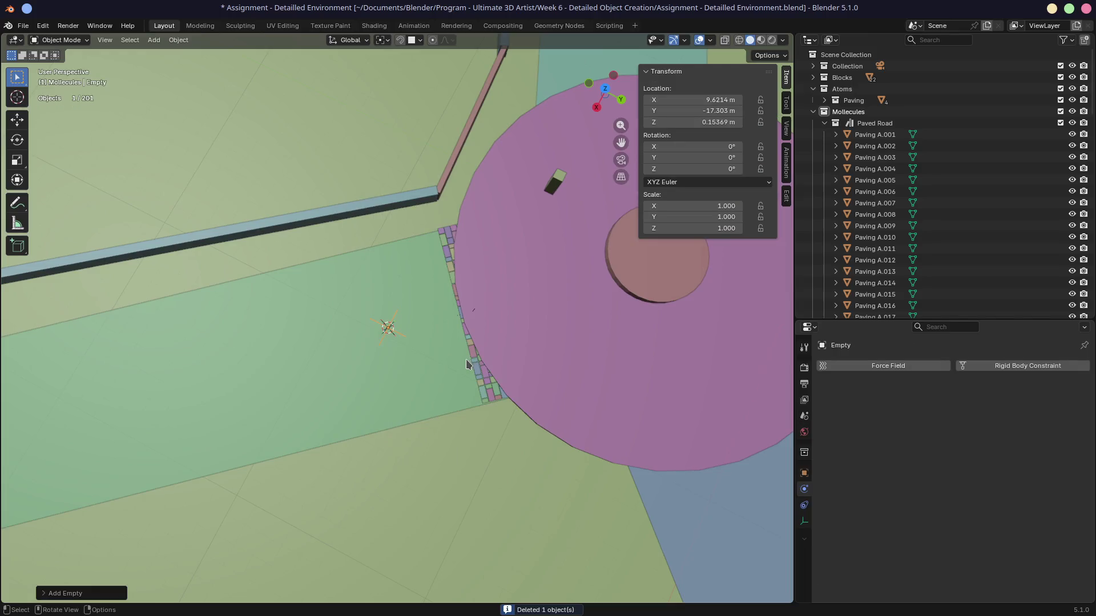
pyautogui.click(813, 112)
# Parent the paving strip to the new empty
pyautogui.click(484, 385)
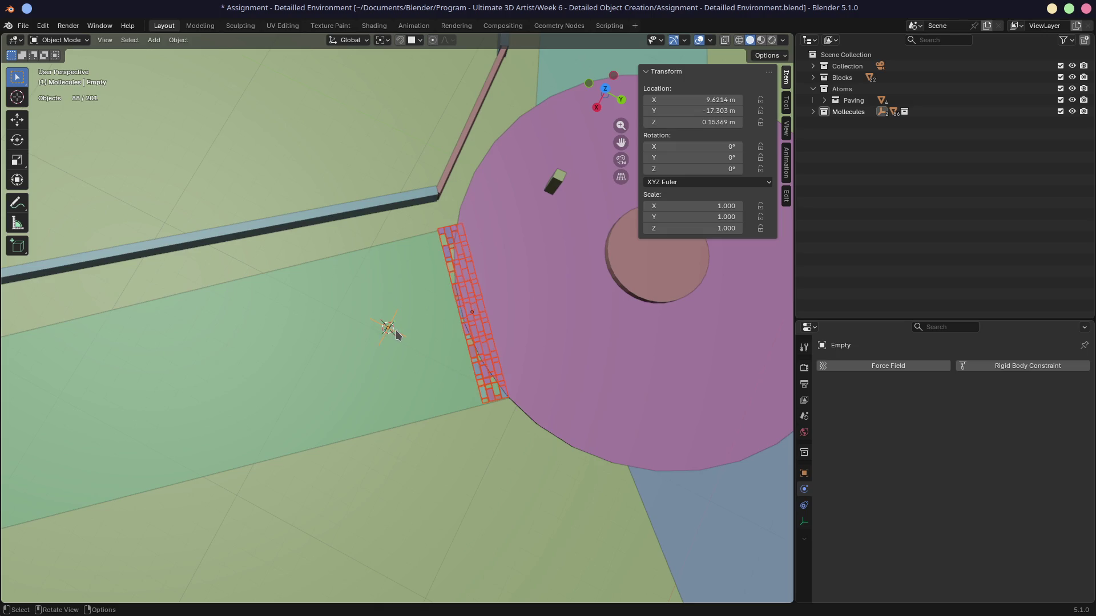
pyautogui.hotkey('ctrl', 'p')
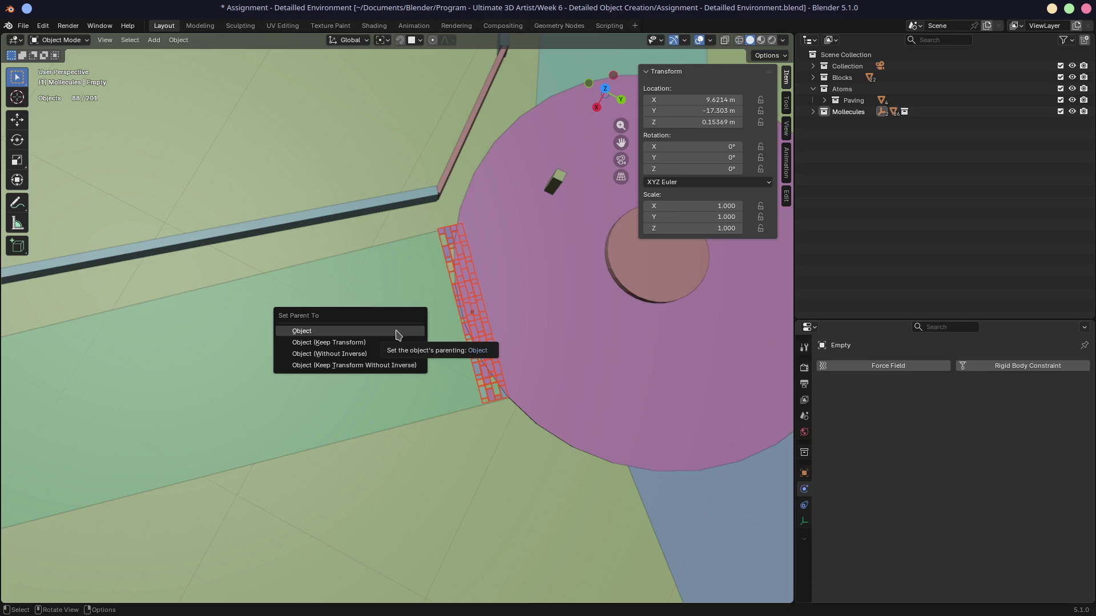
pyautogui.click(398, 335)
pyautogui.click(388, 331)
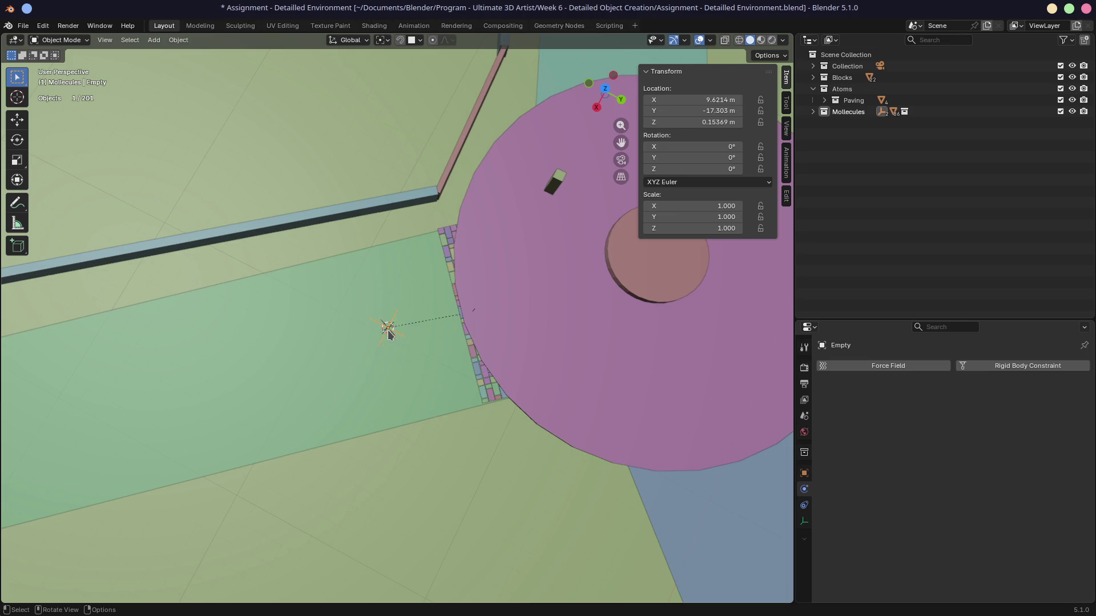
pyautogui.click(804, 506)
pyautogui.click(804, 490)
# Clear the parent relationship between the paving and the empty
pyautogui.hotkey('alt', 'p')
pyautogui.click(386, 333)
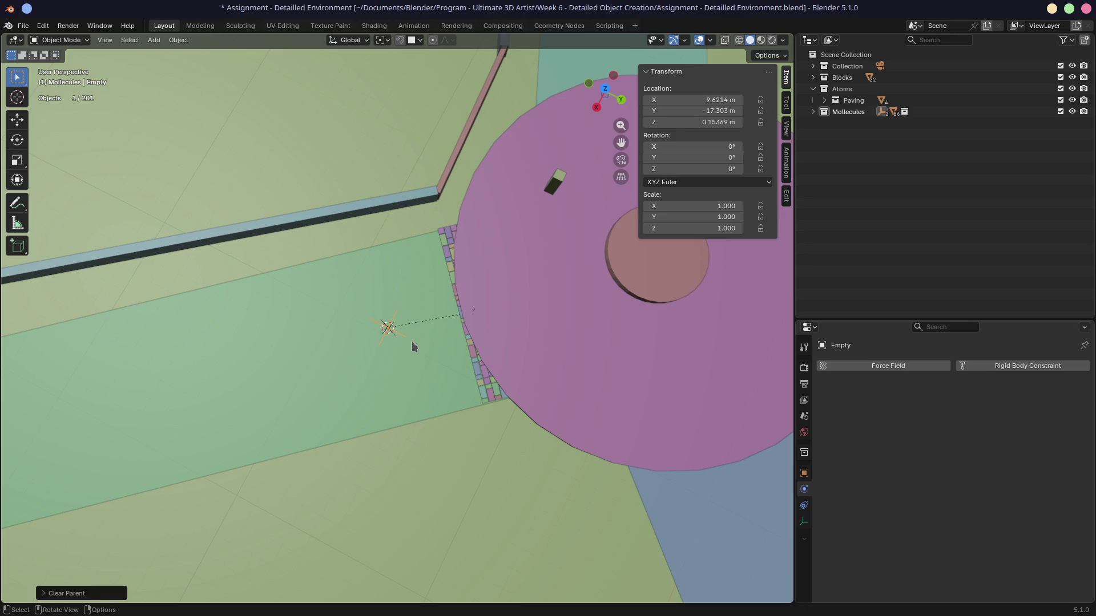
pyautogui.click(478, 362)
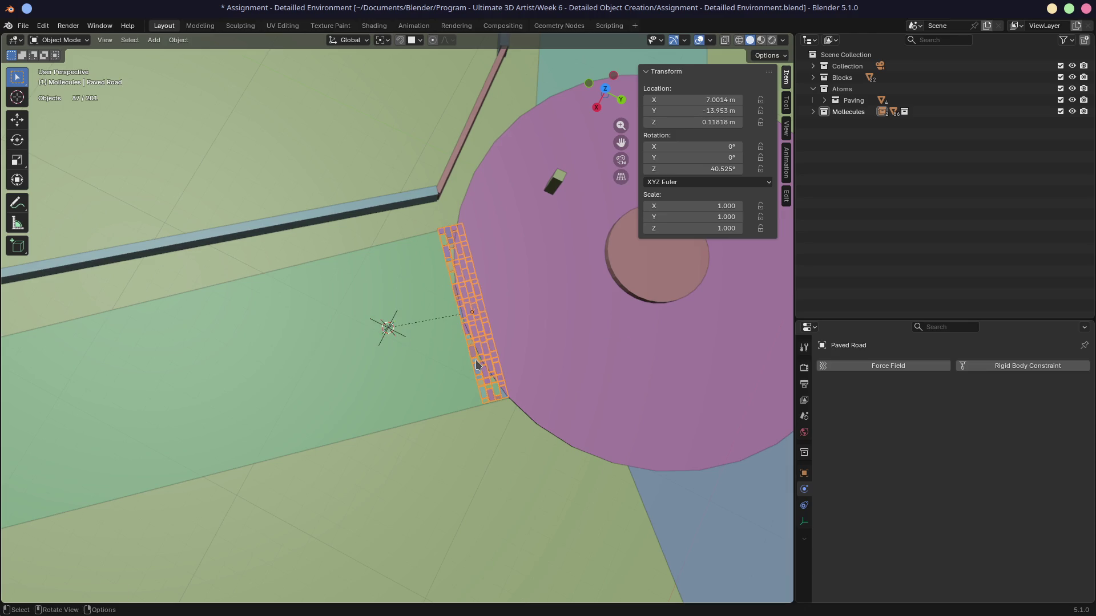
pyautogui.hotkey('alt', 'p')
pyautogui.click(478, 363)
# Delete the temporary empty and reselect the Paved Road, leaving 200 objects
pyautogui.click(388, 330)
pyautogui.press('x')
pyautogui.click(391, 331)
pyautogui.click(484, 375)
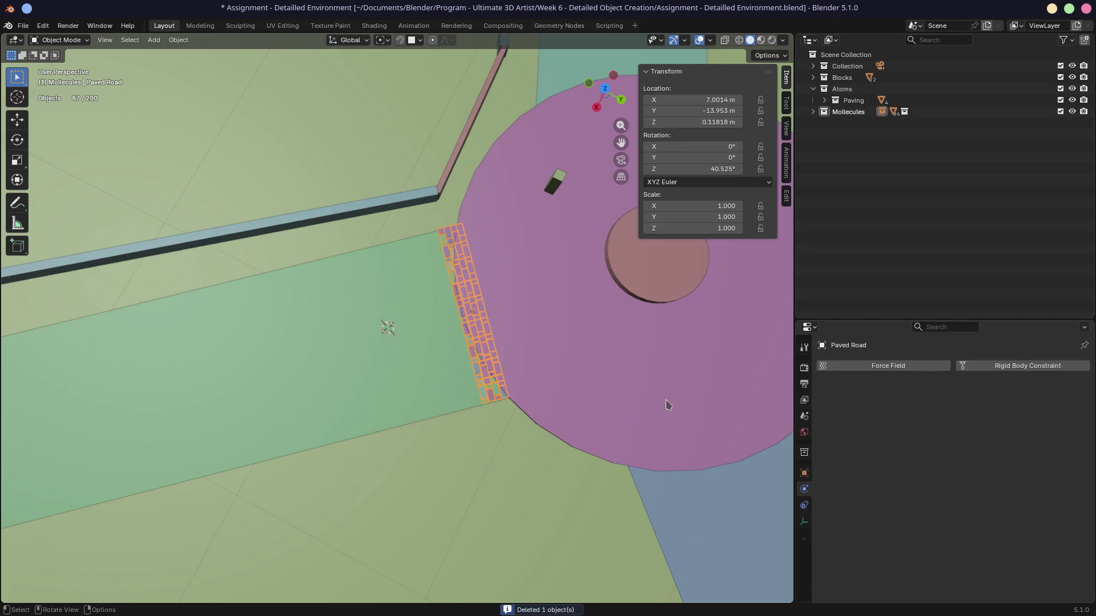
pyautogui.moveTo(861, 321); pyautogui.dragTo(863, 219)
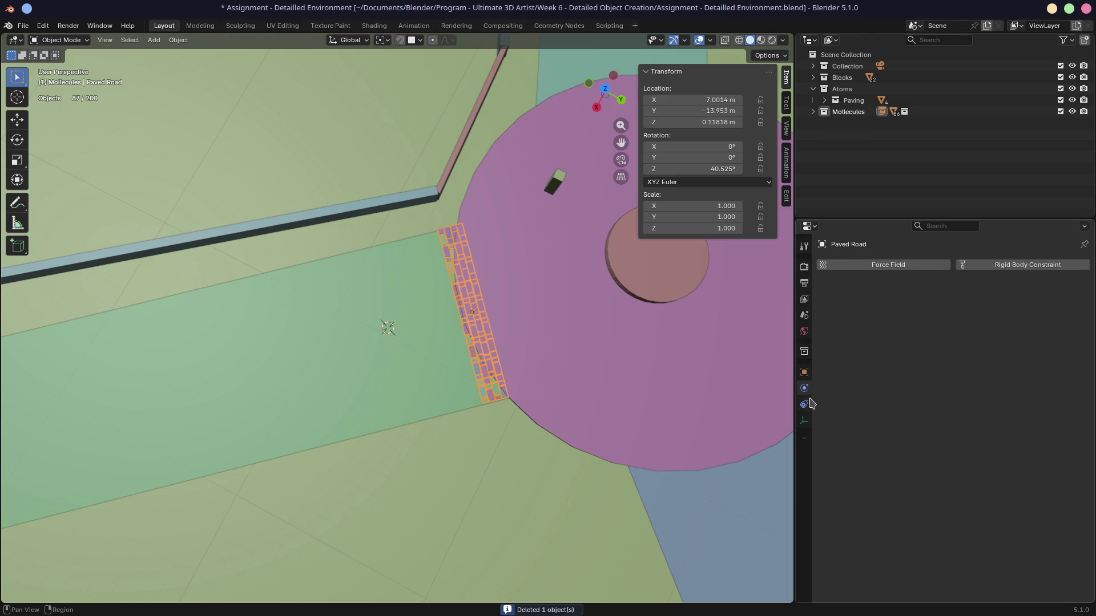
pyautogui.moveTo(468, 320)
pyautogui.mouseDown(button='middle')
pyautogui.moveTo(434, 334)
pyautogui.moveTo(506, 326)
pyautogui.mouseUp(button='middle')
# In top orthographic view, move the Paved Road nearer the roundabout
pyautogui.press('KP_7')
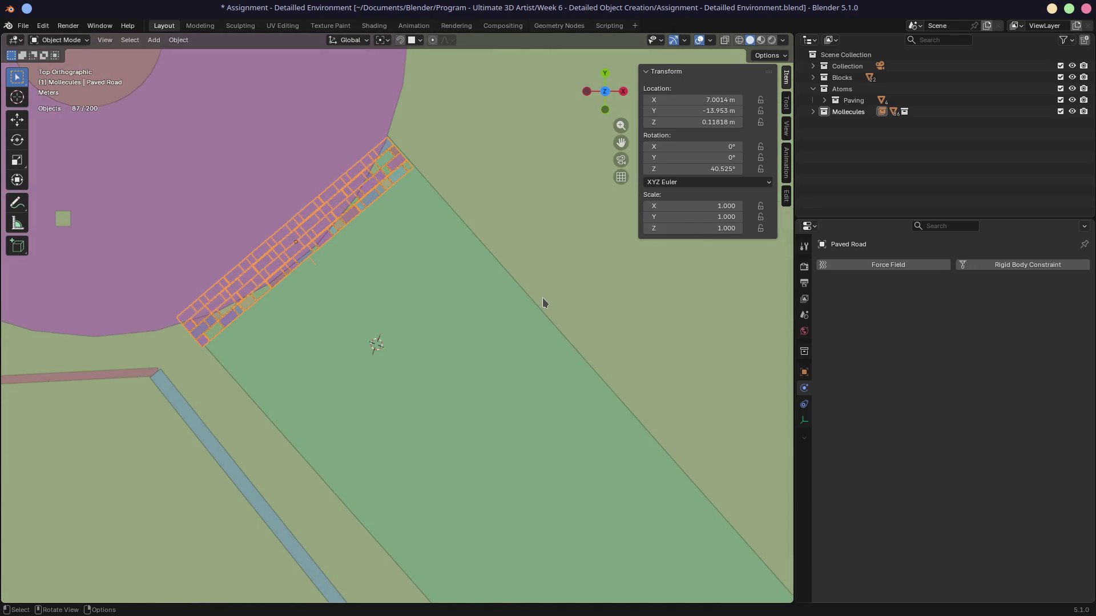
pyautogui.scroll(-3, 472, 307)
pyautogui.press('g')
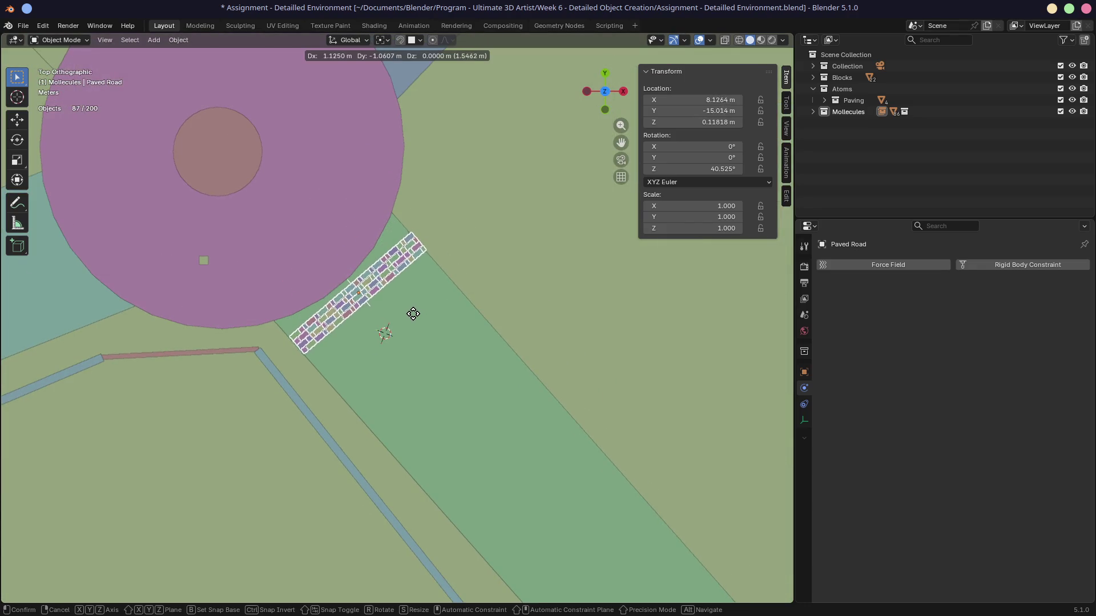
pyautogui.click(425, 307)
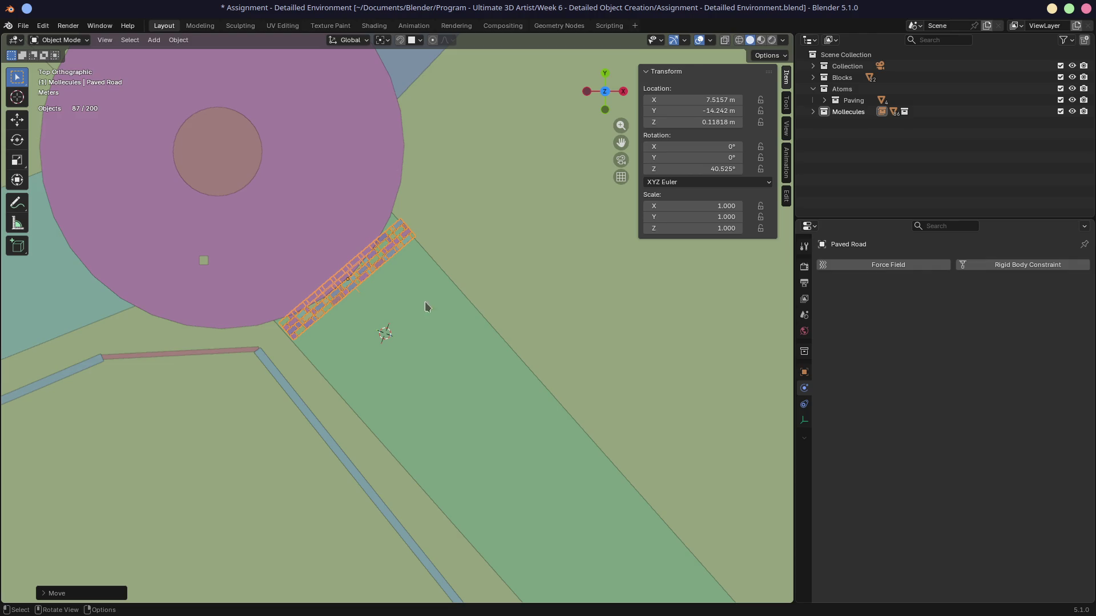
# Expand Mollecules and inspect the Paving A.001 and A.002 tiles in the outliner
pyautogui.click(813, 112)
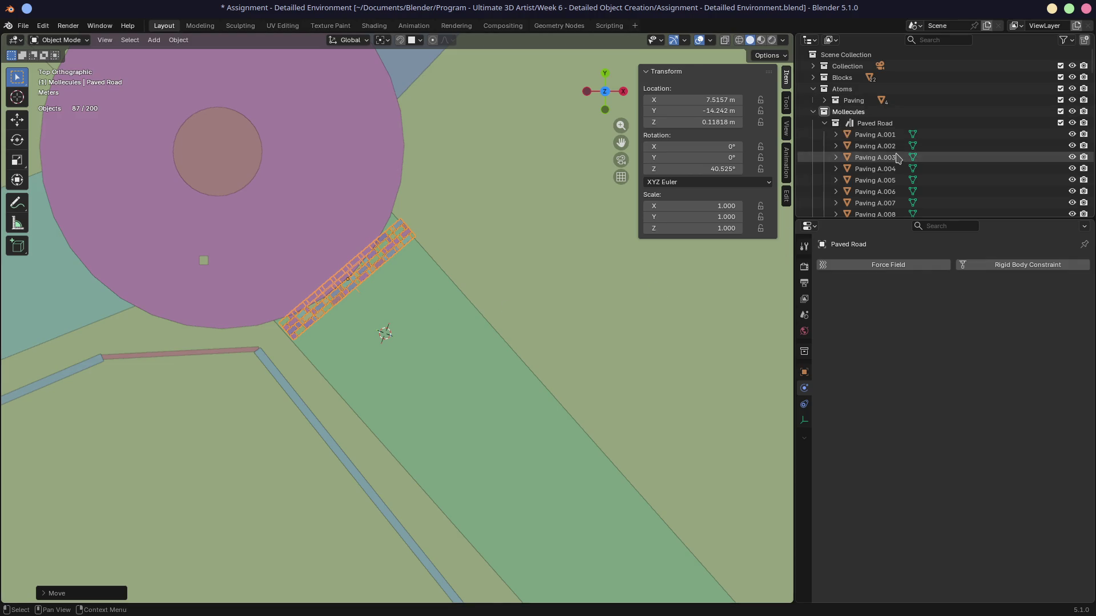
pyautogui.click(875, 124)
pyautogui.click(876, 134)
pyautogui.click(877, 146)
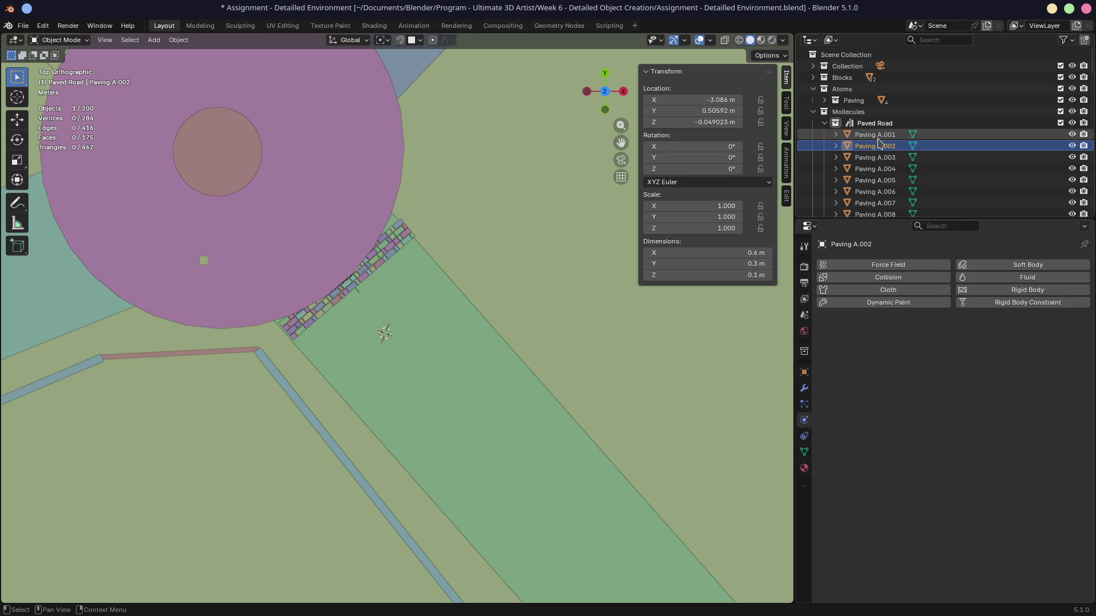
pyautogui.click(877, 137)
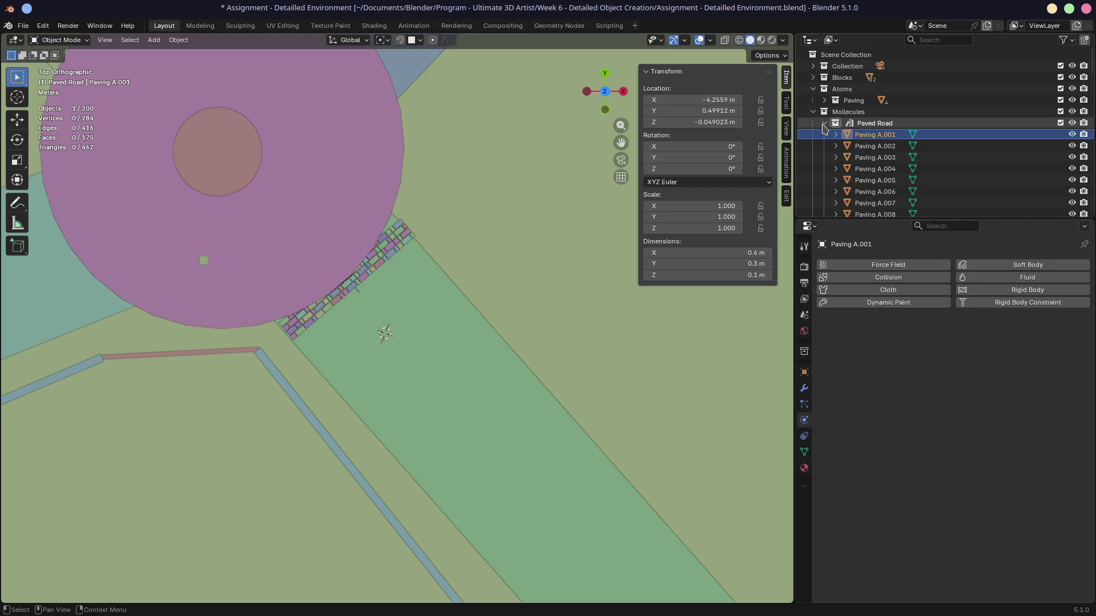
# Move the whole Paved Road flush against the roundabout edge at X 7.8128 m, Y -14.772 m
pyautogui.moveTo(436, 270)
pyautogui.keyDown('shift'); pyautogui.mouseDown(button='middle')
pyautogui.moveTo(496, 237)
pyautogui.moveTo(495, 255)
pyautogui.mouseUp(button='middle'); pyautogui.keyUp('shift')
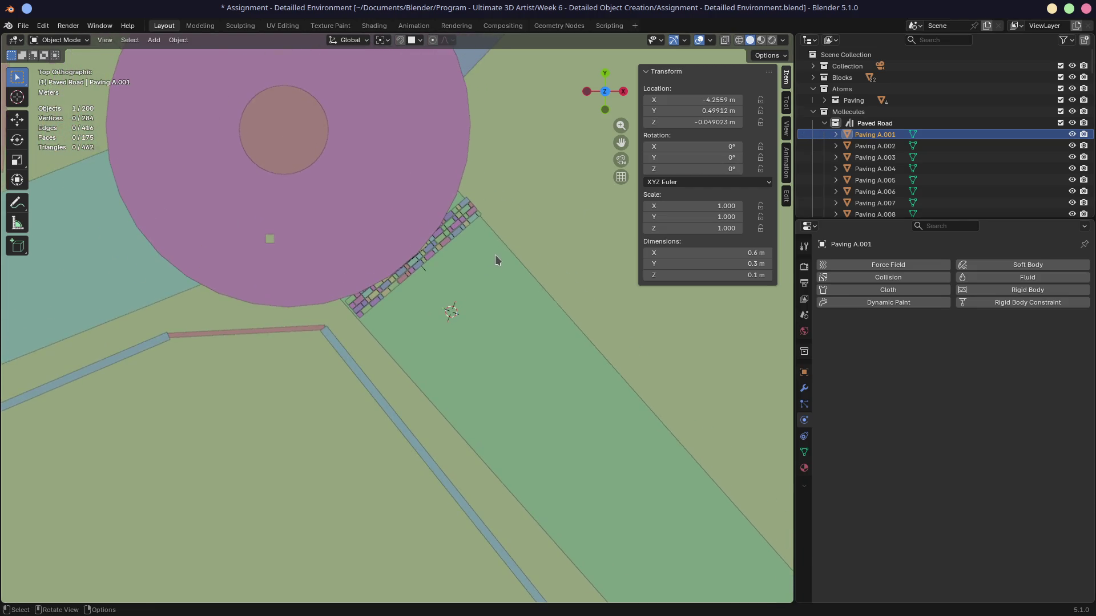
pyautogui.scroll(6, 500, 234)
pyautogui.click(484, 174)
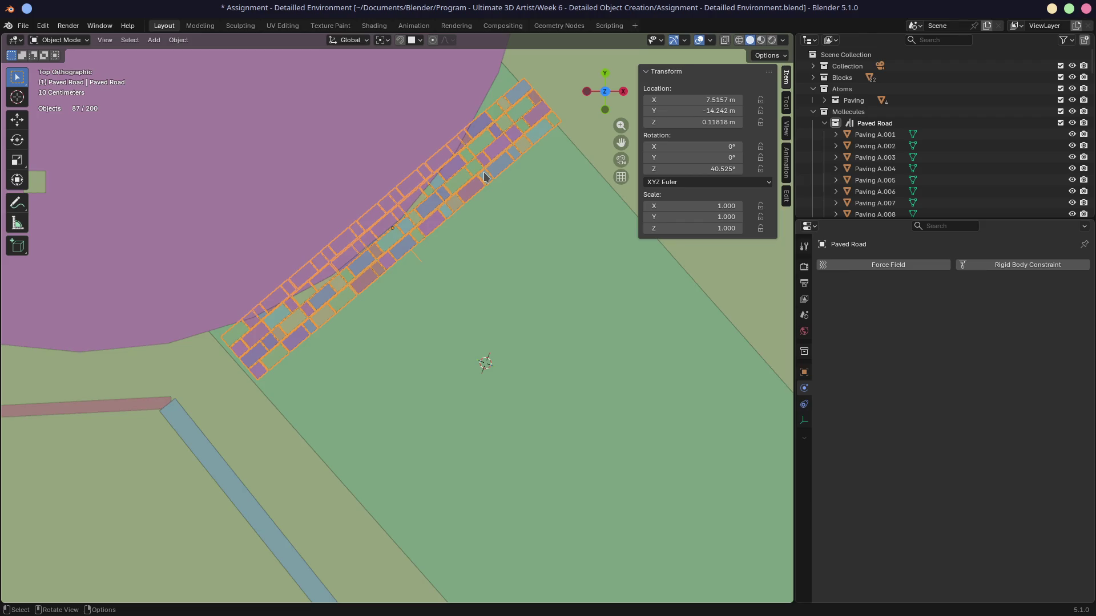
pyautogui.scroll(-3, 516, 285)
pyautogui.scroll(3, 517, 291)
pyautogui.press('g')
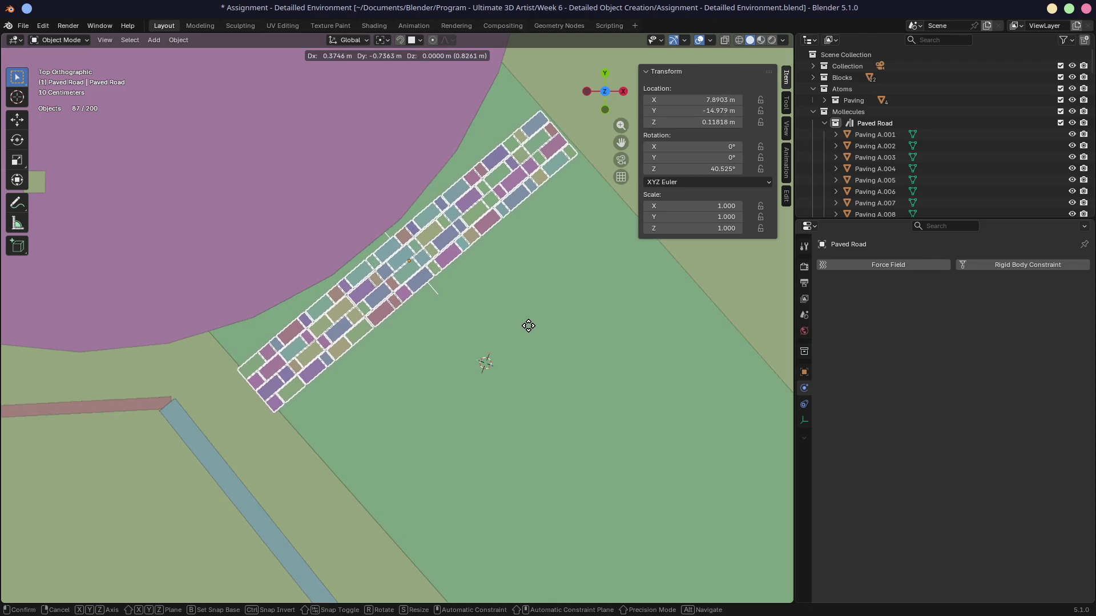
pyautogui.click(525, 321)
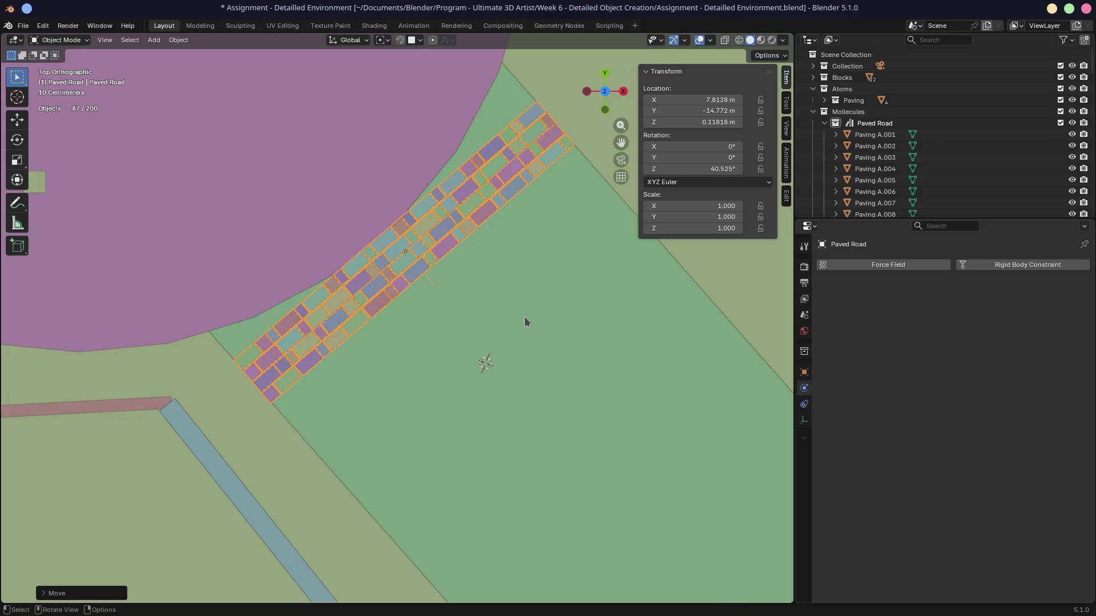
pyautogui.scroll(-5, 383, 281)
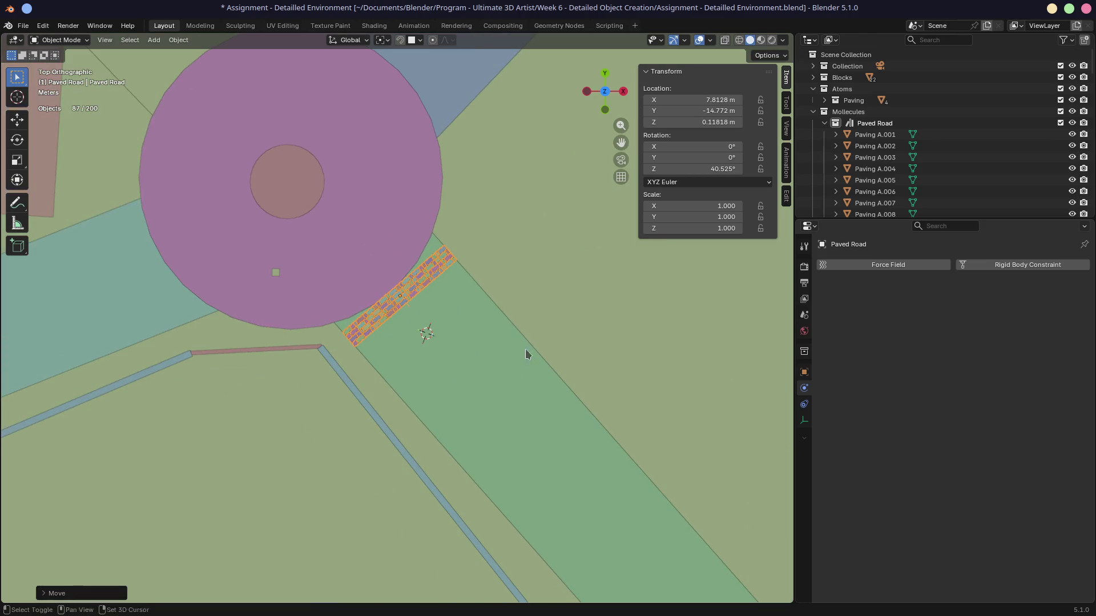
pyautogui.keyDown('shift'); pyautogui.moveTo(526, 355); pyautogui.dragTo(369, 145, button='middle'); pyautogui.keyUp('shift')
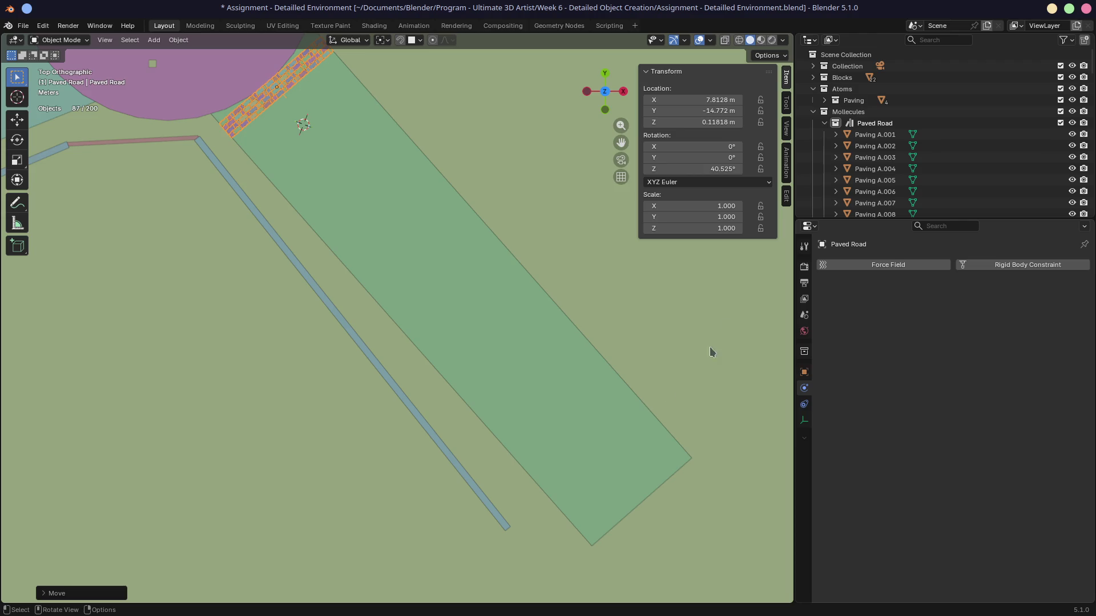
pyautogui.moveTo(840, 220); pyautogui.dragTo(852, 315)
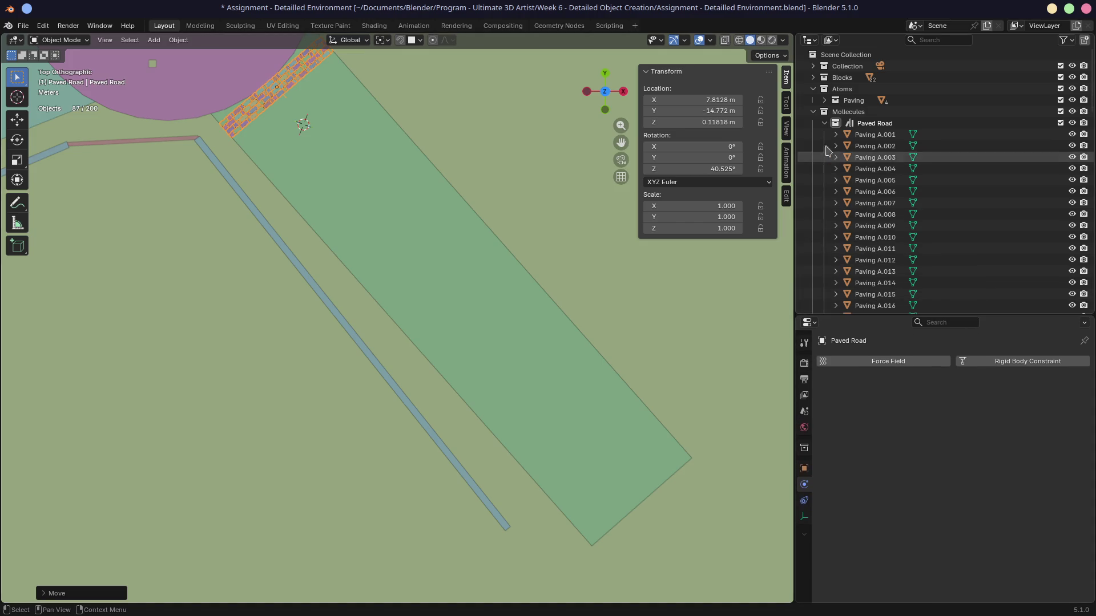
pyautogui.click(824, 123)
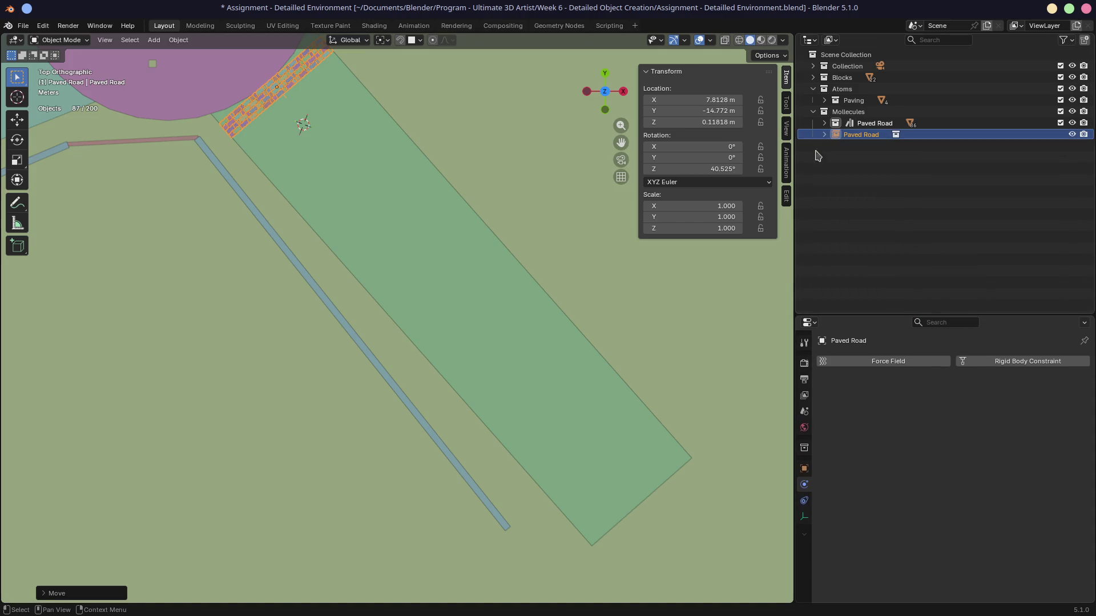
# Open the Paved Road instance's context options and browse the constraint types
pyautogui.rightClick(858, 143)
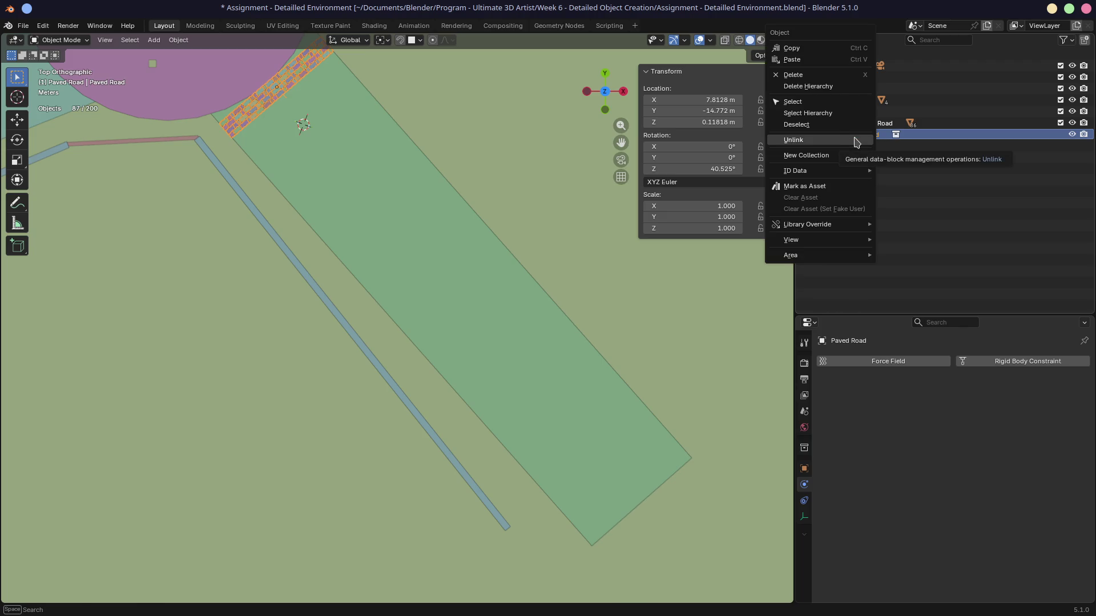
pyautogui.click(881, 140)
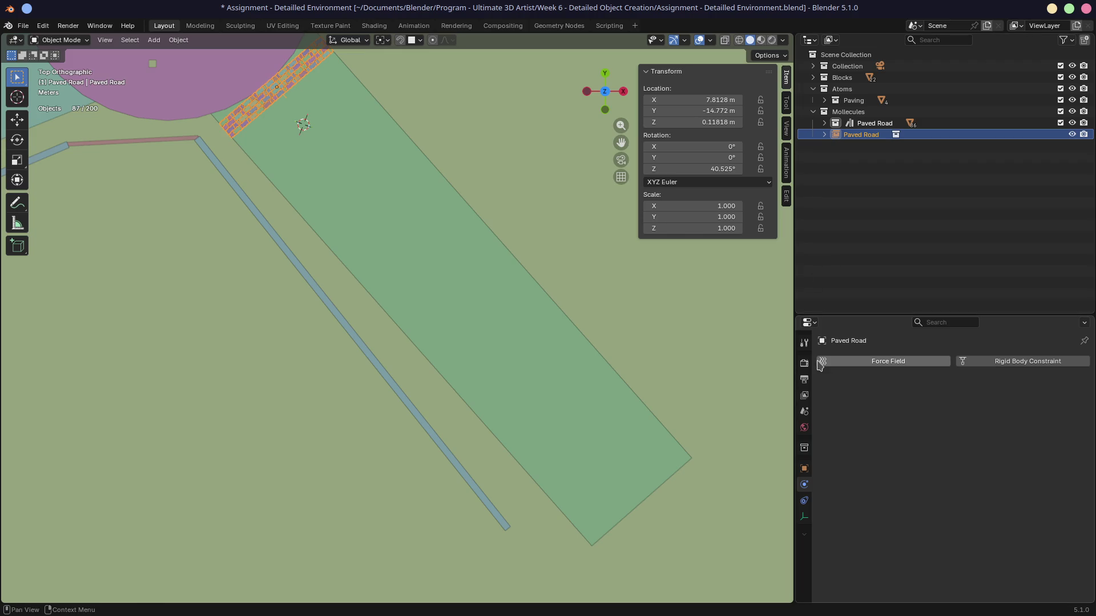
pyautogui.click(806, 500)
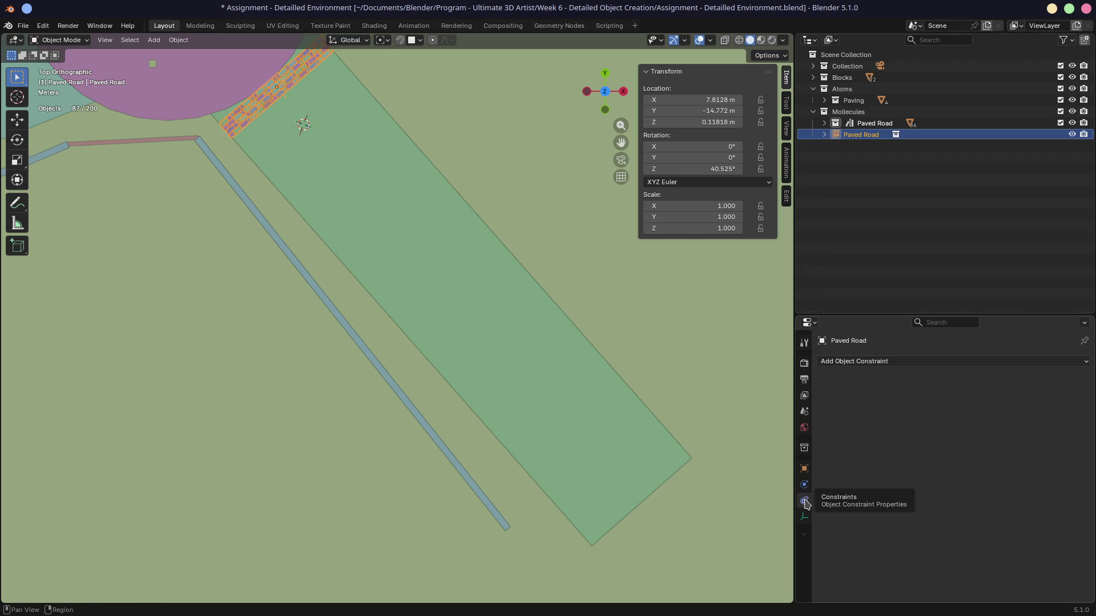
pyautogui.click(876, 361)
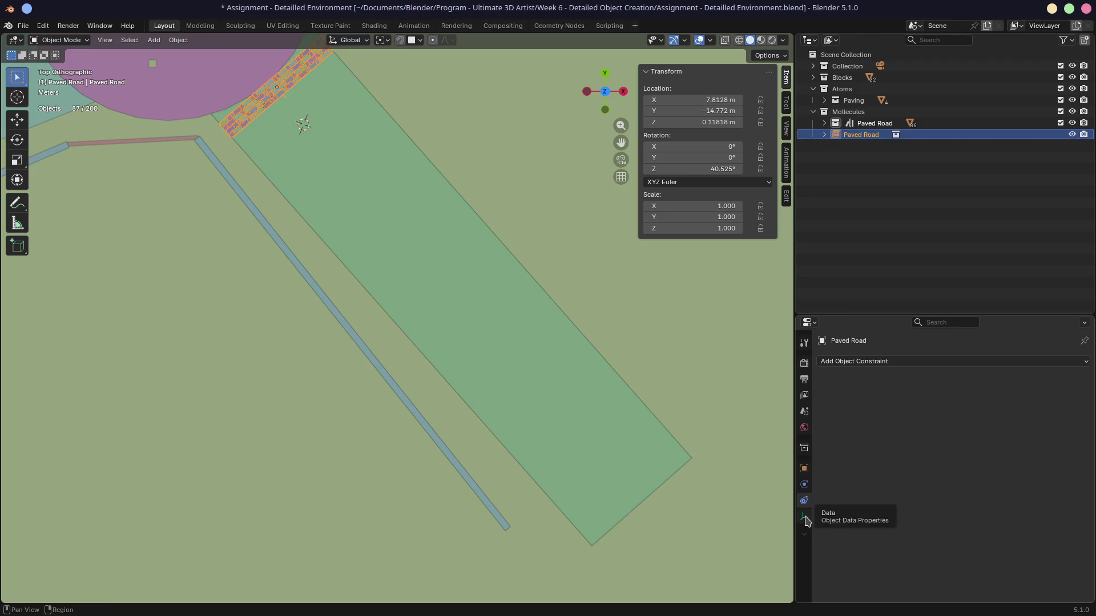
# Show the empty's Object Data settings, select the green road plane, and switch to Firefox
pyautogui.click(805, 518)
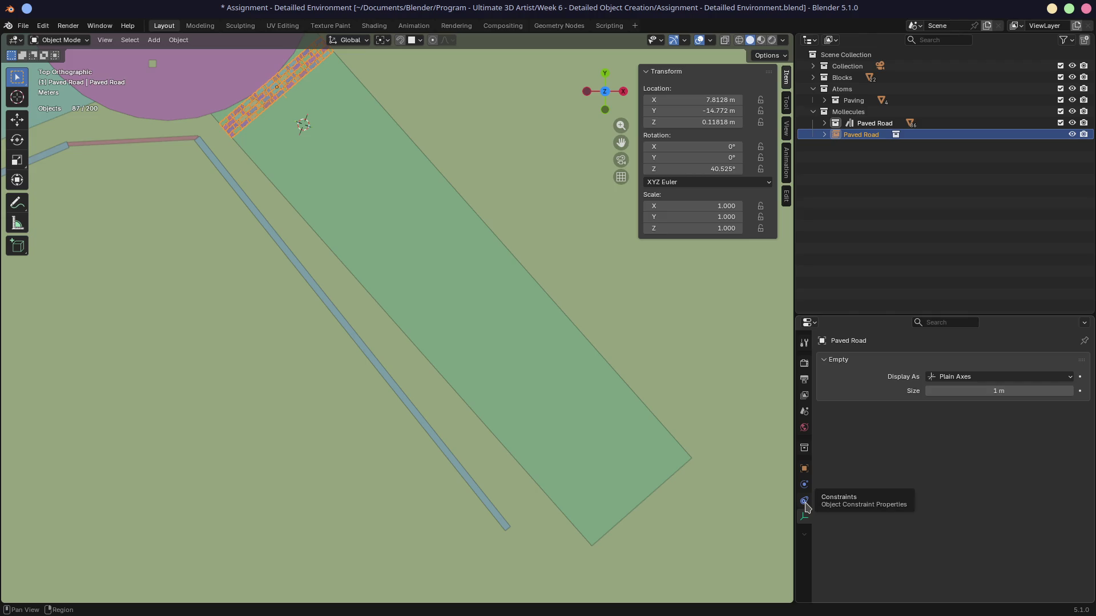
pyautogui.click(630, 313)
pyautogui.hotkey('alt', 'Tab')
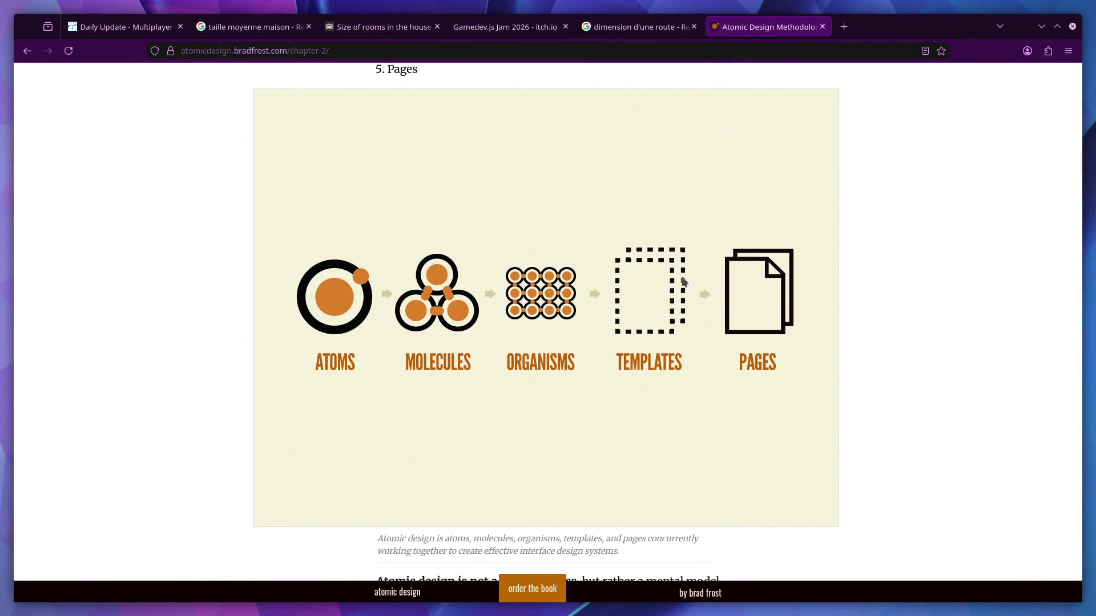
# Search Google for 'blender array modifier on asset' and open the Blender Artists thread
pyautogui.hotkey('ctrl', 't')
pyautogui.write('blender array modifier on a')
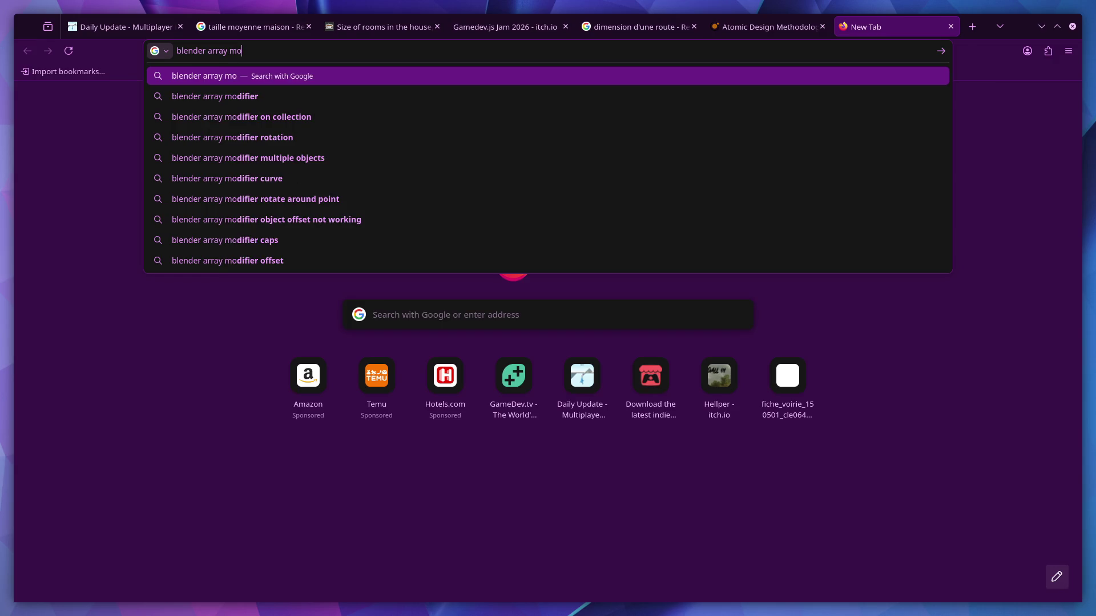
pyautogui.write('sset')
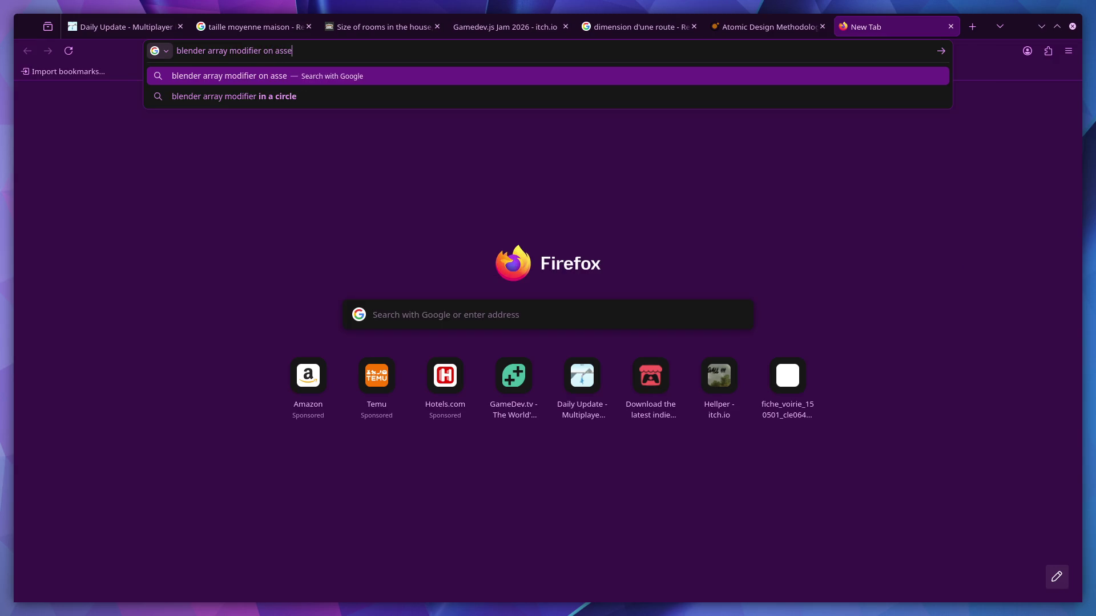
pyautogui.press('Return')
pyautogui.click(323, 215)
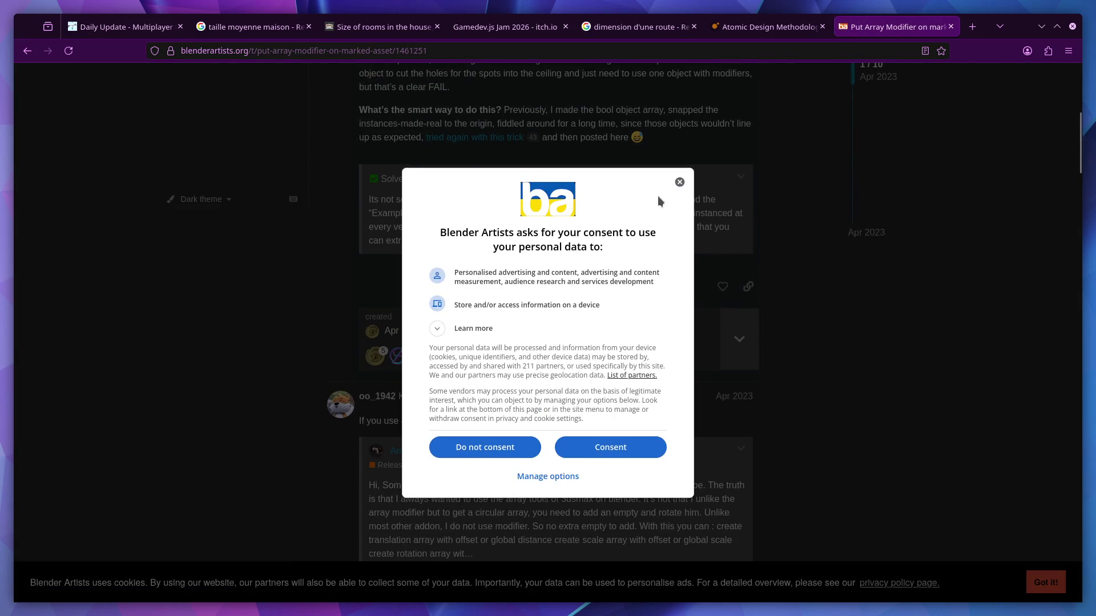
# Read the thread, highlighting that arrays work only on meshes and the Geometry Nodes suggestion
pyautogui.click(679, 182)
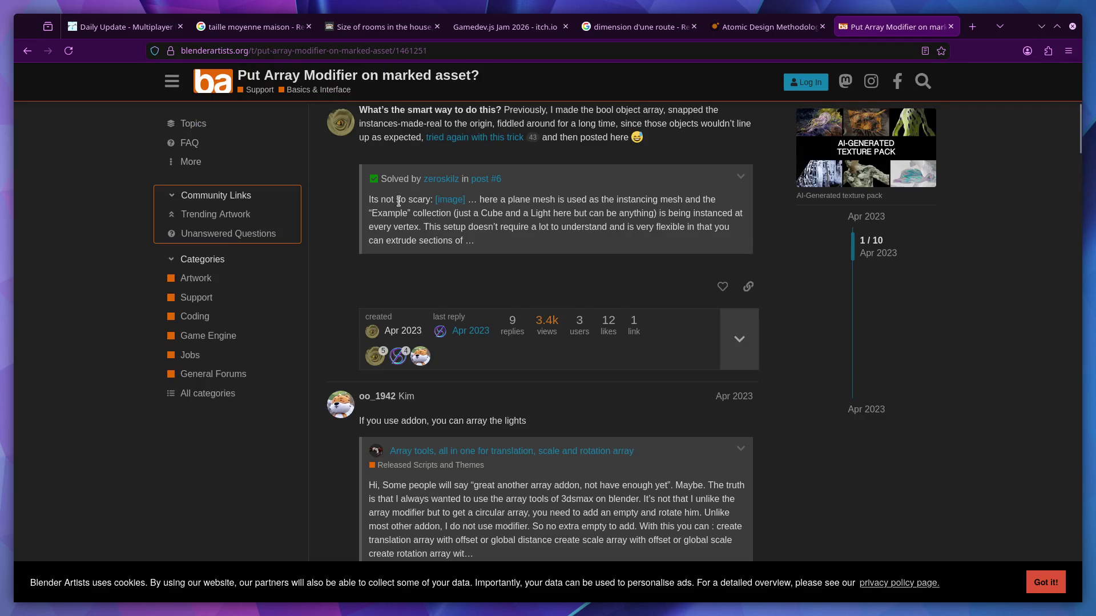
pyautogui.scroll(-1, 398, 202)
pyautogui.scroll(2, 388, 240)
pyautogui.scroll(-4, 379, 274)
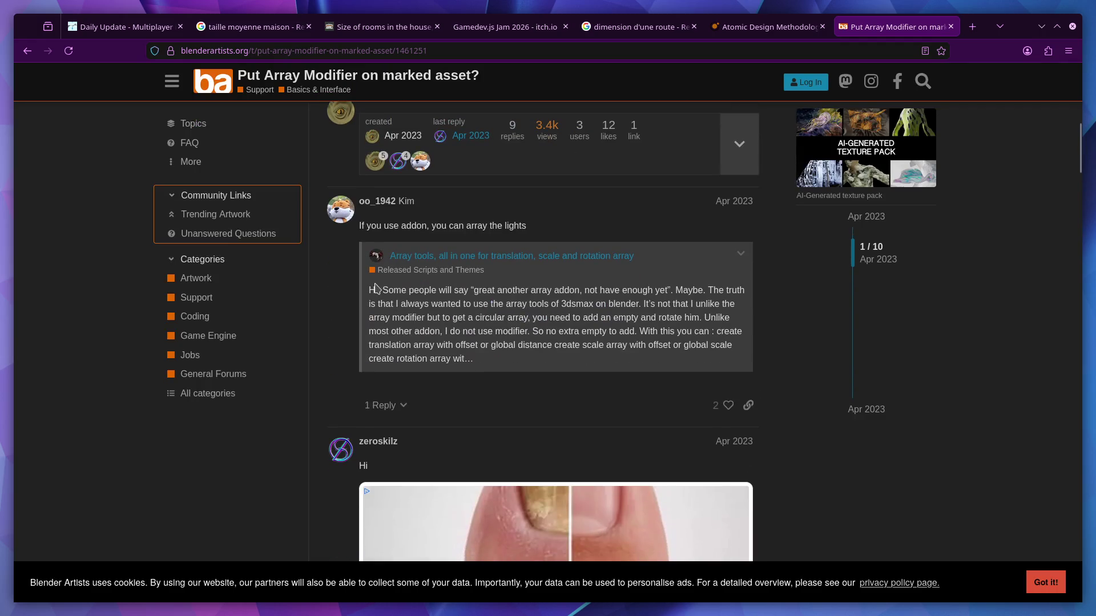
pyautogui.scroll(-9, 426, 369)
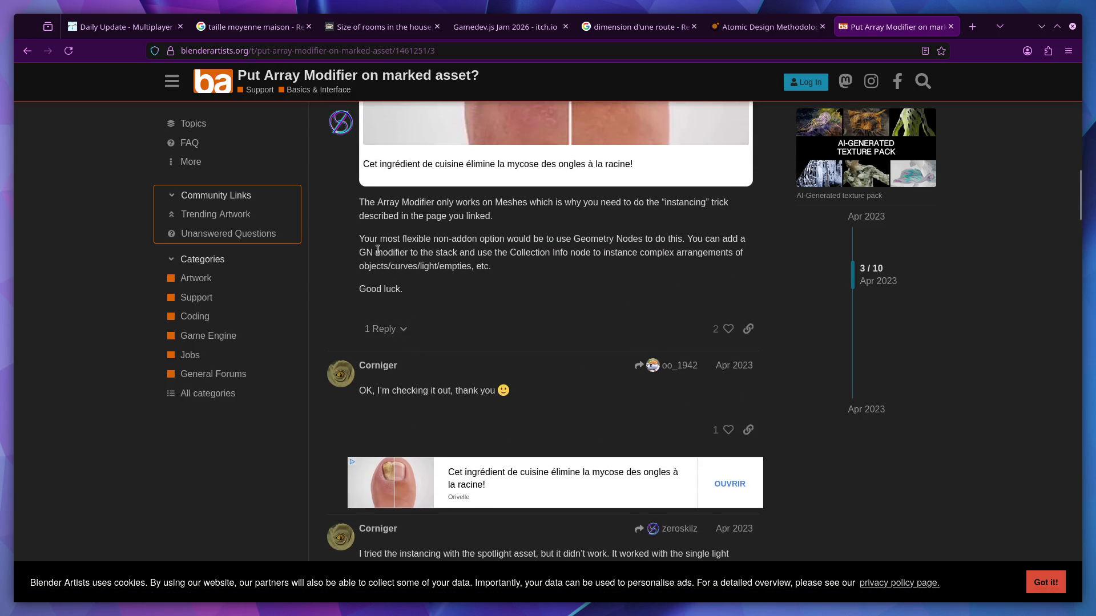
pyautogui.moveTo(523, 204); pyautogui.dragTo(649, 204)
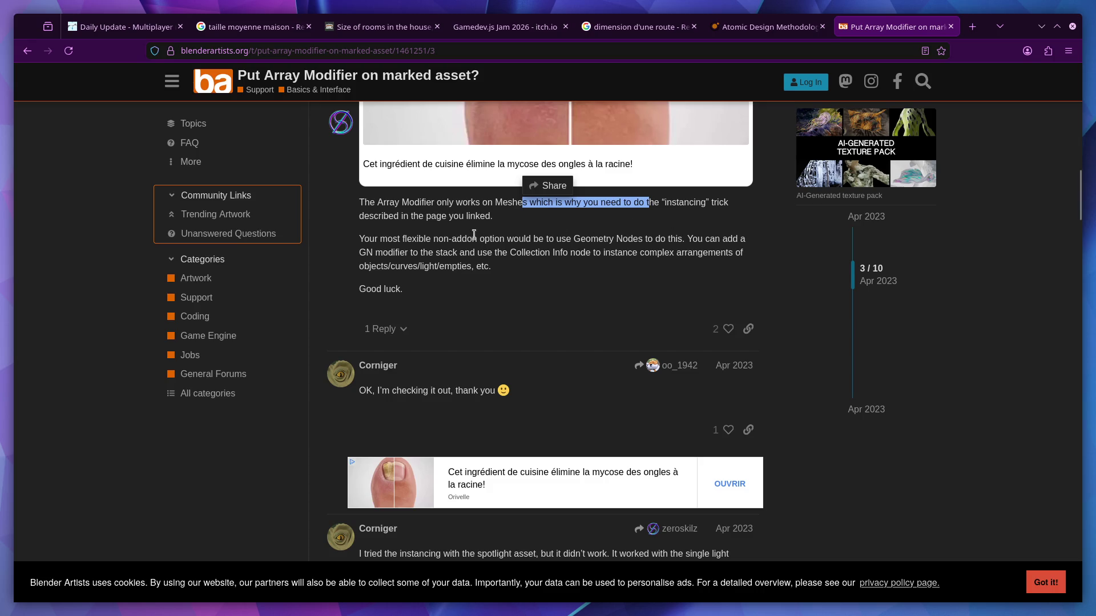
pyautogui.scroll(2, 420, 269)
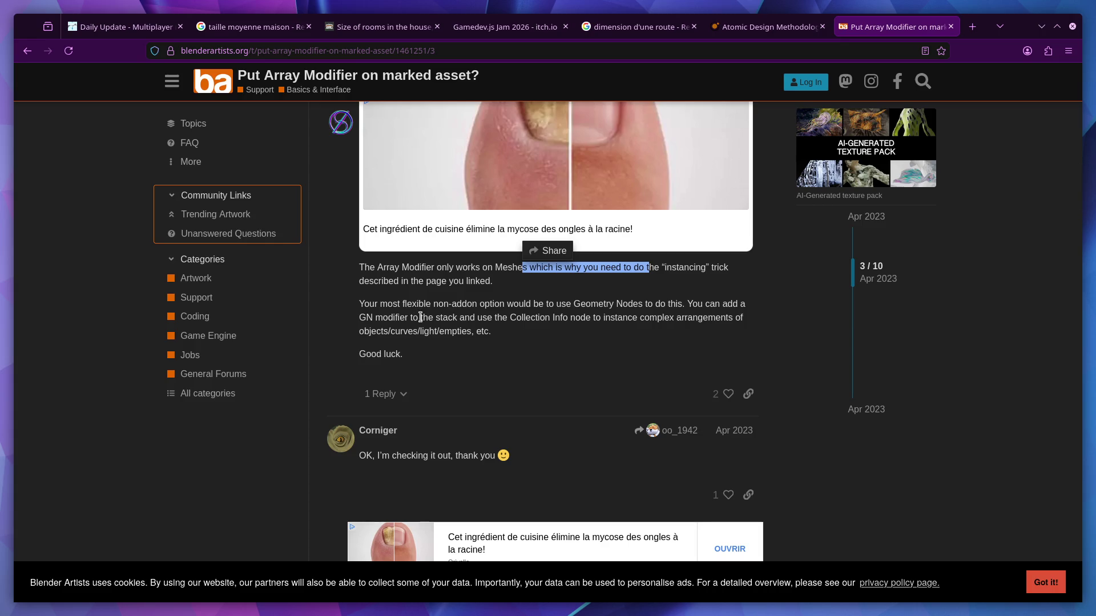
pyautogui.moveTo(569, 305); pyautogui.dragTo(642, 304)
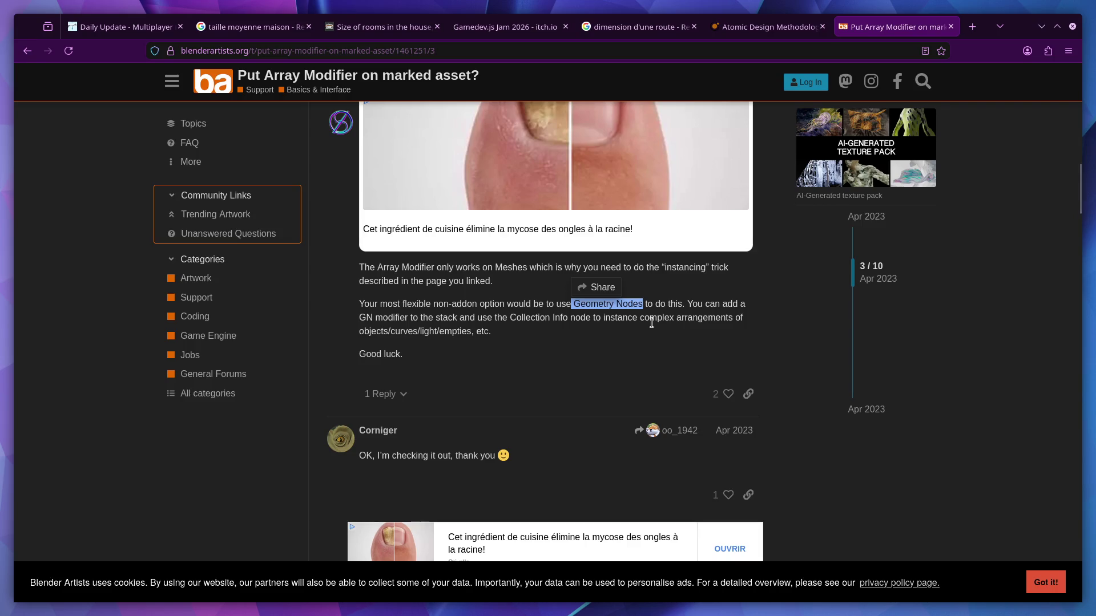
pyautogui.moveTo(407, 355); pyautogui.dragTo(360, 355)
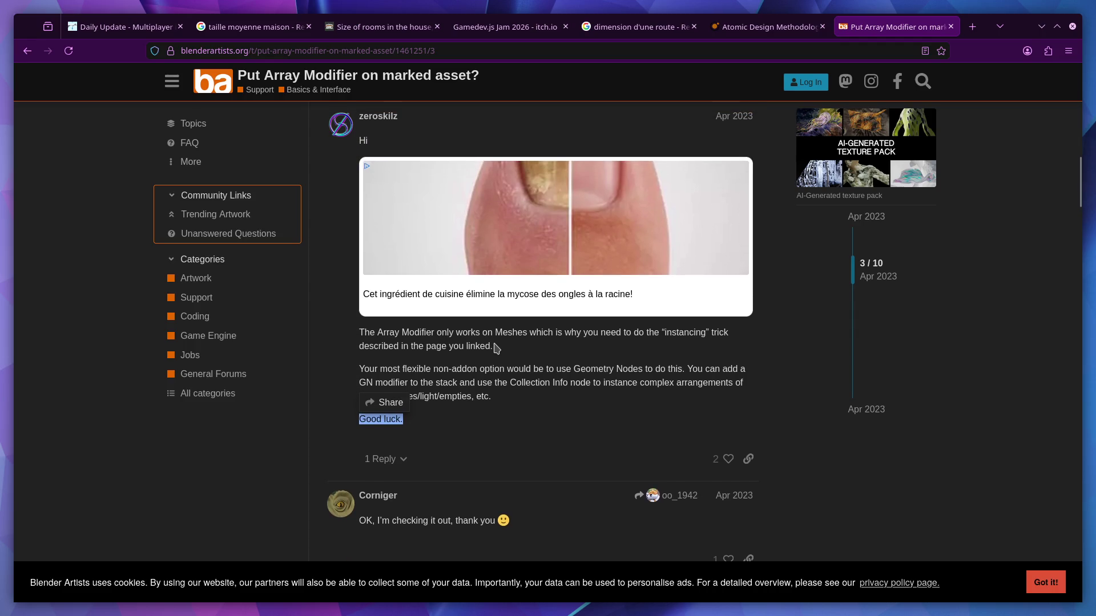
pyautogui.click(495, 349)
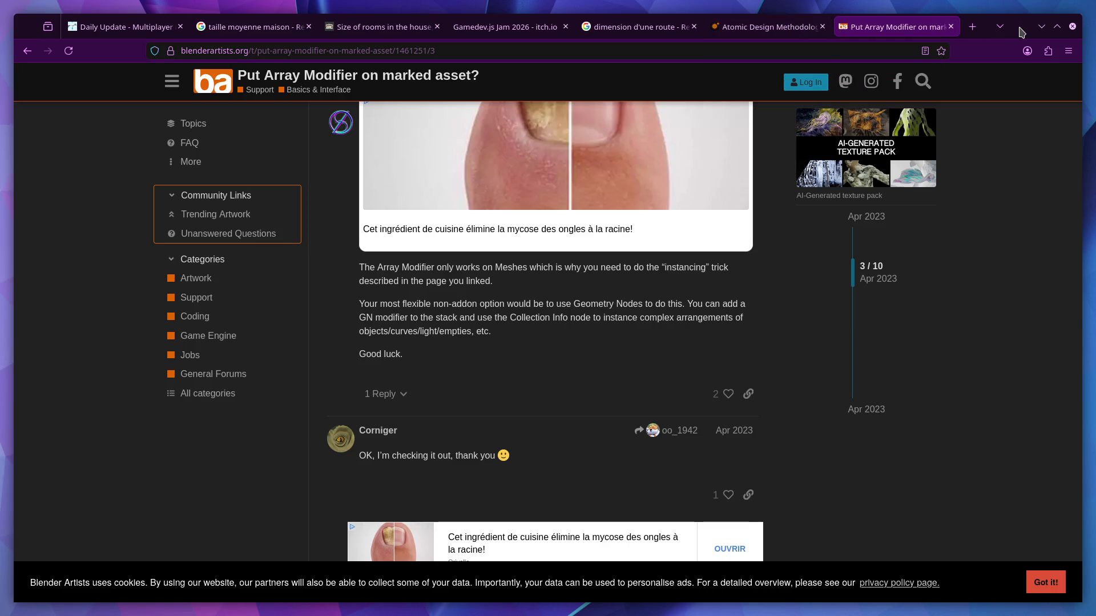
# Return to Blender and orbit so the road runs vertically
pyautogui.hotkey('alt', 'Tab')
pyautogui.scroll(-2, 341, 169)
pyautogui.moveTo(341, 169)
pyautogui.mouseDown(button='middle')
pyautogui.moveTo(362, 135)
pyautogui.moveTo(408, 166)
pyautogui.moveTo(387, 169)
pyautogui.moveTo(409, 222)
pyautogui.mouseUp(button='middle')
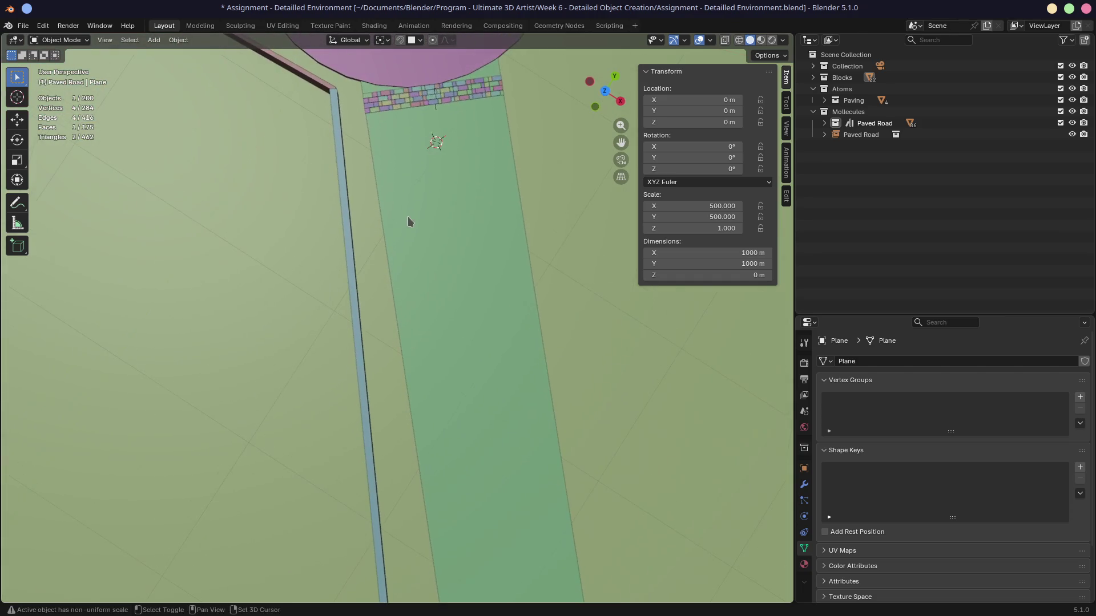
# View the road from the top, then orbit and zoom to see where it meets the paving strip
pyautogui.press('KP_7')
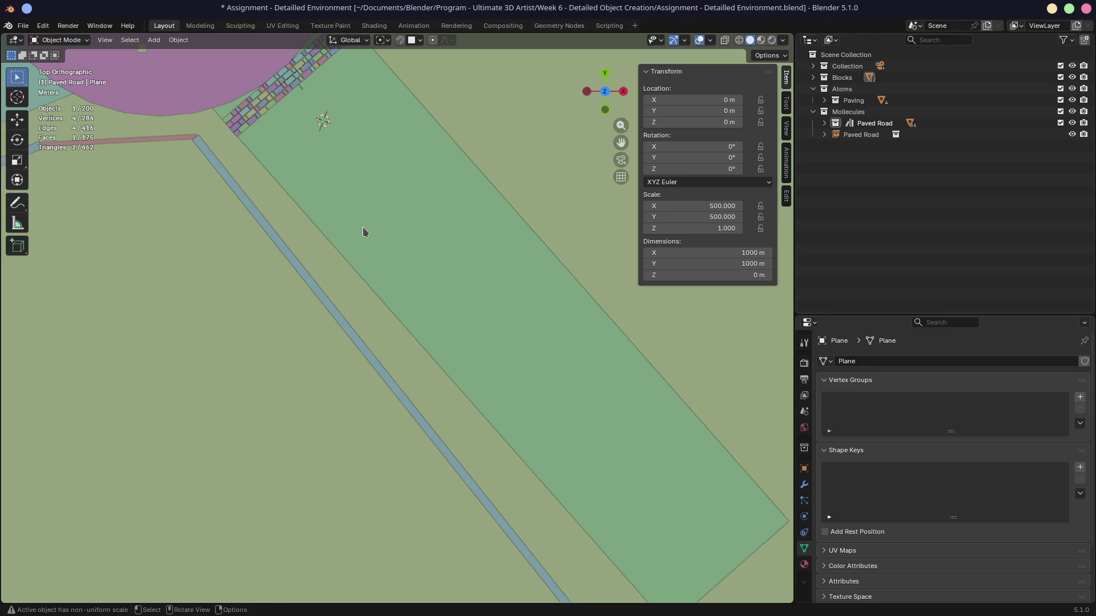
pyautogui.moveTo(420, 249)
pyautogui.mouseDown(button='middle')
pyautogui.moveTo(375, 215)
pyautogui.moveTo(367, 225)
pyautogui.mouseUp(button='middle')
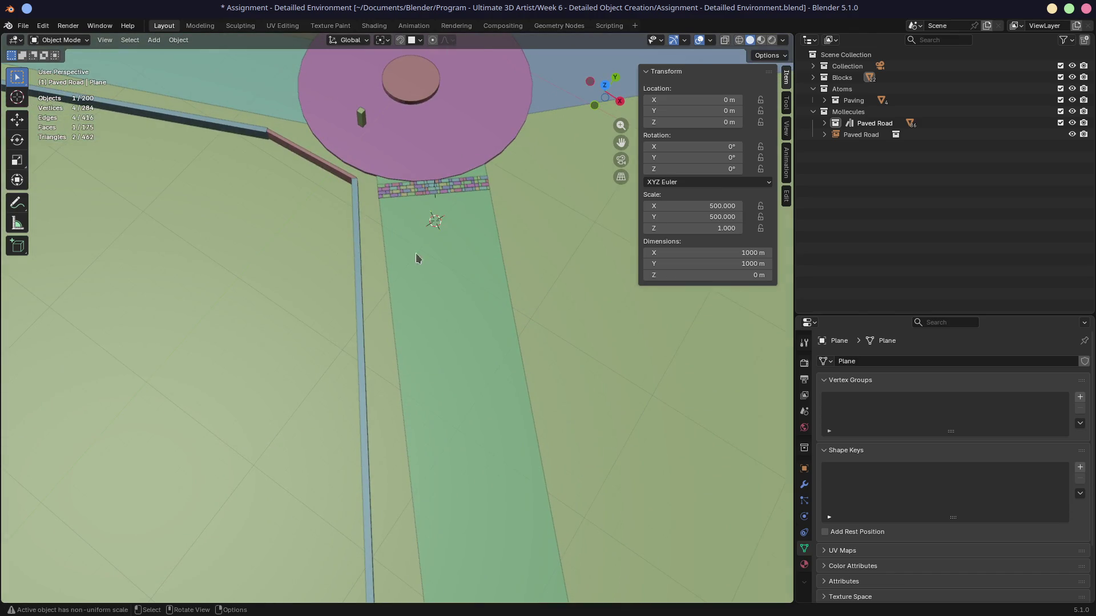
pyautogui.scroll(4, 419, 259)
pyautogui.moveTo(443, 232)
pyautogui.mouseDown(button='middle')
pyautogui.moveTo(466, 296)
pyautogui.moveTo(426, 276)
pyautogui.moveTo(440, 271)
pyautogui.mouseUp(button='middle')
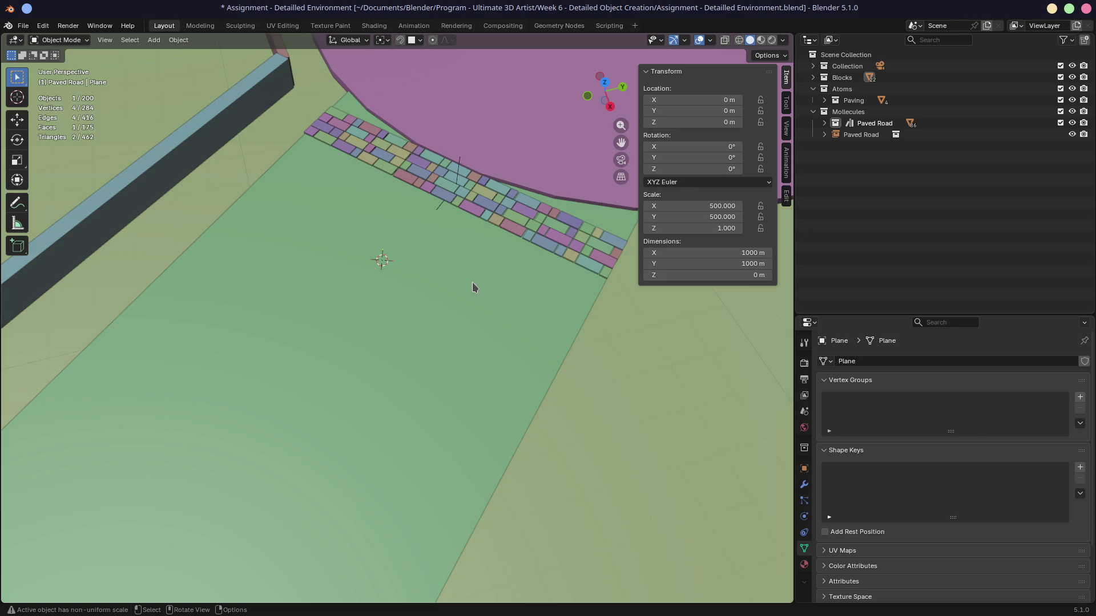
pyautogui.click(23, 25)
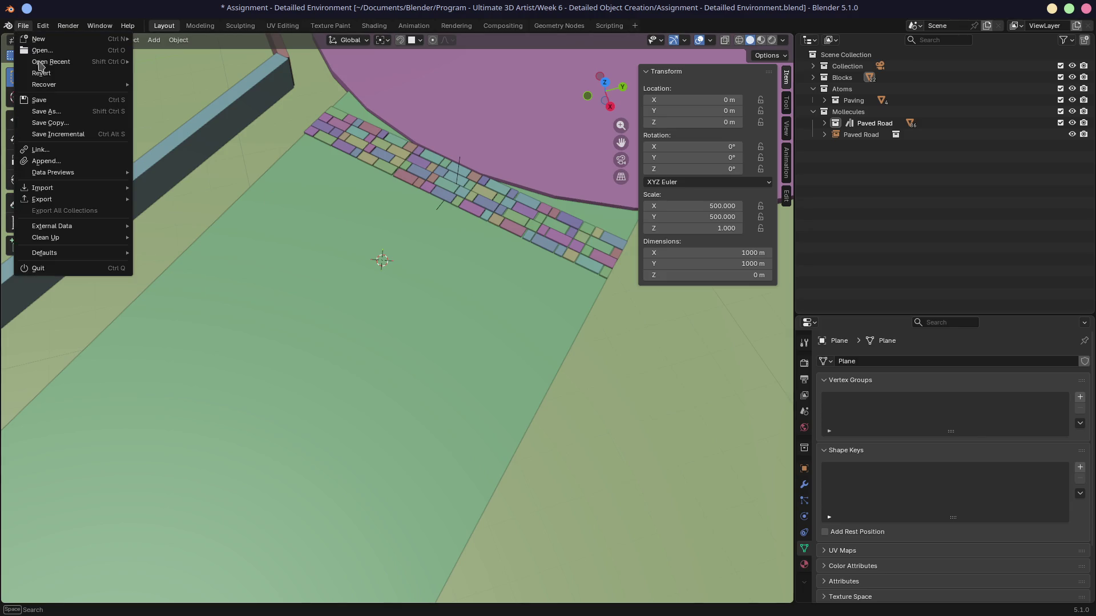
# Save the assignment and open the recent file 8.9 Organise & Build A House.blend
pyautogui.moveTo(67, 62)
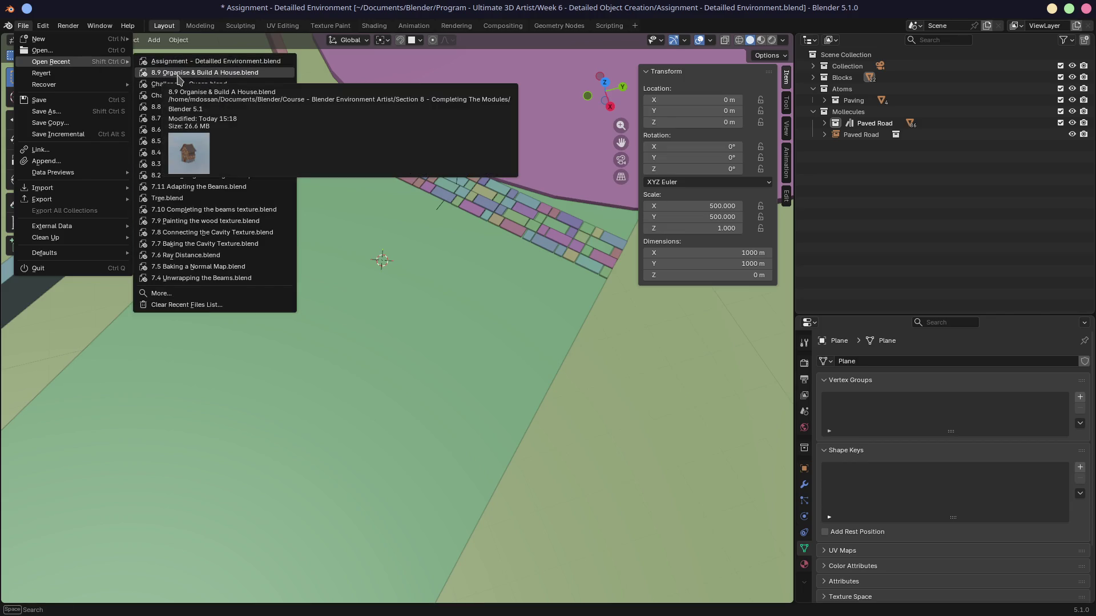
pyautogui.click(178, 72)
pyautogui.click(662, 334)
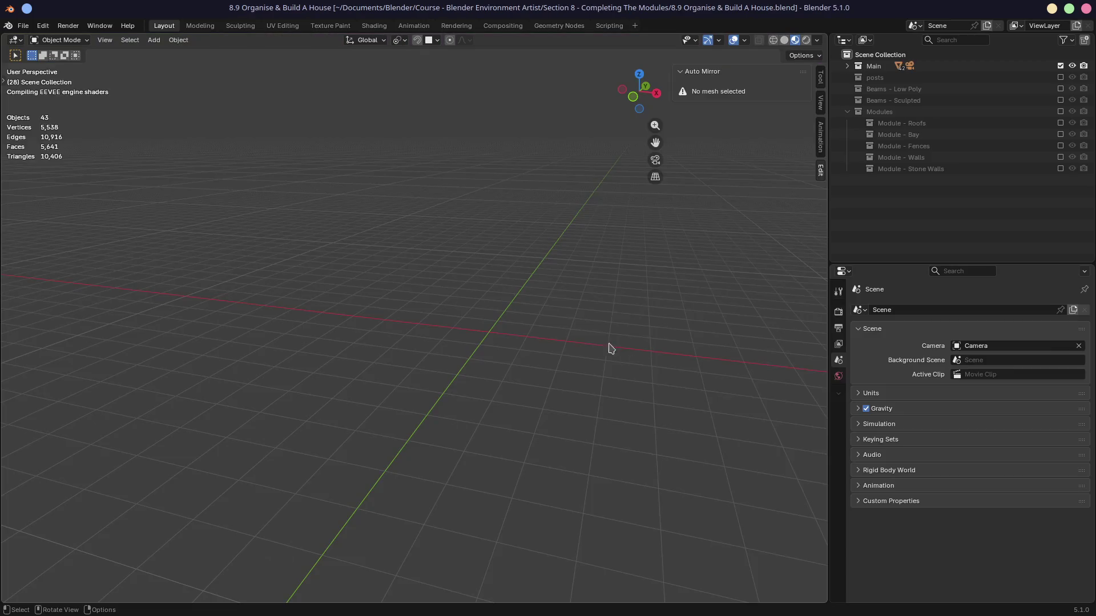
# Orbit and pan around the house to look closely at its stone base wall
pyautogui.moveTo(498, 323); pyautogui.dragTo(495, 315, button='middle')
pyautogui.scroll(4, 502, 274)
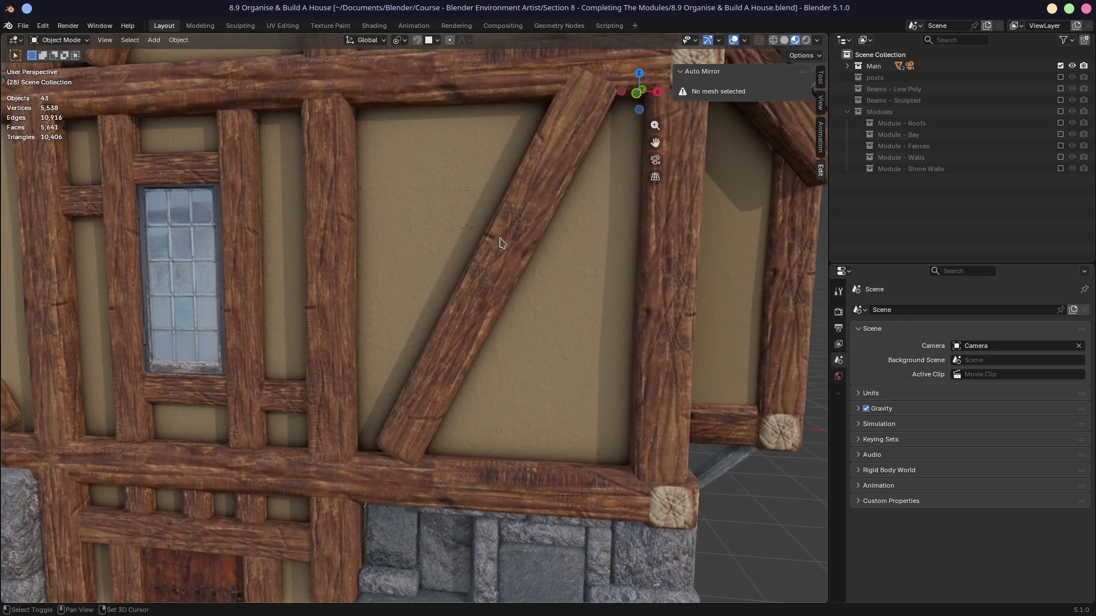
pyautogui.moveTo(501, 242)
pyautogui.keyDown('shift'); pyautogui.mouseDown(button='middle')
pyautogui.moveTo(448, 102)
pyautogui.moveTo(444, 48)
pyautogui.mouseUp(button='middle'); pyautogui.keyUp('shift')
pyautogui.moveTo(454, 470)
pyautogui.mouseDown(button='middle')
pyautogui.moveTo(544, 381)
pyautogui.moveTo(531, 374)
pyautogui.mouseUp(button='middle')
pyautogui.scroll(-3, 521, 367)
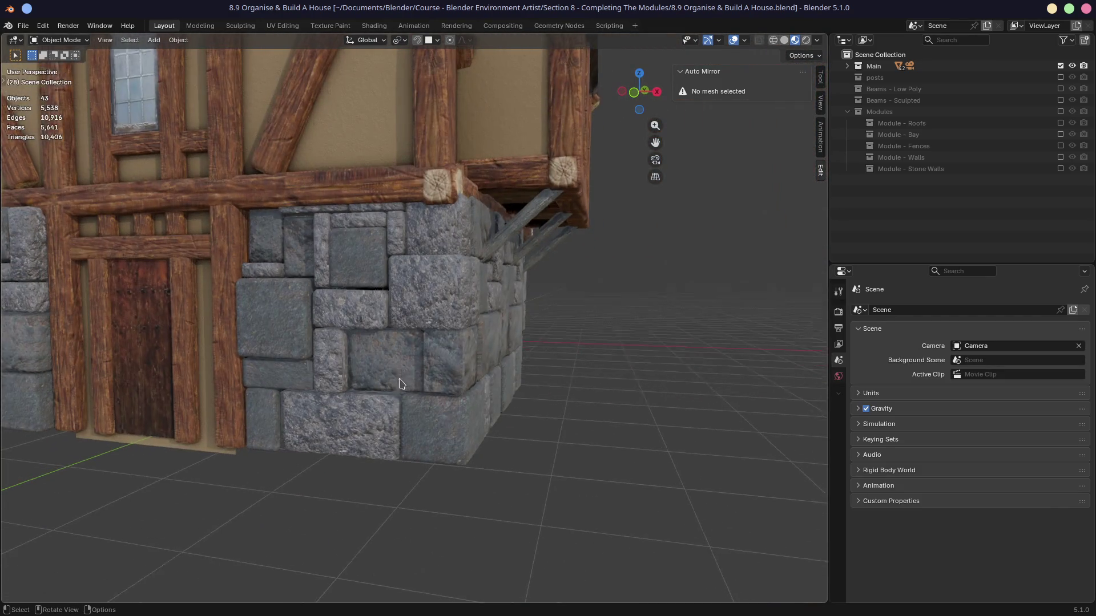
pyautogui.scroll(-2, 399, 384)
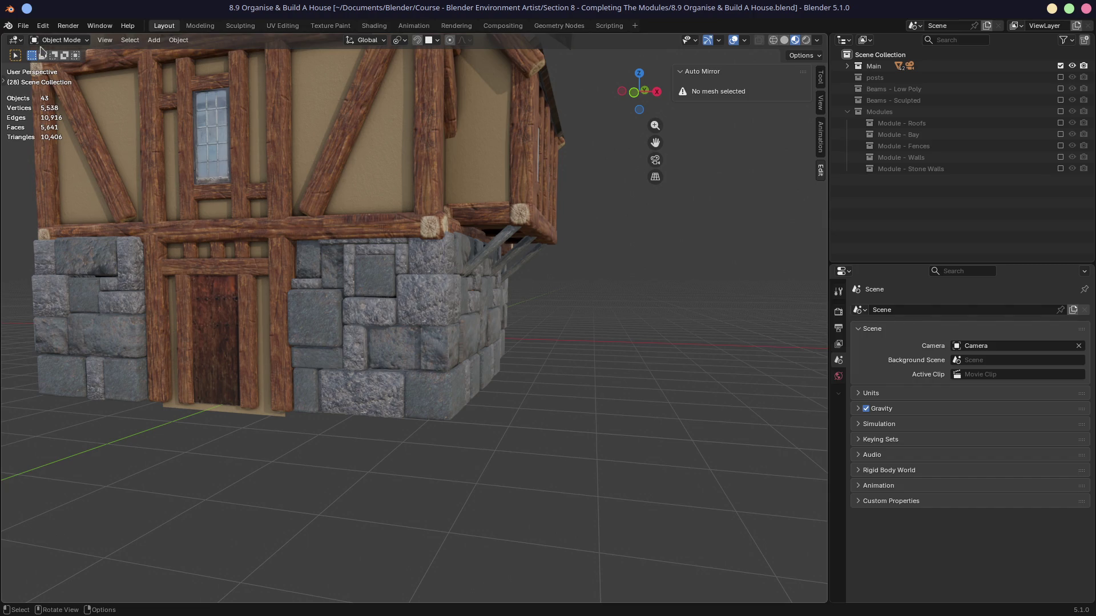
# Reopen the Assignment - Detailled Environment file and select road piece Plane.003 by the roundabout
pyautogui.click(23, 25)
pyautogui.moveTo(46, 87)
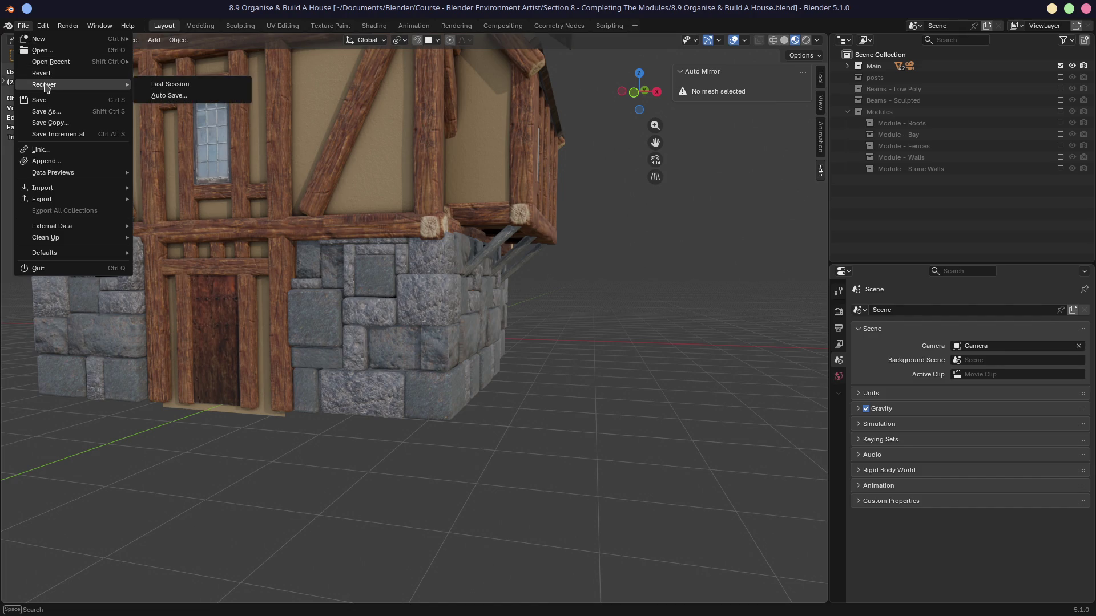
pyautogui.moveTo(53, 67)
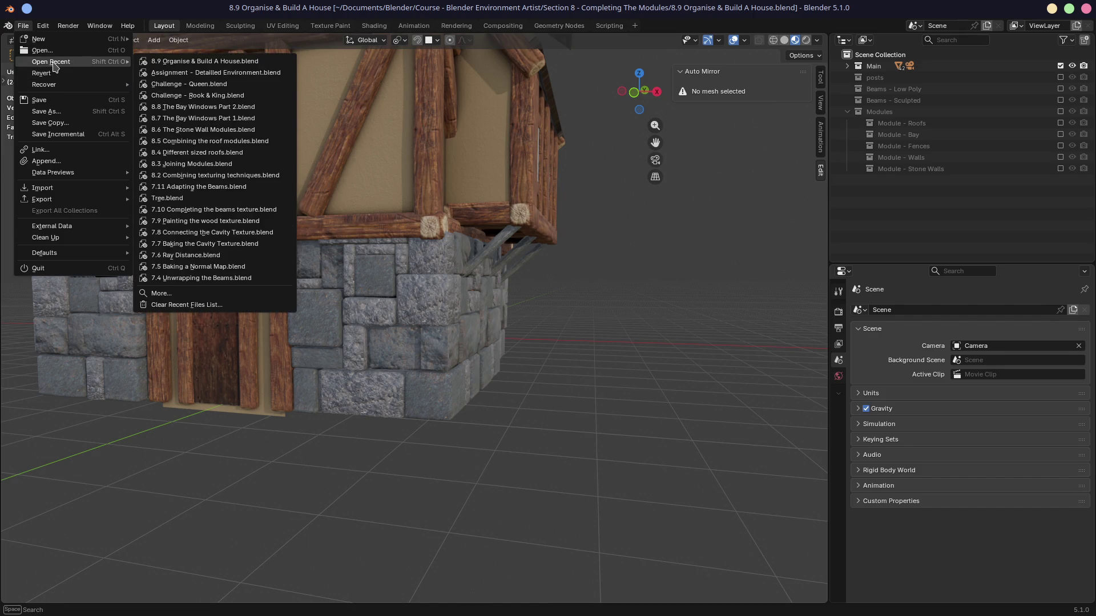
pyautogui.click(166, 73)
pyautogui.scroll(-5, 402, 272)
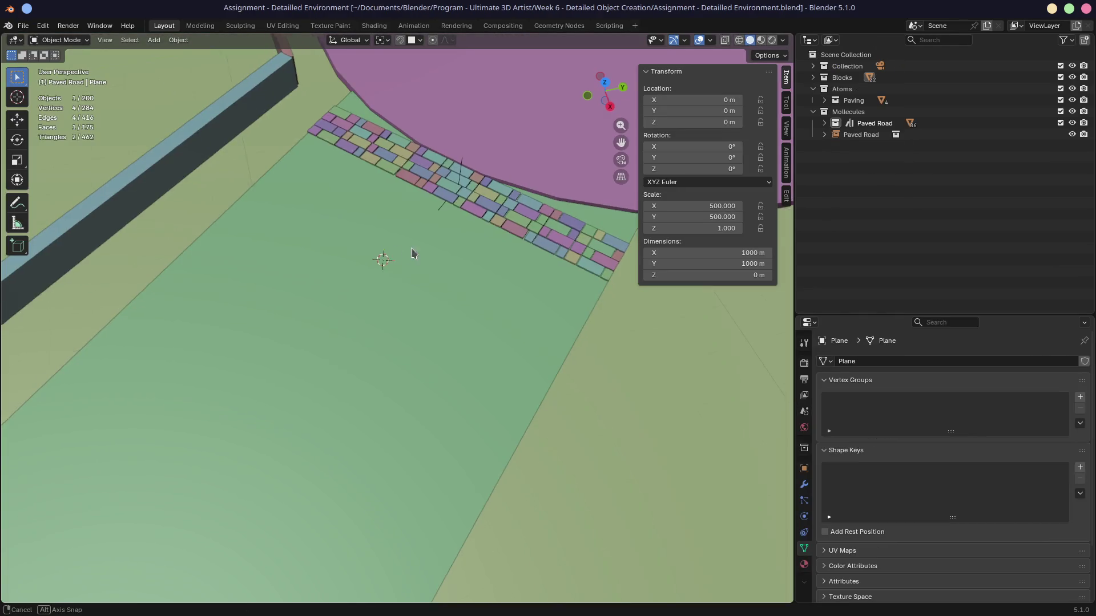
pyautogui.moveTo(402, 273); pyautogui.dragTo(345, 257, button='middle')
pyautogui.click(269, 355)
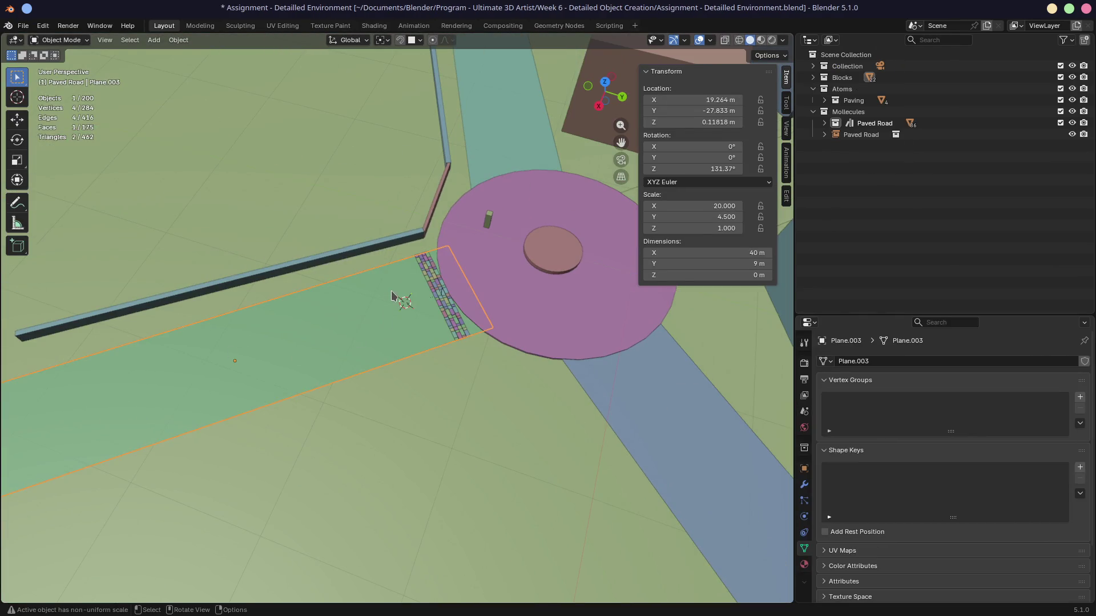
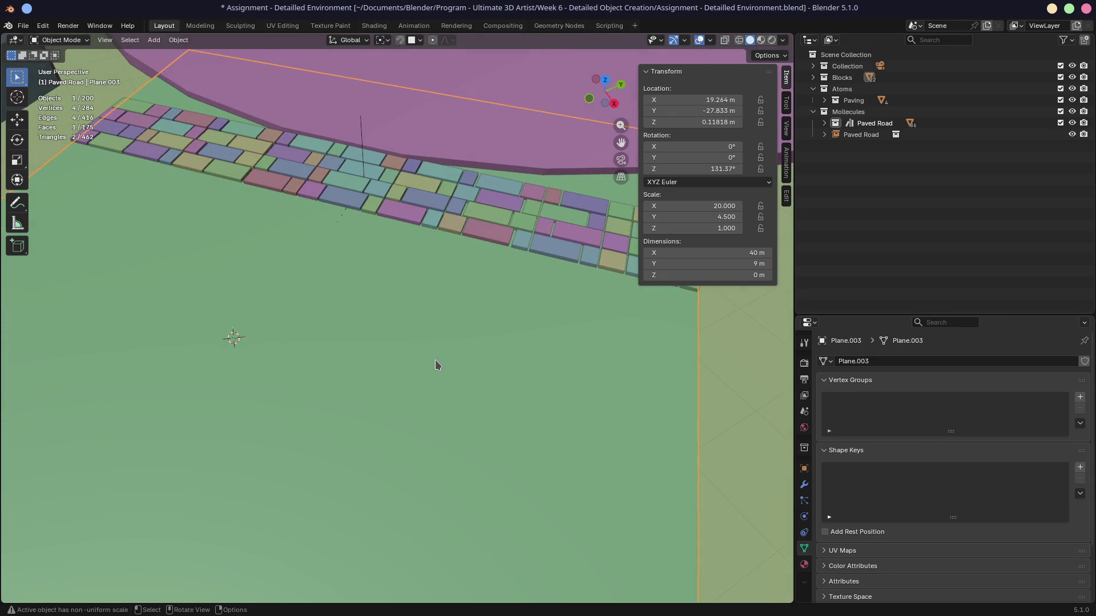
# Frame the brick strip in a top-down orthographic view with the road running vertically
pyautogui.moveTo(435, 361); pyautogui.dragTo(437, 356, button='middle')
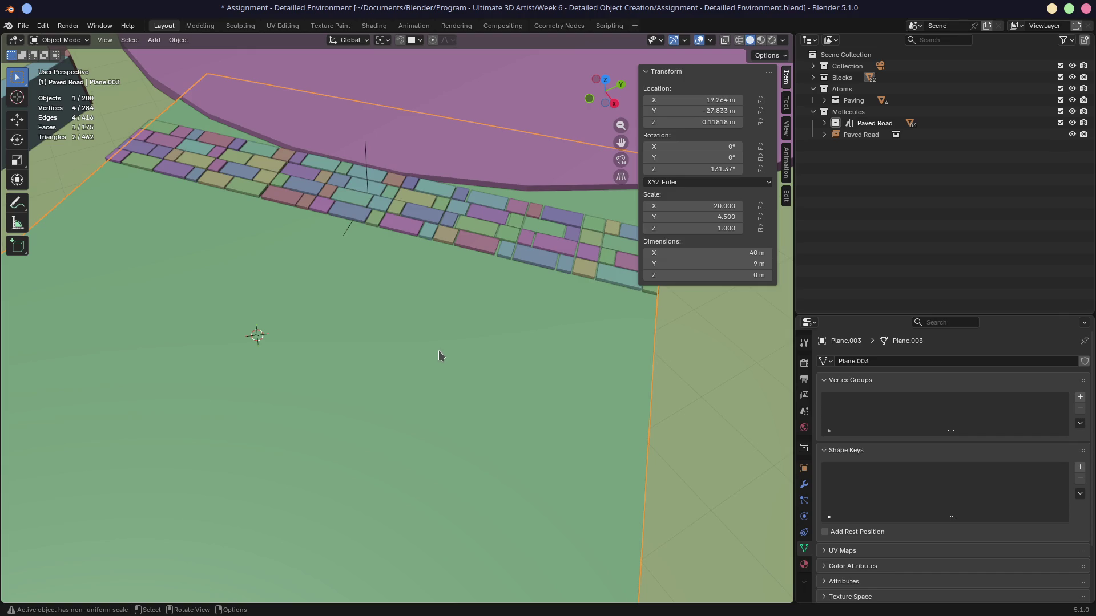
pyautogui.scroll(-5, 441, 341)
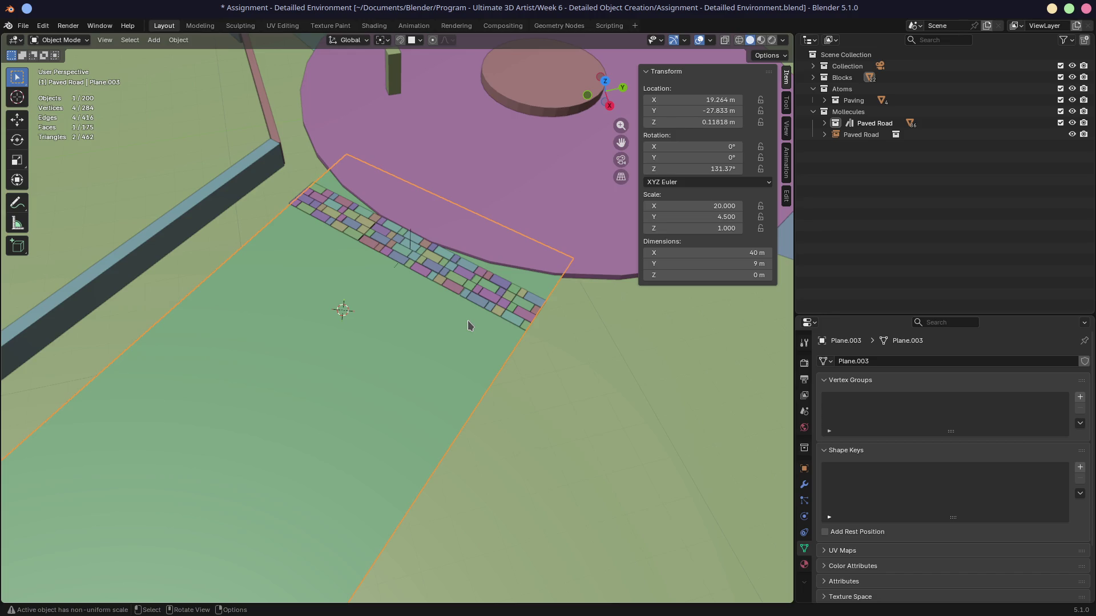
pyautogui.moveTo(451, 321); pyautogui.dragTo(497, 377, button='middle')
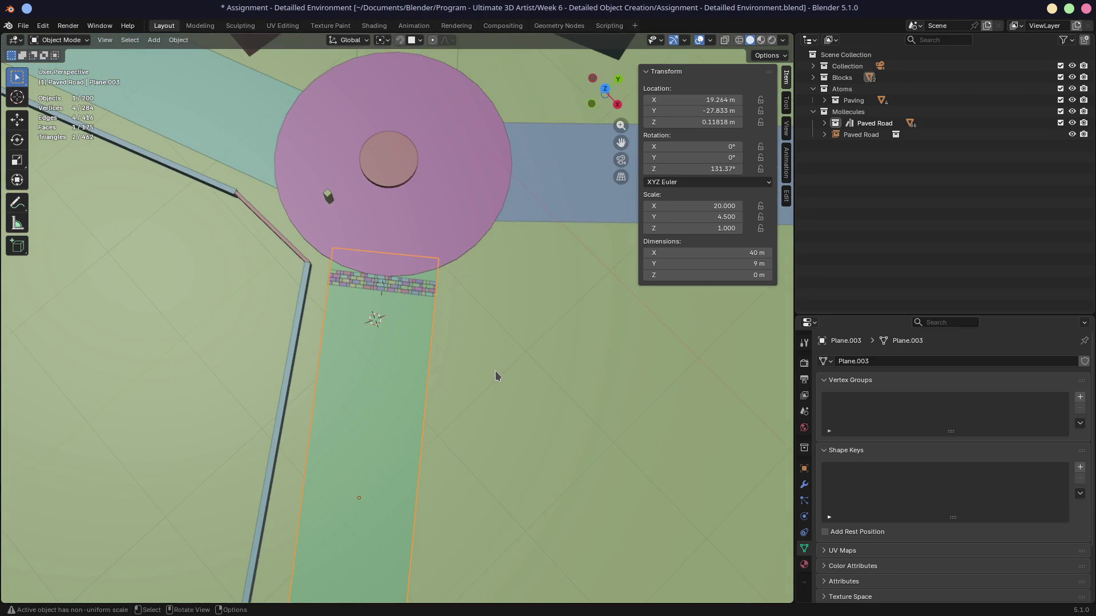
pyautogui.moveTo(384, 367); pyautogui.dragTo(395, 375, button='middle')
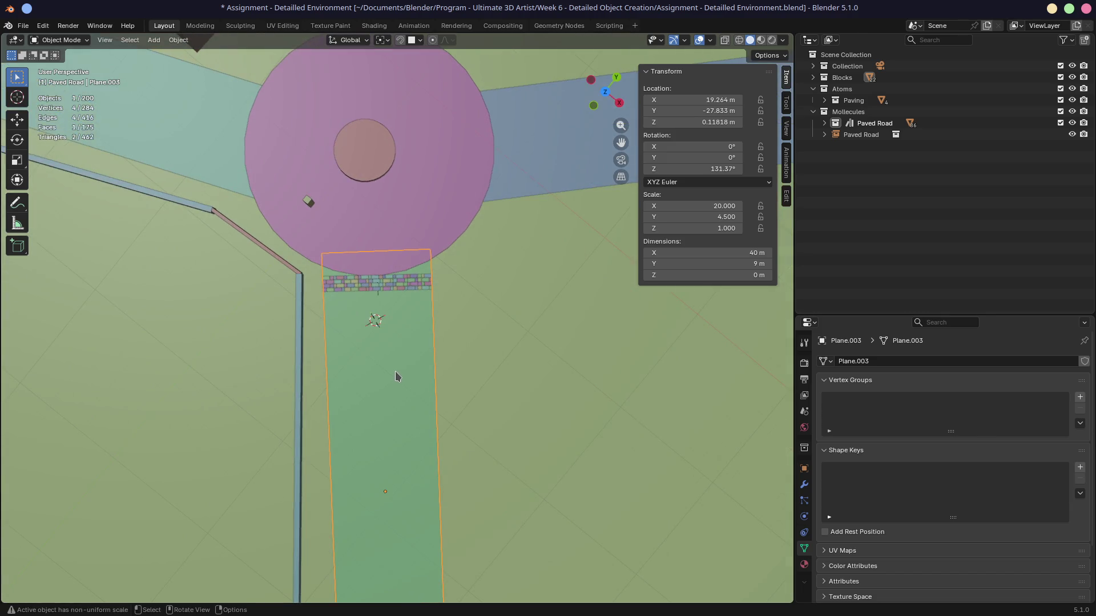
pyautogui.scroll(4, 398, 376)
pyautogui.press('KP_7')
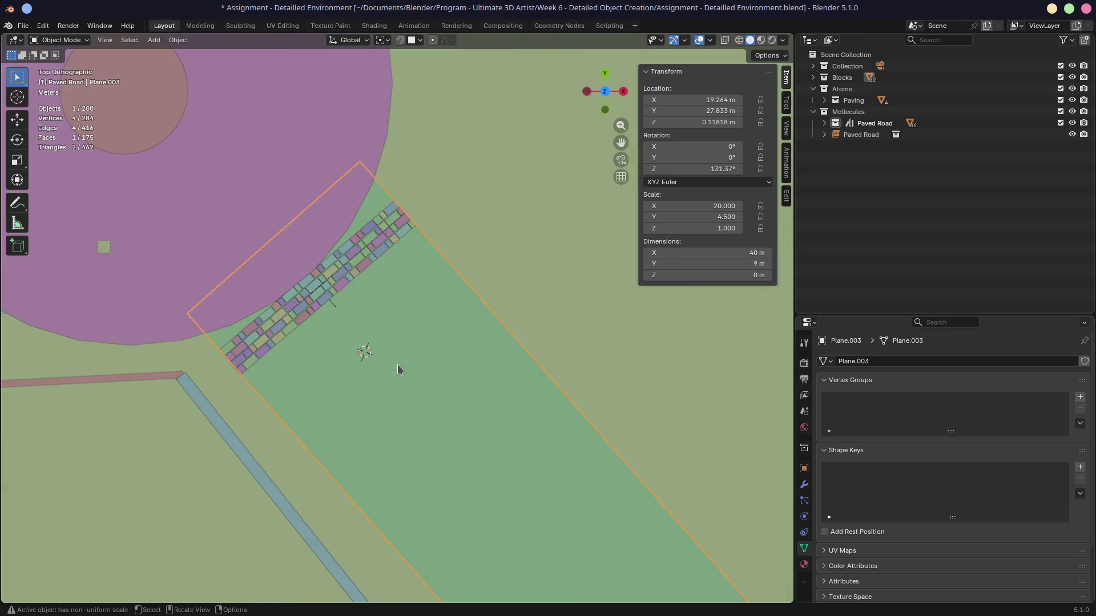
pyautogui.scroll(4, 398, 364)
pyautogui.keyDown('shift'); pyautogui.moveTo(303, 350); pyautogui.dragTo(486, 313, button='middle'); pyautogui.keyUp('shift')
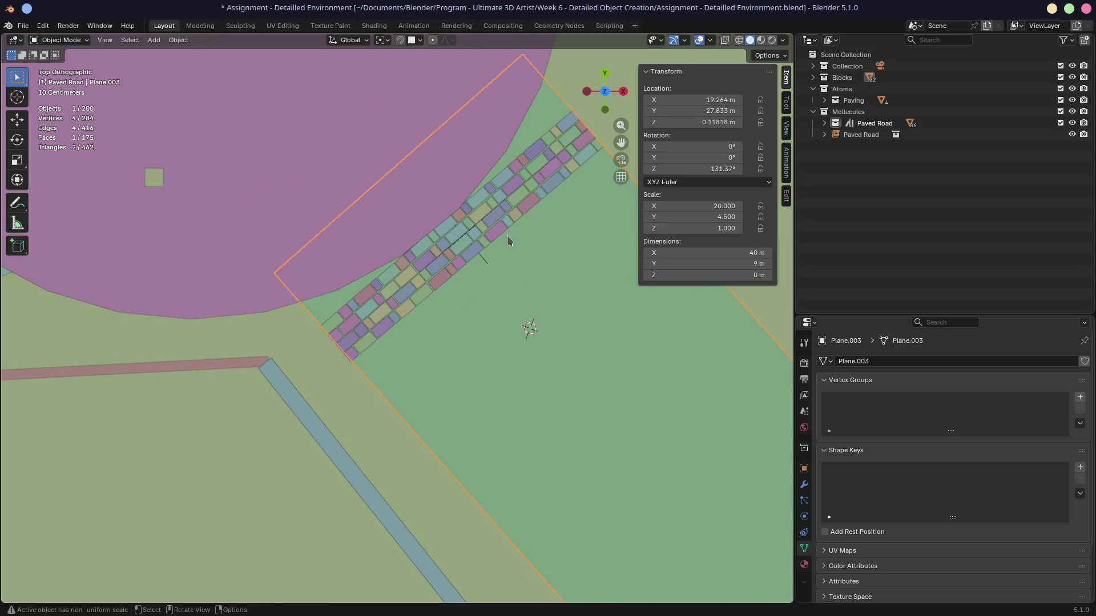
# Save the environment file, select the Paved Road paving and expand it in the Outliner
pyautogui.hotkey('ctrl', 's')
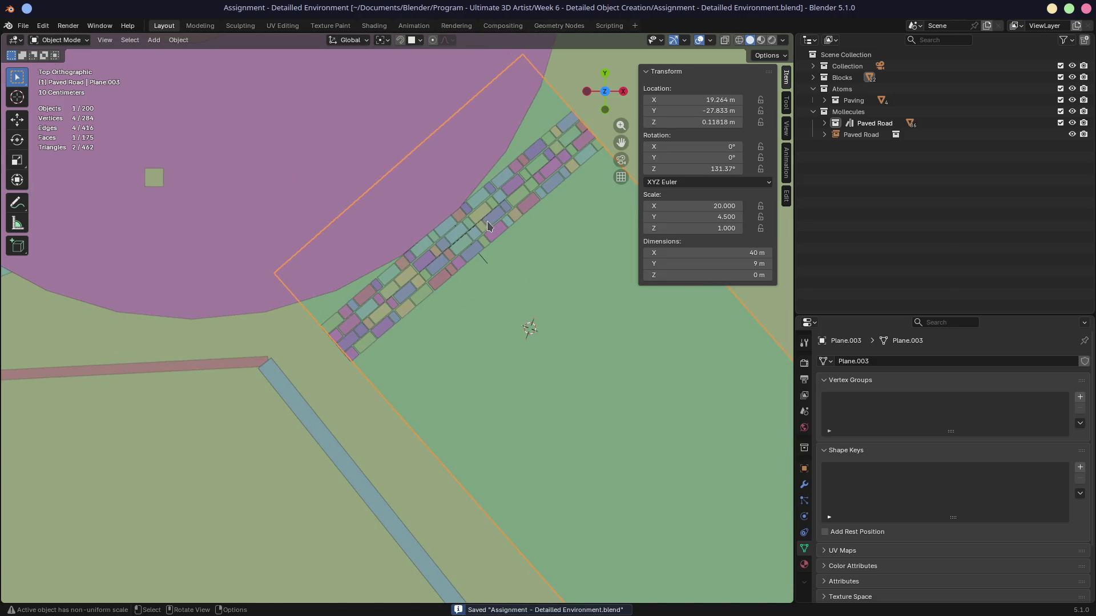
pyautogui.click(492, 230)
pyautogui.click(825, 135)
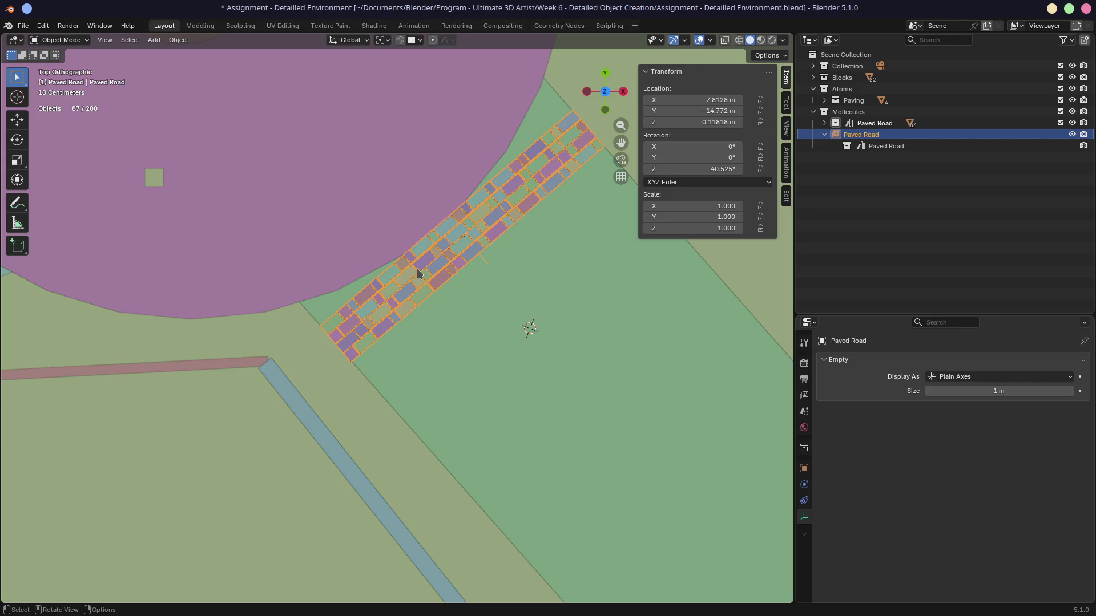
pyautogui.moveTo(466, 270)
pyautogui.mouseDown(button='middle')
pyautogui.moveTo(571, 185)
pyautogui.moveTo(531, 202)
pyautogui.moveTo(358, 224)
pyautogui.moveTo(456, 239)
pyautogui.moveTo(494, 226)
pyautogui.mouseUp(button='middle')
pyautogui.click(558, 26)
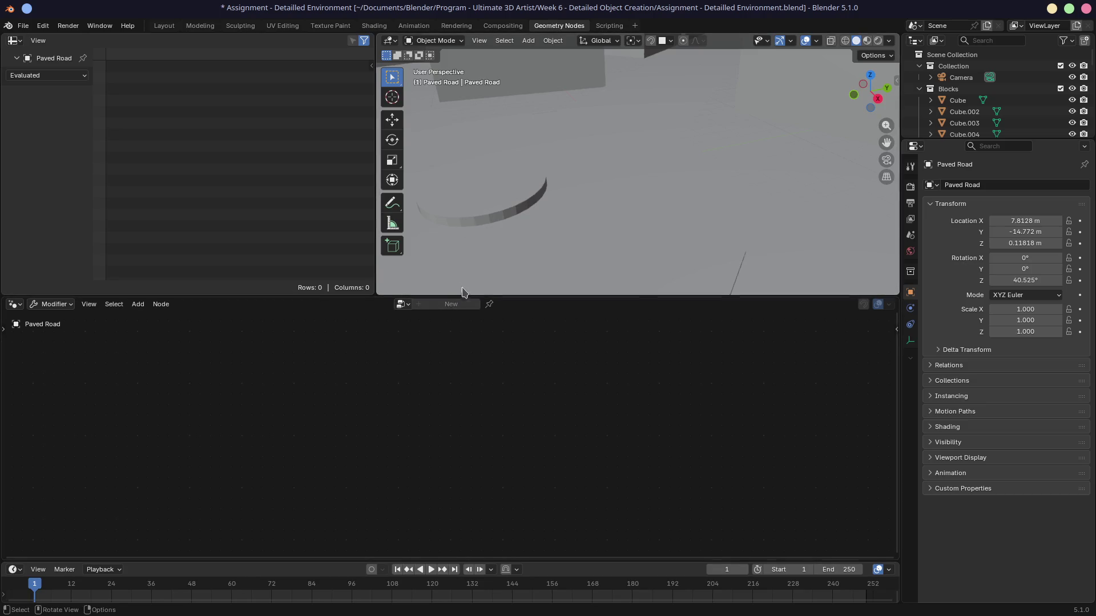
pyautogui.click(403, 304)
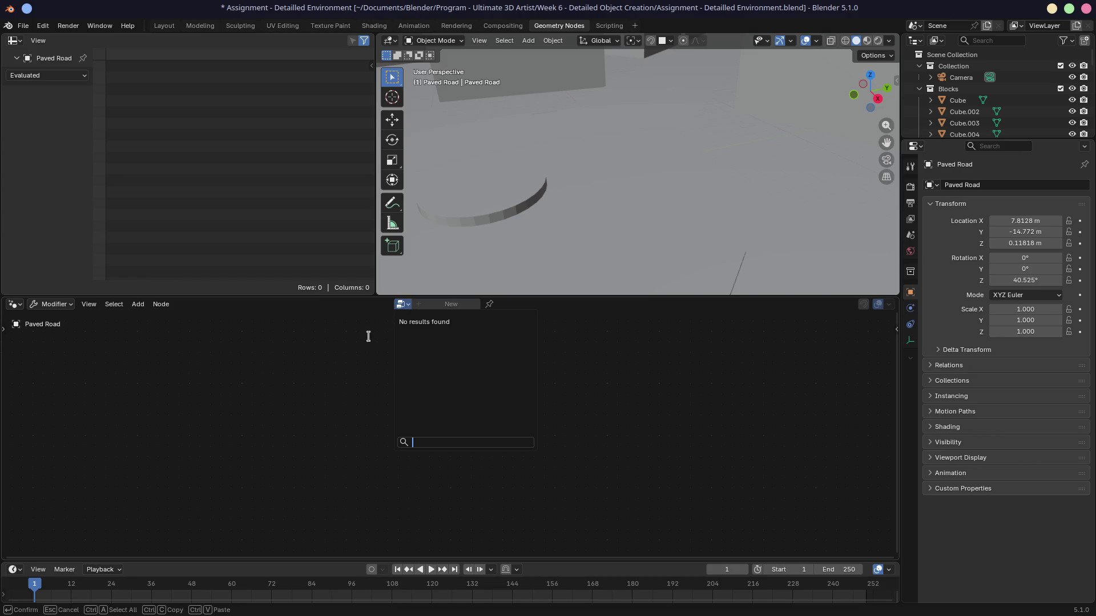
pyautogui.click(599, 290)
pyautogui.moveTo(596, 296); pyautogui.dragTo(596, 410)
pyautogui.scroll(-5, 566, 344)
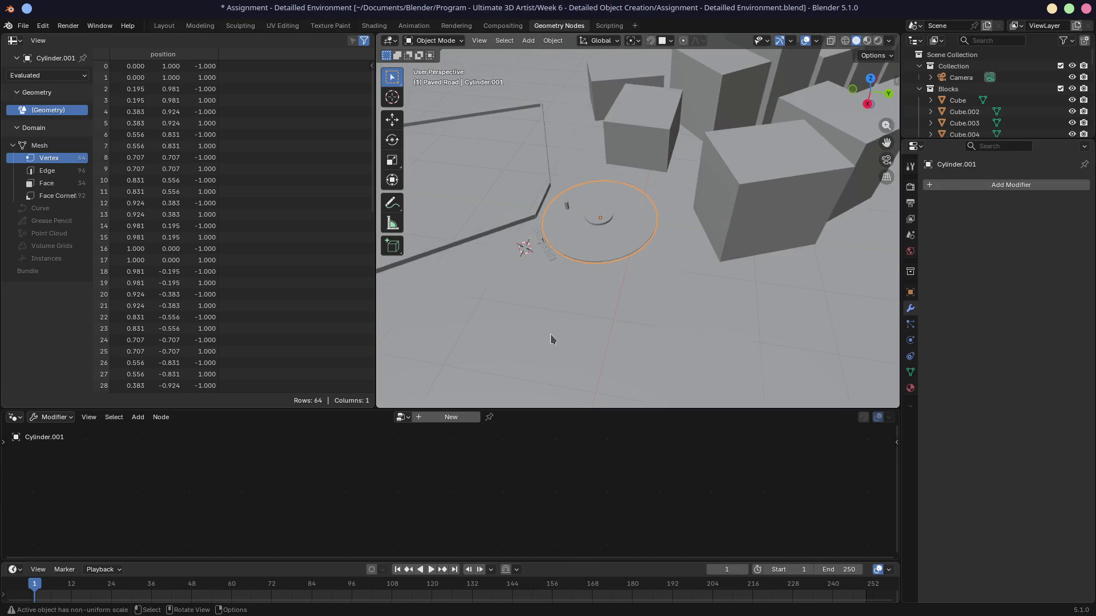
pyautogui.click(543, 264)
pyautogui.scroll(6, 536, 293)
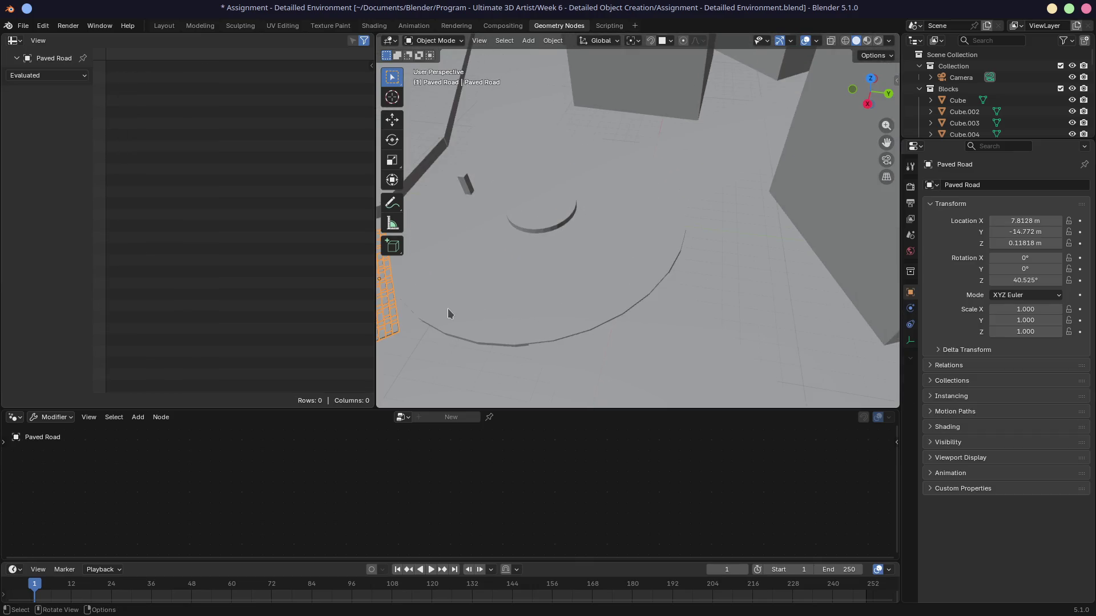
pyautogui.keyDown('shift'); pyautogui.moveTo(431, 317); pyautogui.dragTo(657, 217, button='middle'); pyautogui.keyUp('shift')
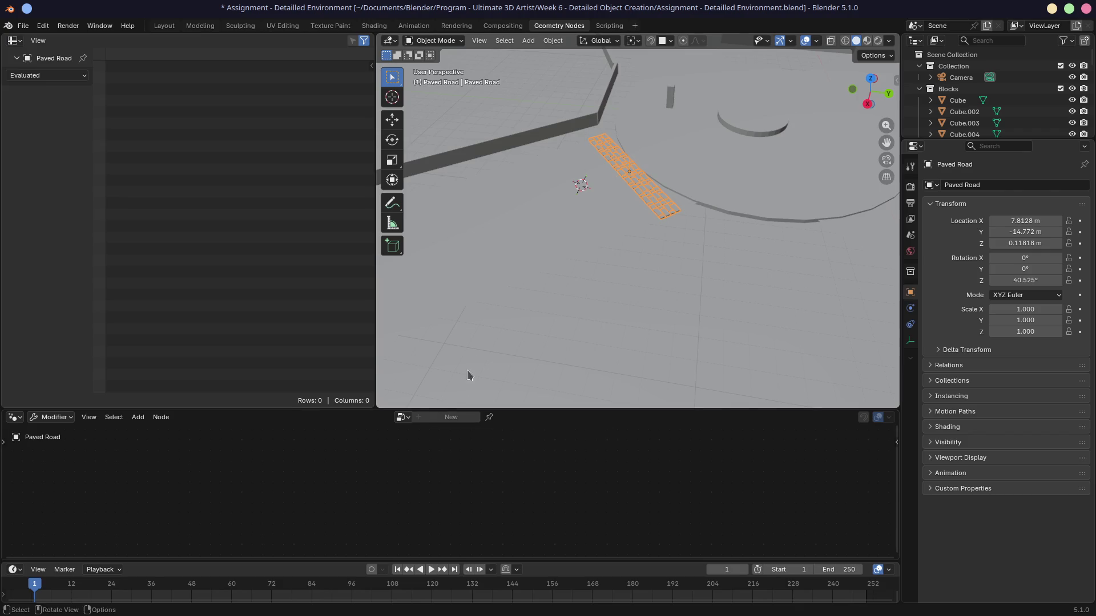
pyautogui.moveTo(468, 374); pyautogui.dragTo(572, 268, button='middle')
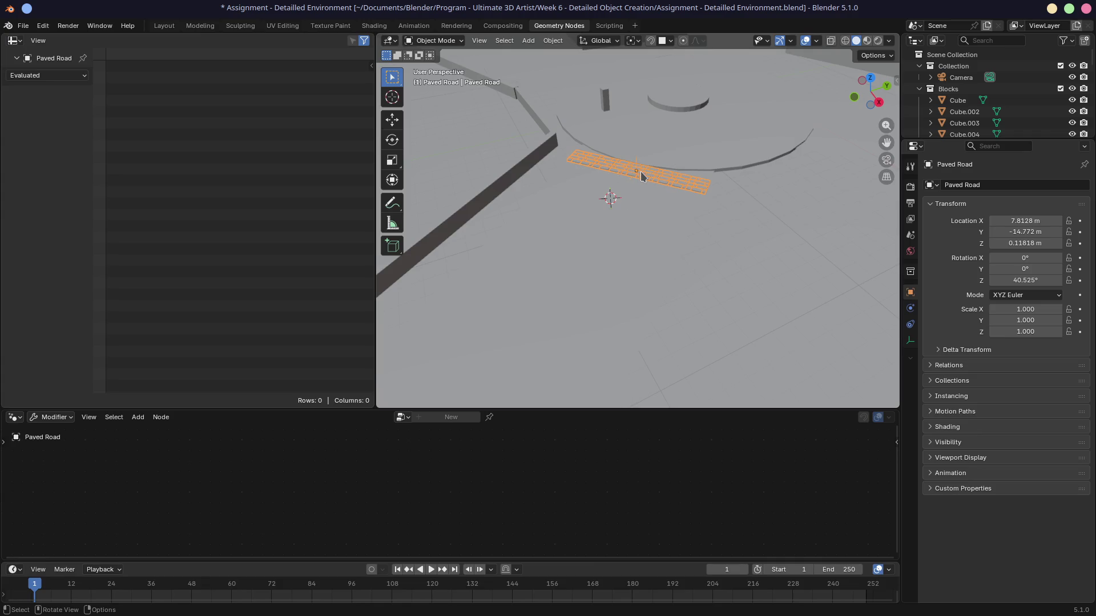
pyautogui.click(165, 26)
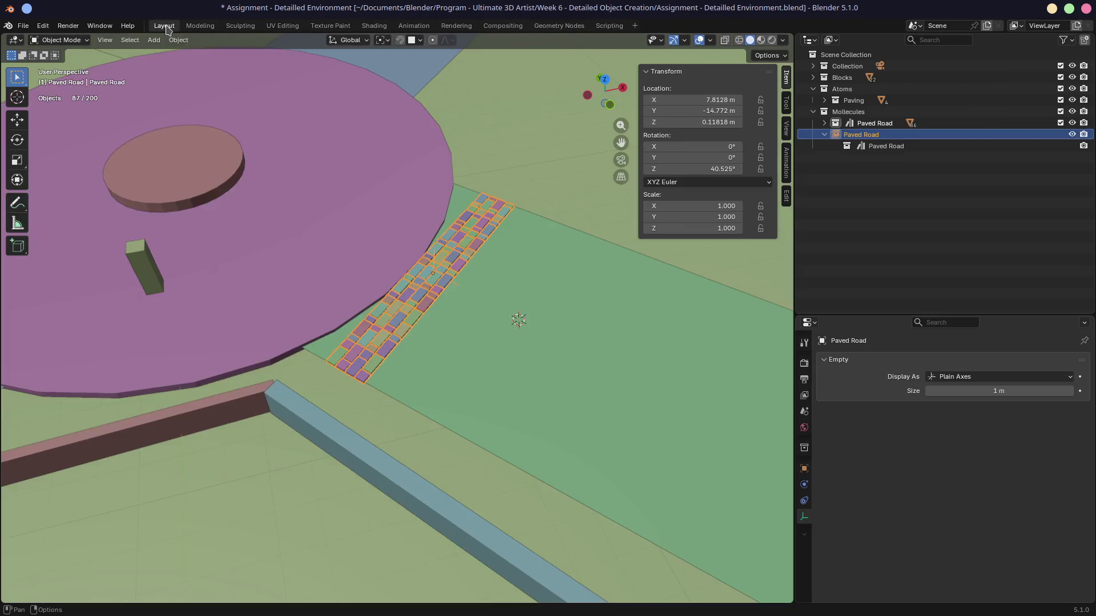
# In top orthographic view, add a Bézier curve at the 3D cursor beside the brick strip
pyautogui.moveTo(573, 209)
pyautogui.mouseDown(button='middle')
pyautogui.moveTo(514, 260)
pyautogui.moveTo(499, 309)
pyautogui.moveTo(398, 183)
pyautogui.mouseUp(button='middle')
pyautogui.scroll(-3, 514, 261)
pyautogui.scroll(3, 499, 309)
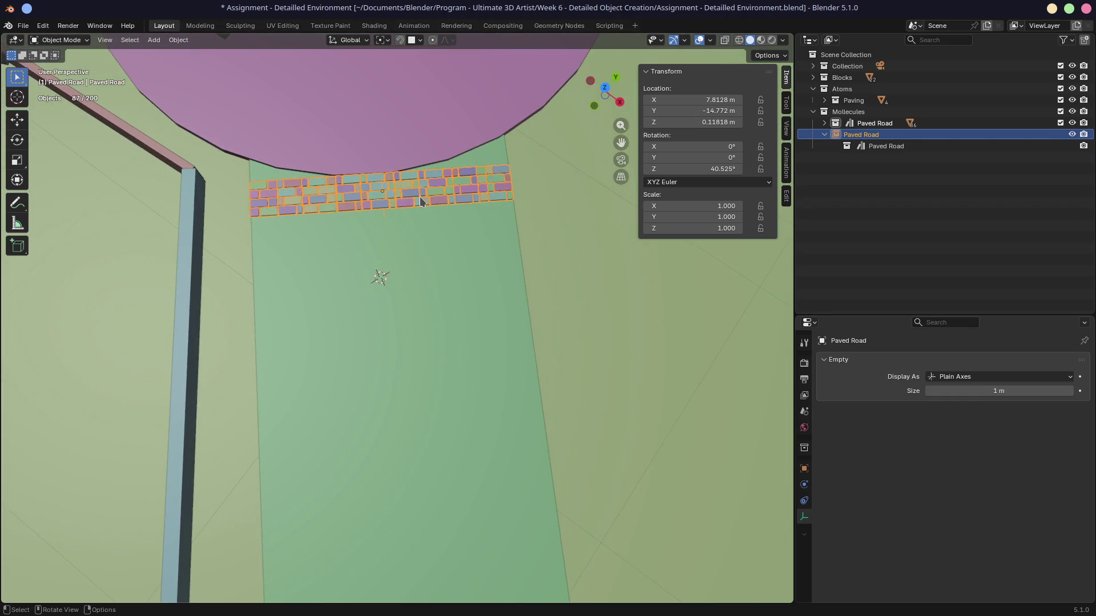
pyautogui.scroll(-2, 420, 196)
pyautogui.scroll(1, 416, 210)
pyautogui.press('KP_7')
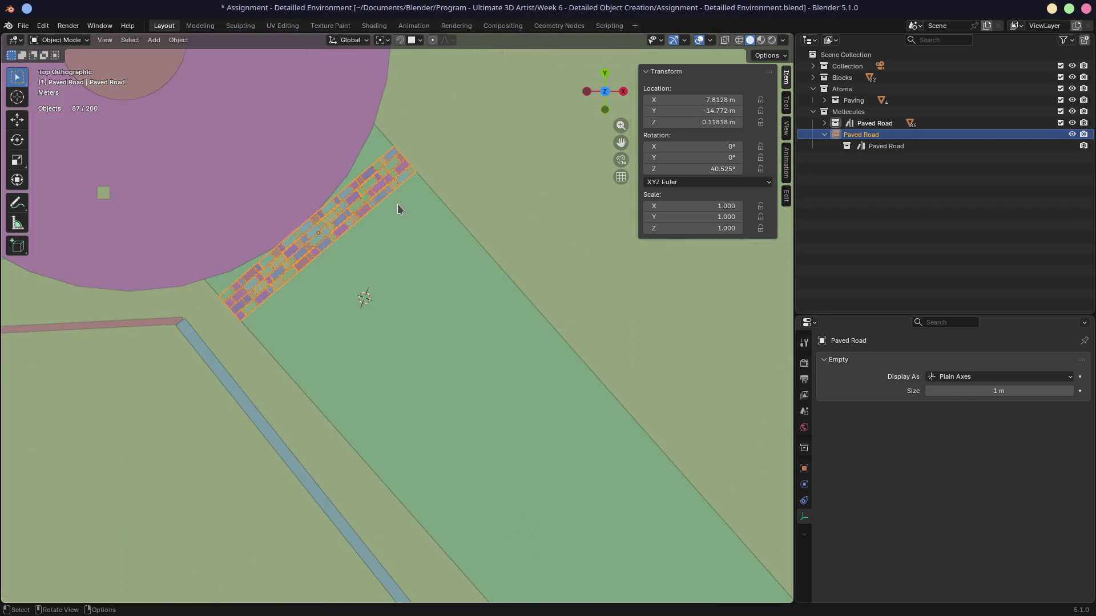
pyautogui.hotkey('shift', 'a')
pyautogui.moveTo(341, 321)
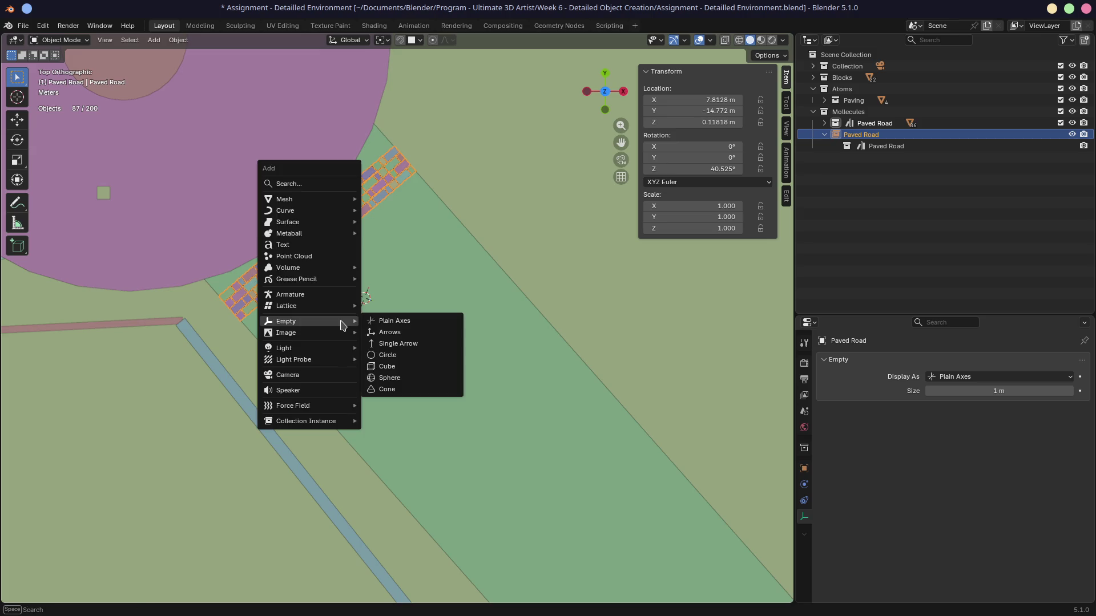
pyautogui.moveTo(349, 210)
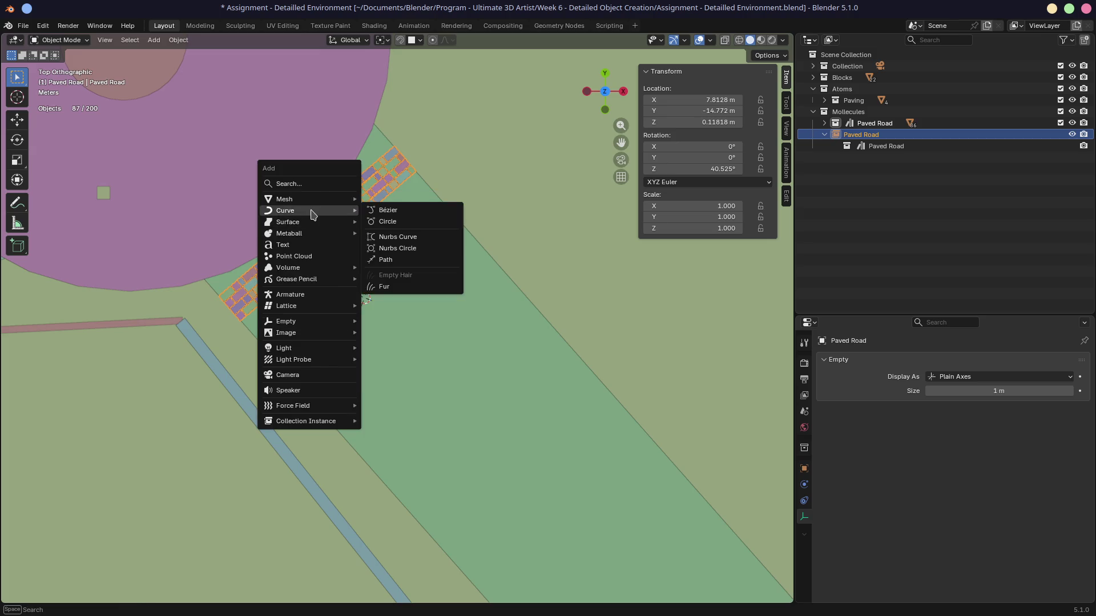
pyautogui.click(446, 210)
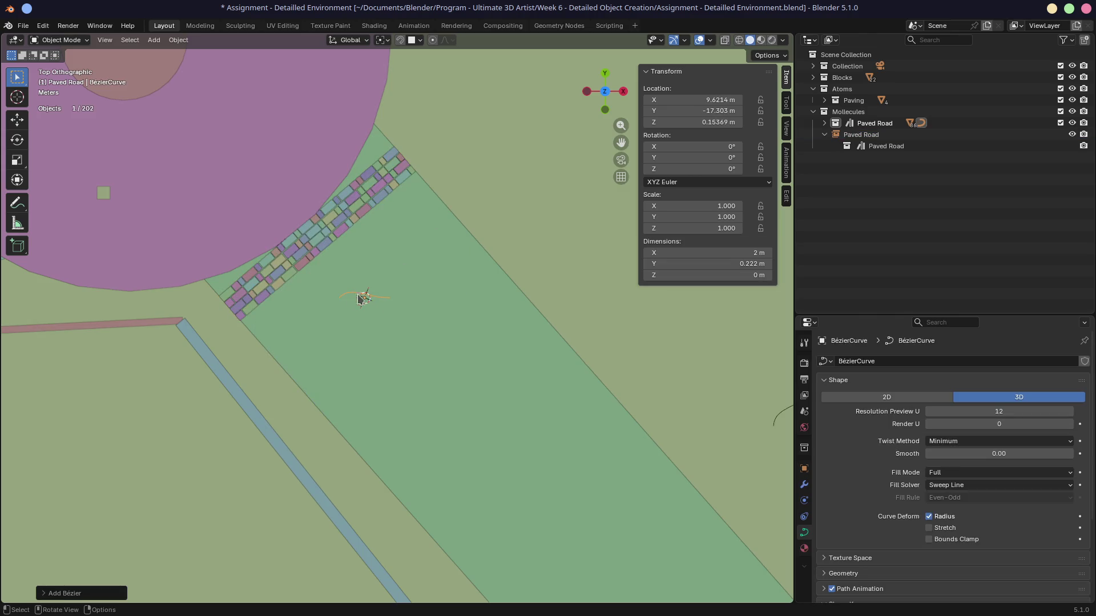
# Try reshaping the Bézier curve in Edit Mode by moving its control points and handles
pyautogui.scroll(5, 359, 299)
pyautogui.press('Tab')
pyautogui.moveTo(362, 283)
pyautogui.mouseDown()
pyautogui.moveTo(293, 149)
pyautogui.moveTo(333, 188)
pyautogui.mouseUp()
pyautogui.click(304, 114)
pyautogui.click(462, 283)
pyautogui.scroll(-6, 434, 274)
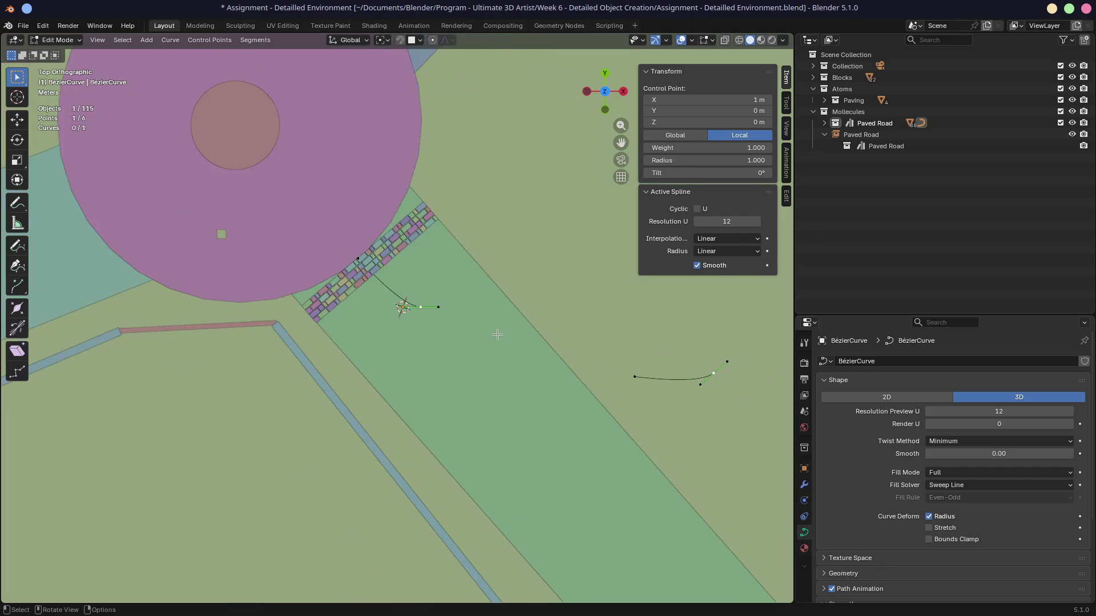
pyautogui.press('g')
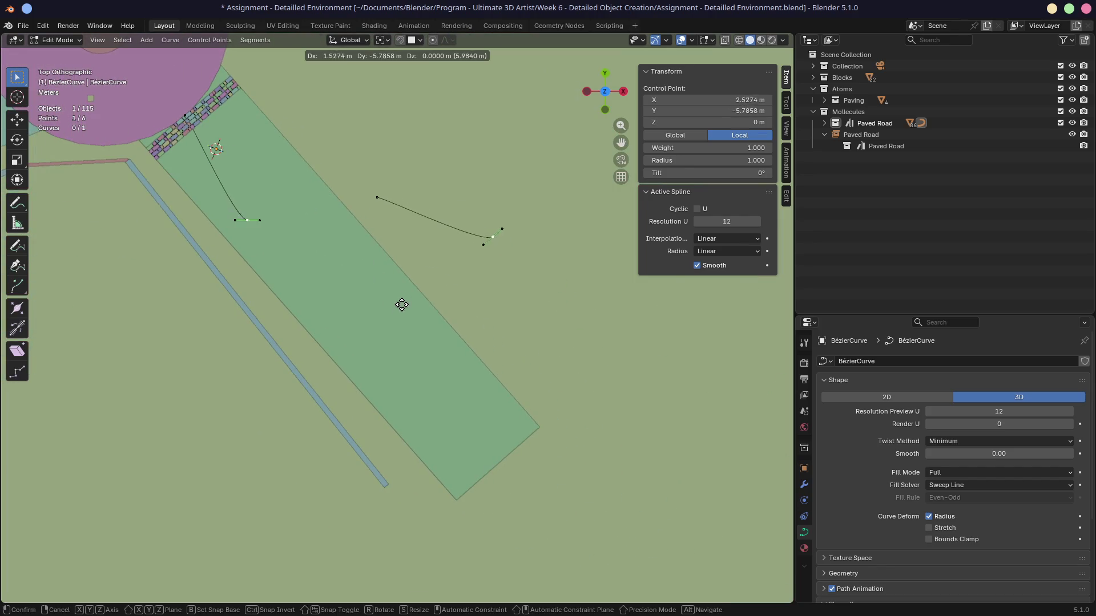
pyautogui.click(422, 277)
pyautogui.click(419, 209)
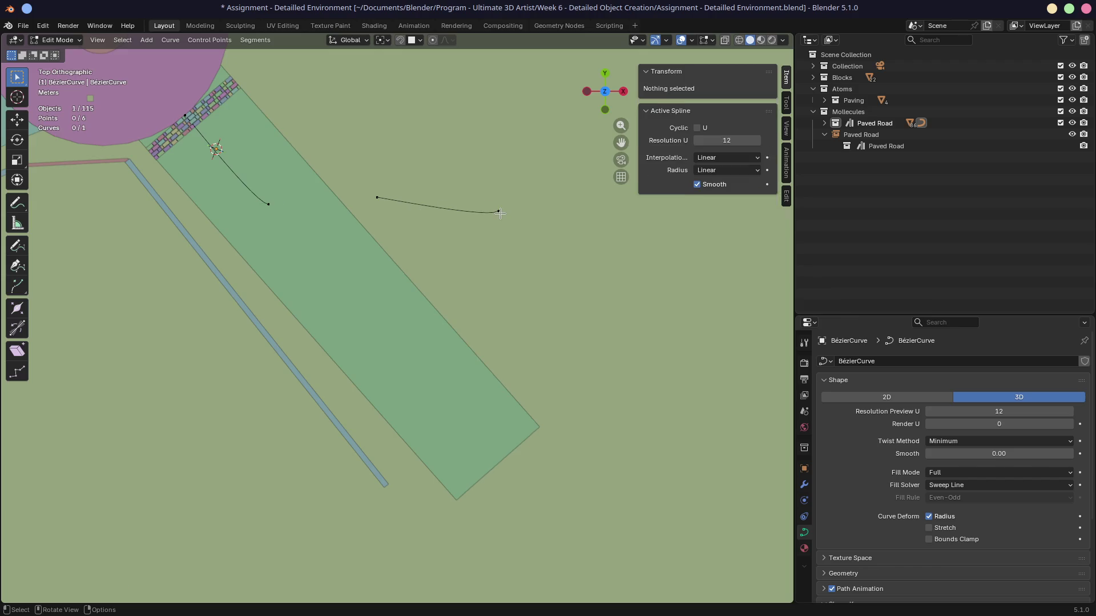
pyautogui.press('x')
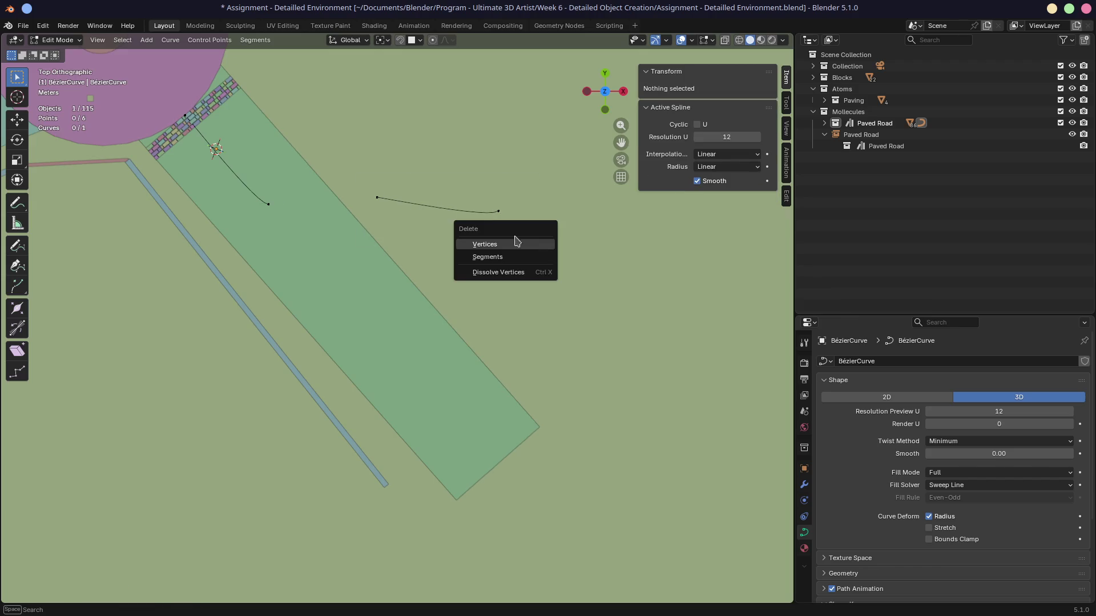
pyautogui.press('Escape')
pyautogui.hotkey('ctrl', 'z')
pyautogui.moveTo(259, 200); pyautogui.dragTo(269, 136, button='middle')
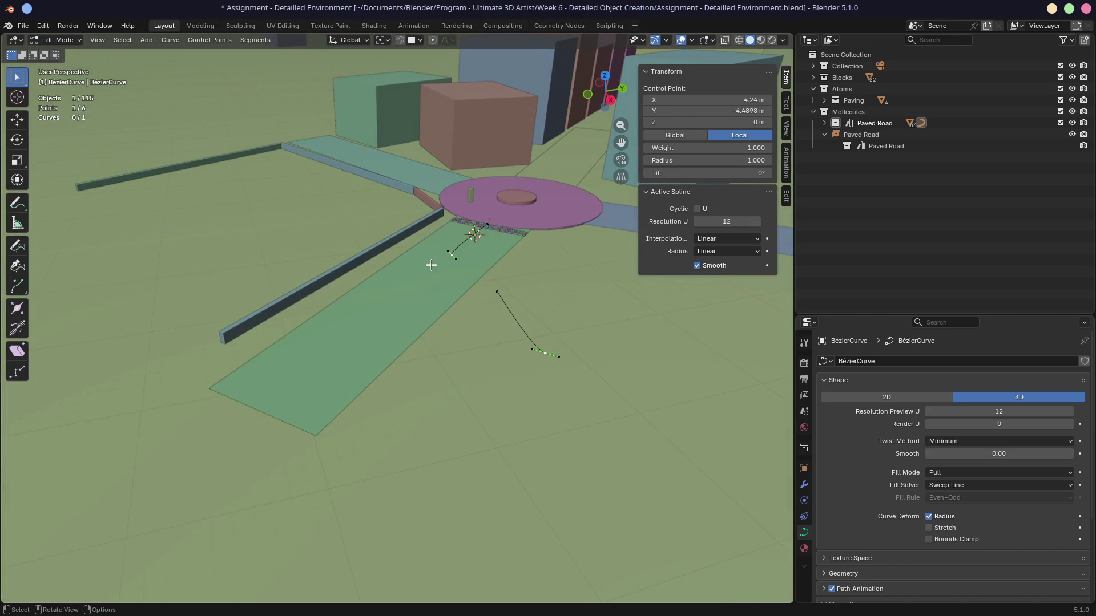
# Delete the curve's segments, then delete the whole curve object in Object Mode
pyautogui.press('x')
pyautogui.click(451, 281)
pyautogui.moveTo(451, 281); pyautogui.dragTo(454, 293, button='middle')
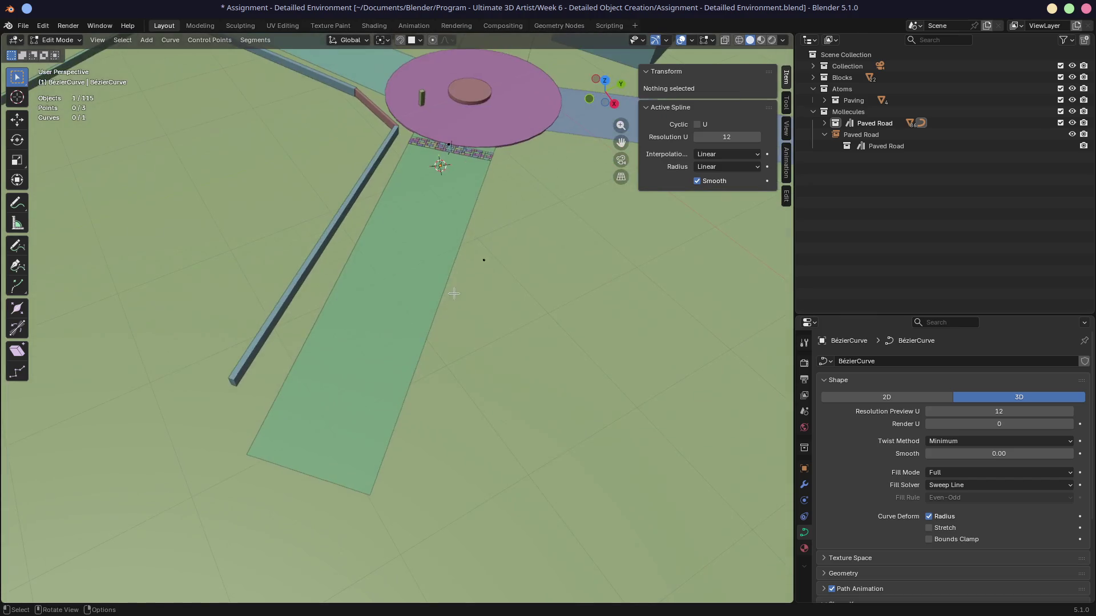
pyautogui.press('Tab')
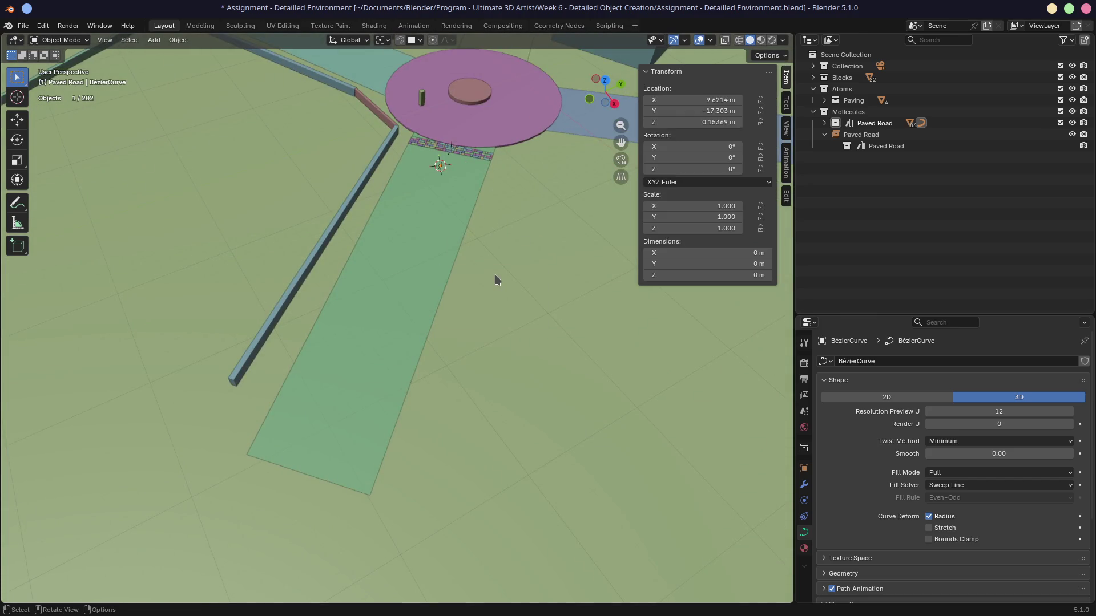
pyautogui.press('x')
pyautogui.click(497, 276)
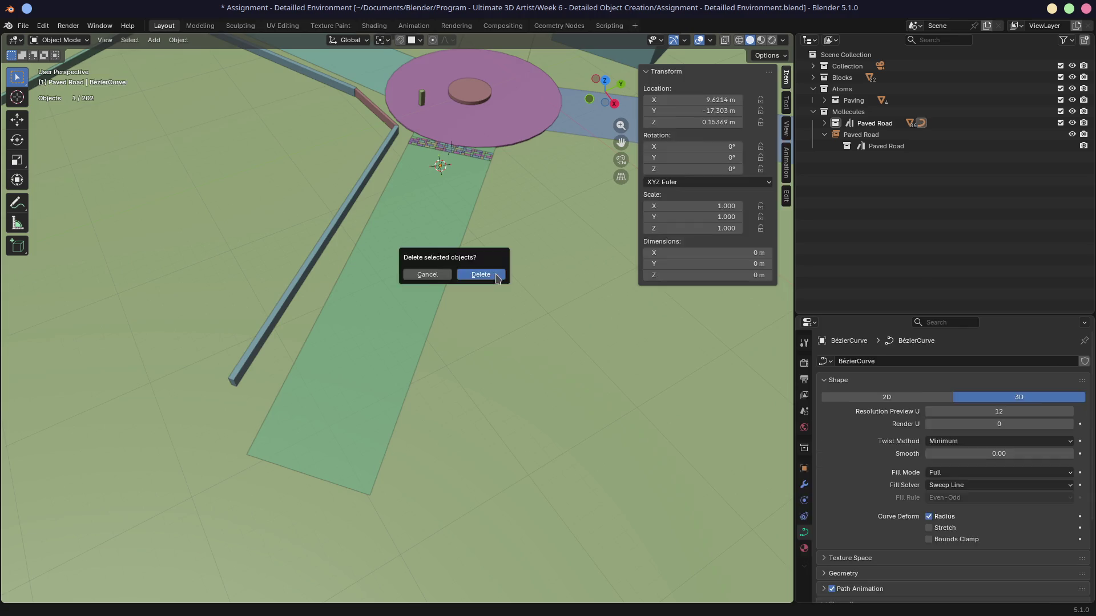
# Add a fresh Bézier curve and raise it along the Z axis
pyautogui.rightClick(423, 240)
pyautogui.press('Escape')
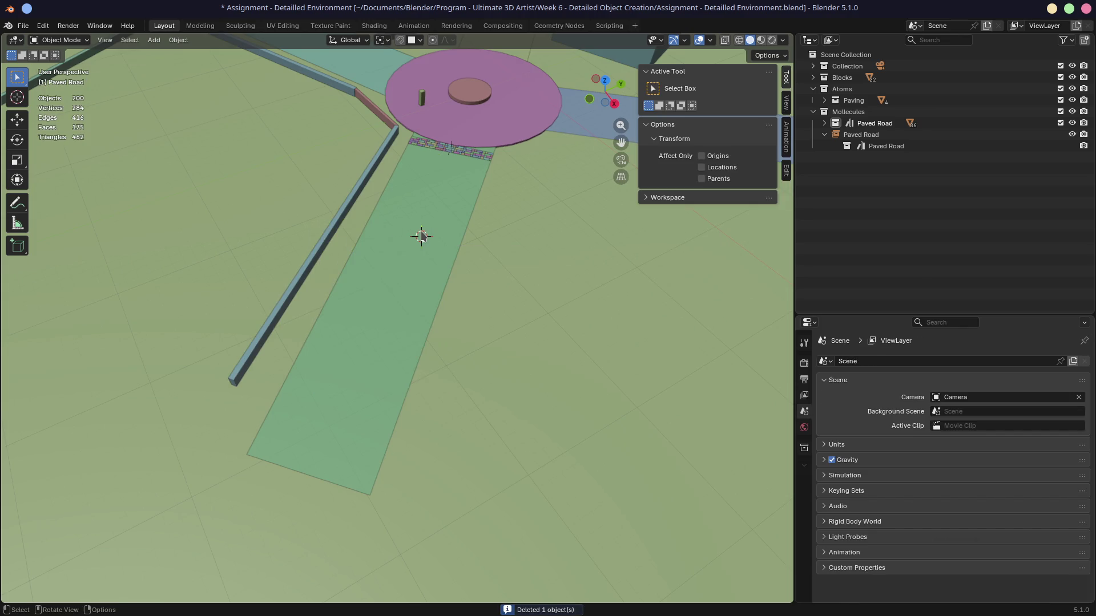
pyautogui.hotkey('shift', 'a')
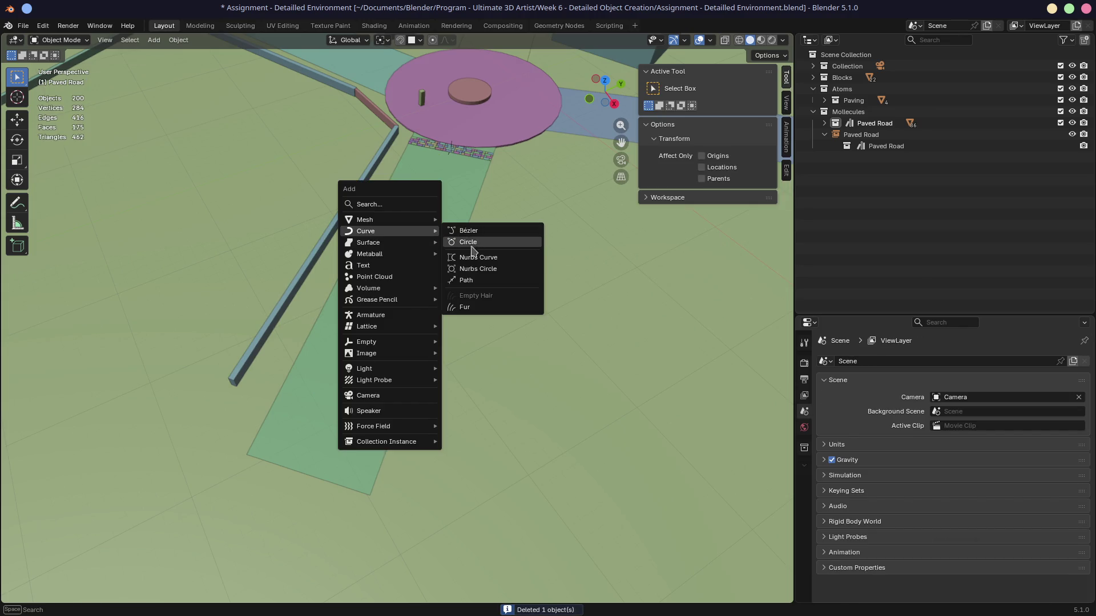
pyautogui.click(466, 231)
pyautogui.moveTo(474, 242)
pyautogui.mouseDown(button='middle')
pyautogui.moveTo(455, 268)
pyautogui.moveTo(484, 258)
pyautogui.moveTo(496, 286)
pyautogui.mouseUp(button='middle')
pyautogui.press('g')
pyautogui.press('z')
pyautogui.click(501, 256)
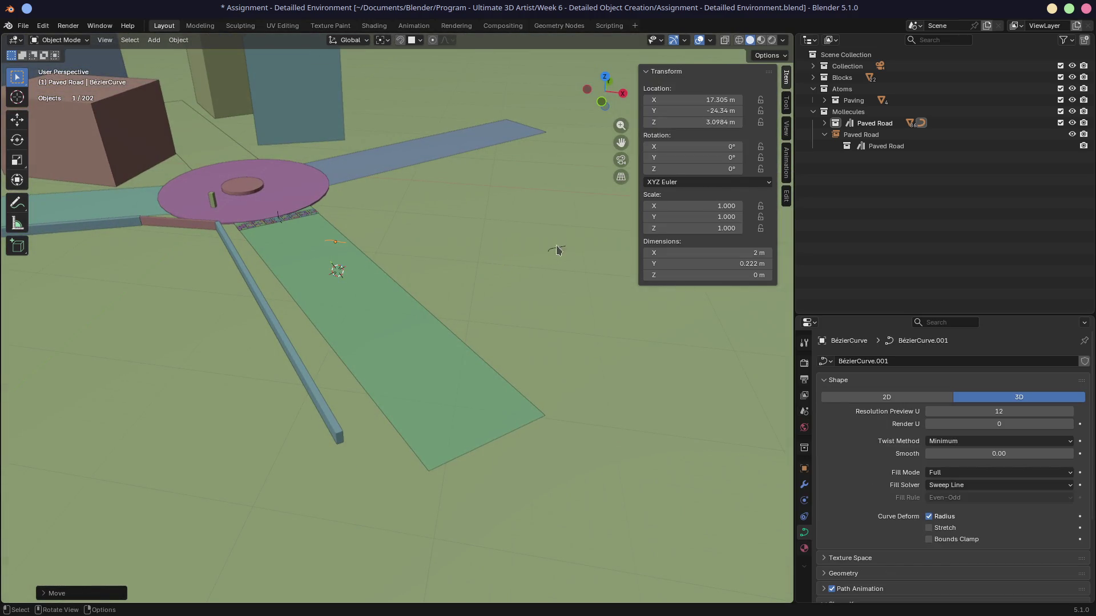
# Delete the raised curve and make Collection the active collection
pyautogui.moveTo(509, 231); pyautogui.dragTo(434, 225, button='middle')
pyautogui.press('x')
pyautogui.click(425, 221)
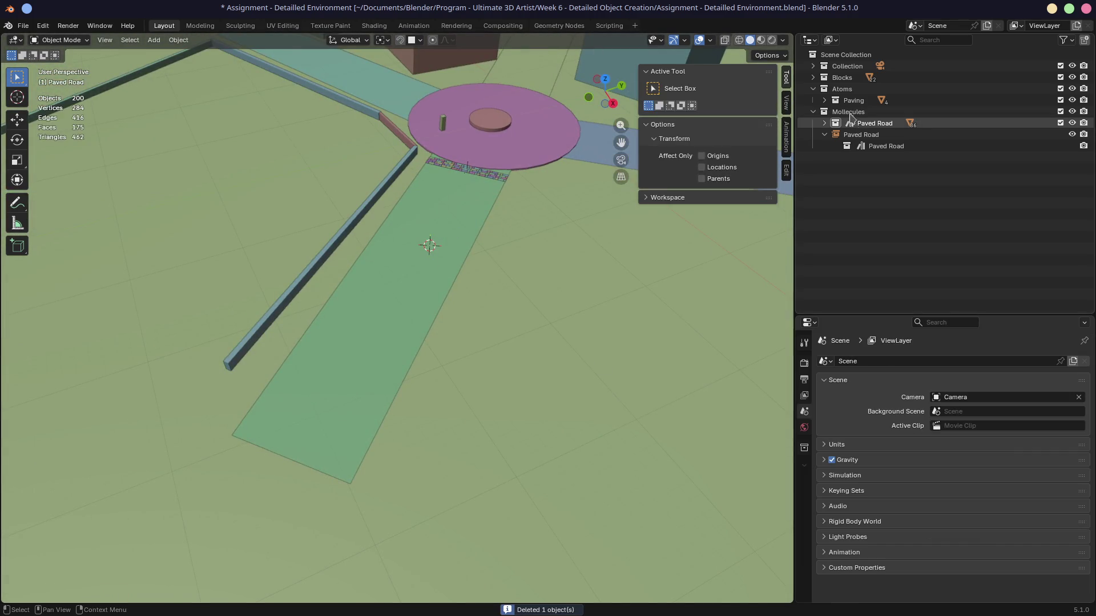
pyautogui.click(847, 67)
pyautogui.click(817, 67)
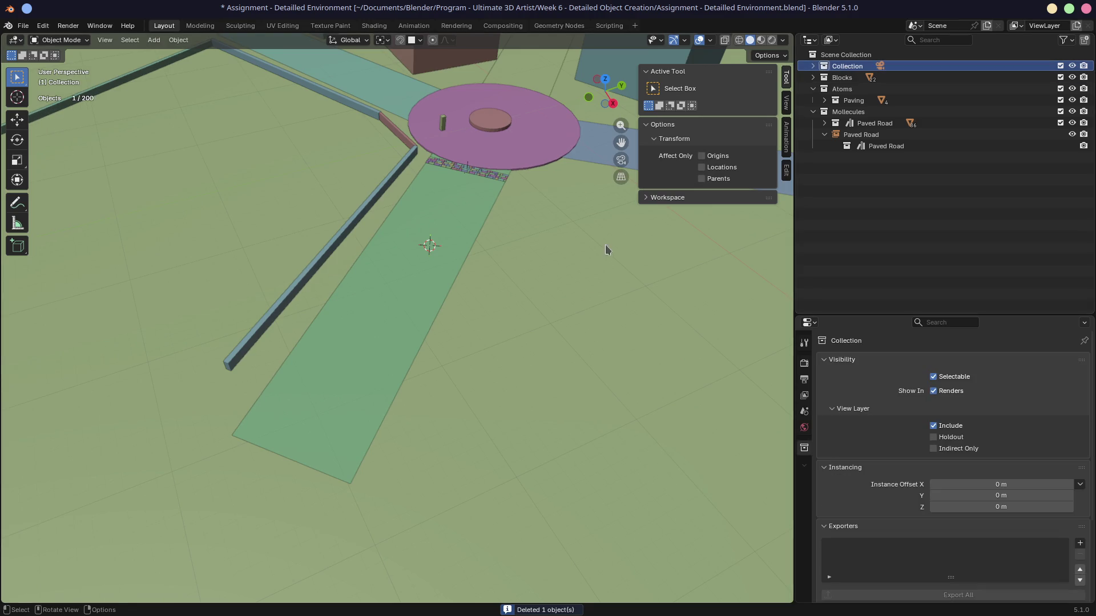
pyautogui.hotkey('shift', 'a')
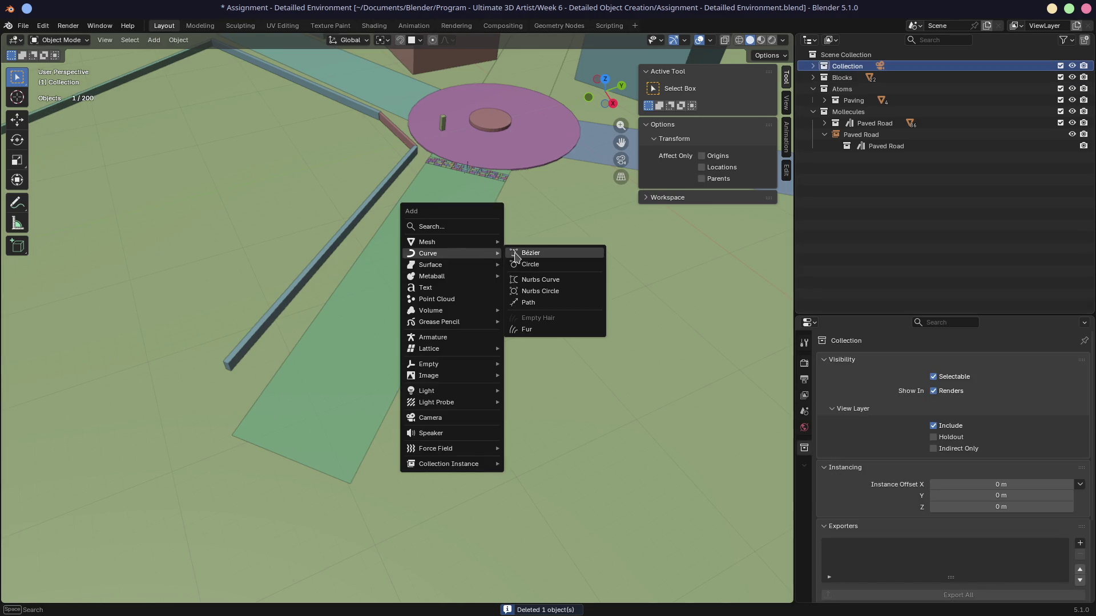
# Add a new Bézier curve and frame the whole road and plaza in top orthographic view
pyautogui.click(516, 254)
pyautogui.moveTo(516, 256)
pyautogui.mouseDown(button='middle')
pyautogui.moveTo(466, 270)
pyautogui.moveTo(423, 255)
pyautogui.mouseUp(button='middle')
pyautogui.scroll(5, 422, 238)
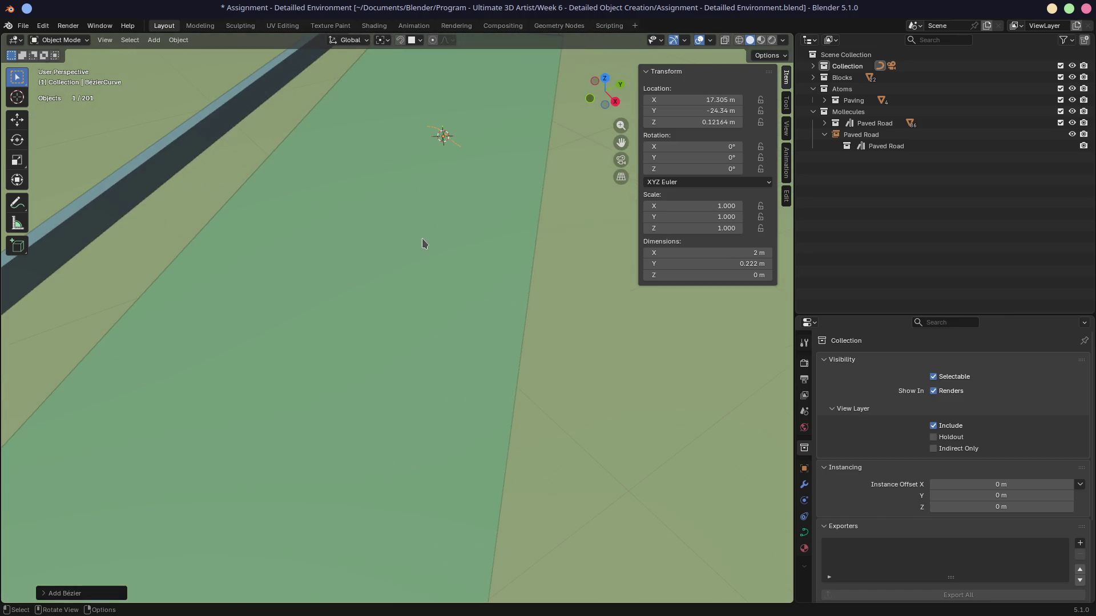
pyautogui.press('KP_5')
pyautogui.press('KP_7')
pyautogui.scroll(-3, 419, 234)
pyautogui.keyDown('shift'); pyautogui.moveTo(286, 225); pyautogui.dragTo(377, 282, button='middle'); pyautogui.keyUp('shift')
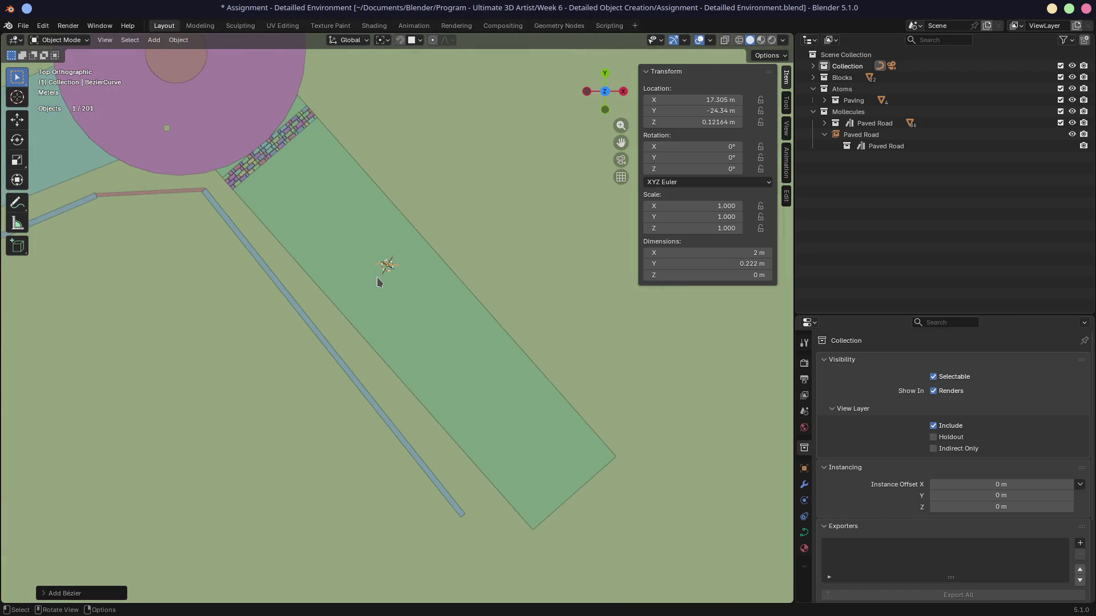
# Place one curve endpoint at the edge of the brick paving
pyautogui.press('Tab')
pyautogui.click(379, 263)
pyautogui.press('g')
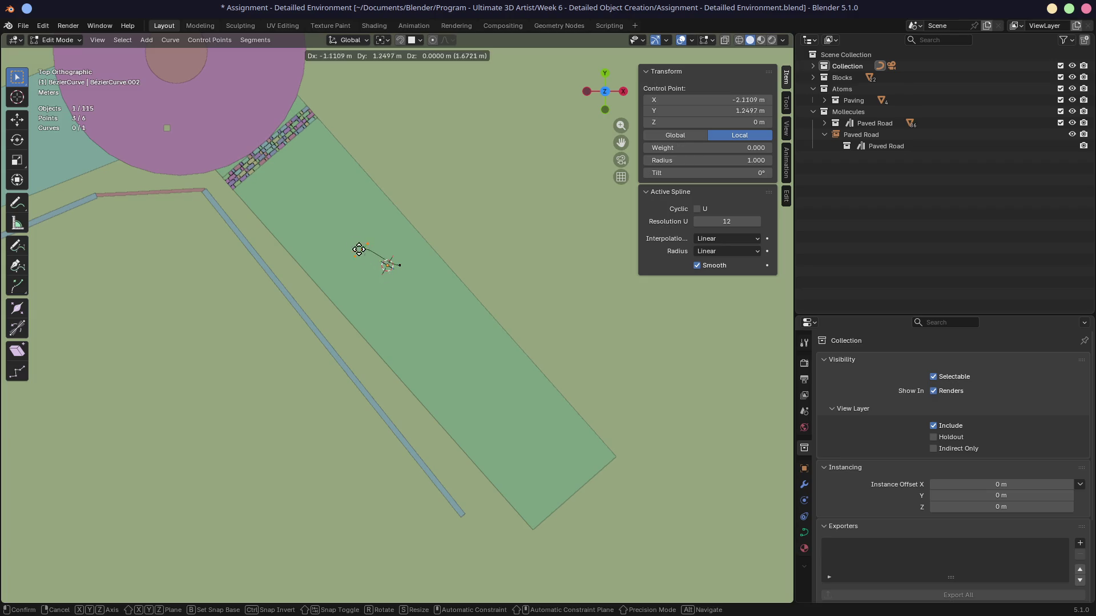
pyautogui.click(265, 139)
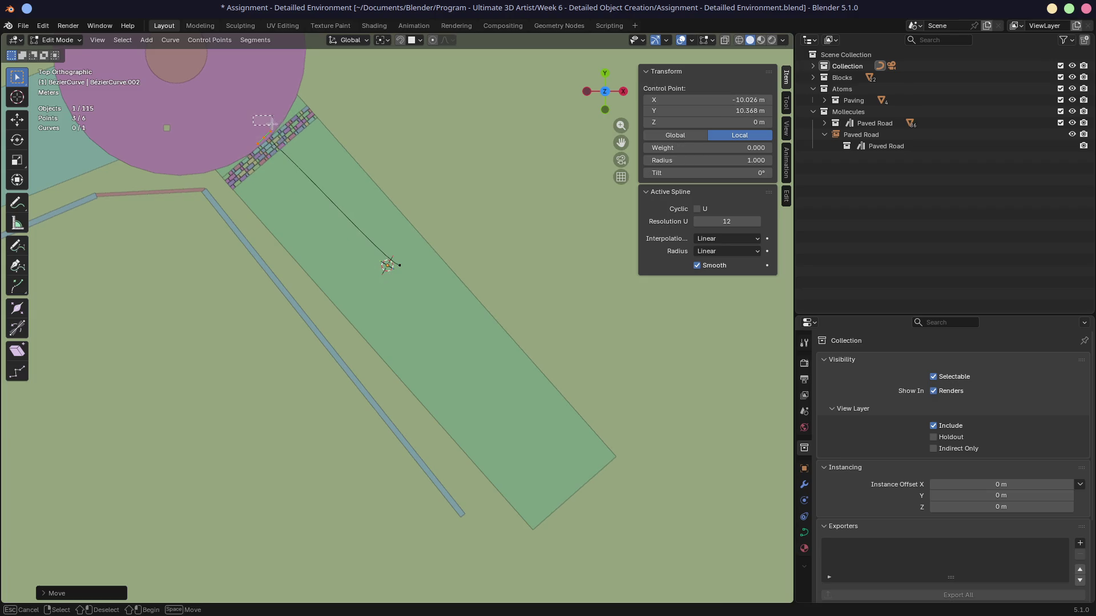
pyautogui.click(264, 114)
pyautogui.click(265, 137)
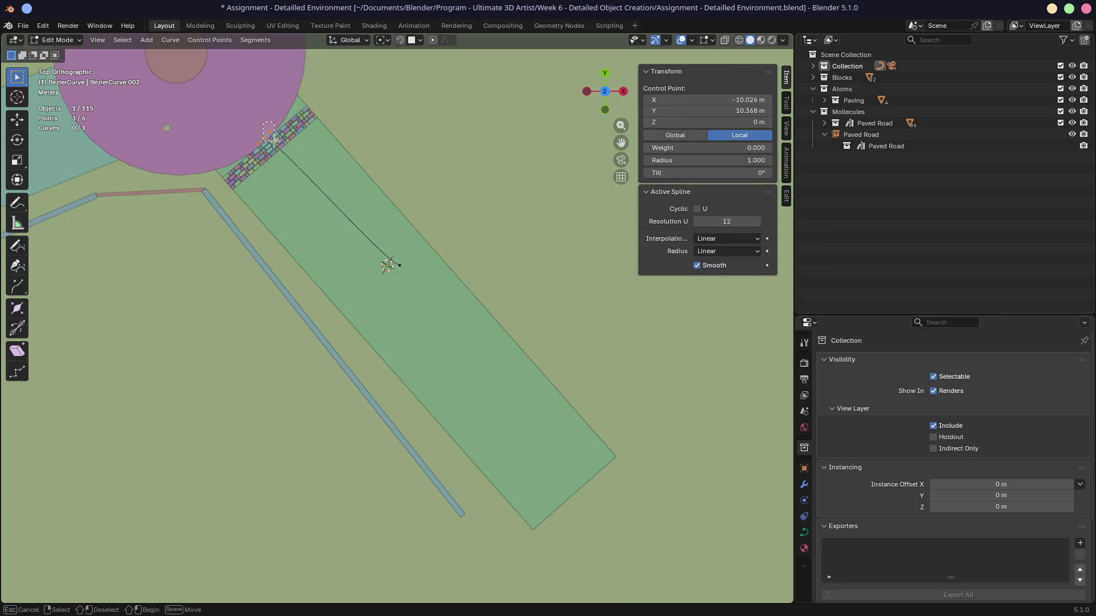
pyautogui.press('g')
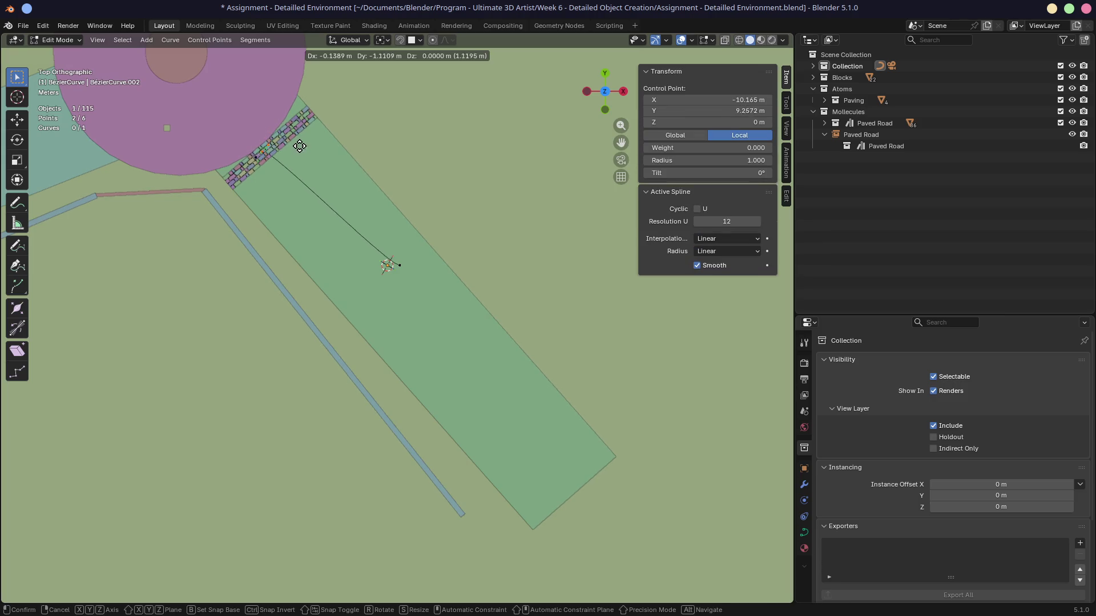
pyautogui.click(300, 136)
# Move the other endpoint to the road's far end and rotate its handle along the road
pyautogui.moveTo(394, 263); pyautogui.dragTo(618, 514)
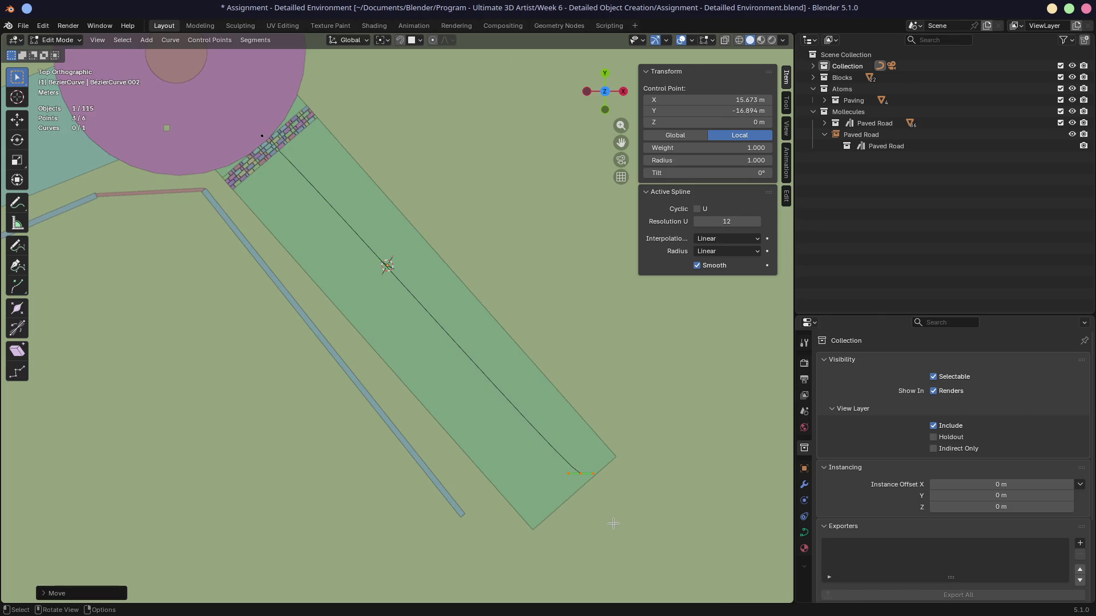
pyautogui.press('g')
pyautogui.click(615, 515)
pyautogui.moveTo(599, 472); pyautogui.dragTo(619, 507)
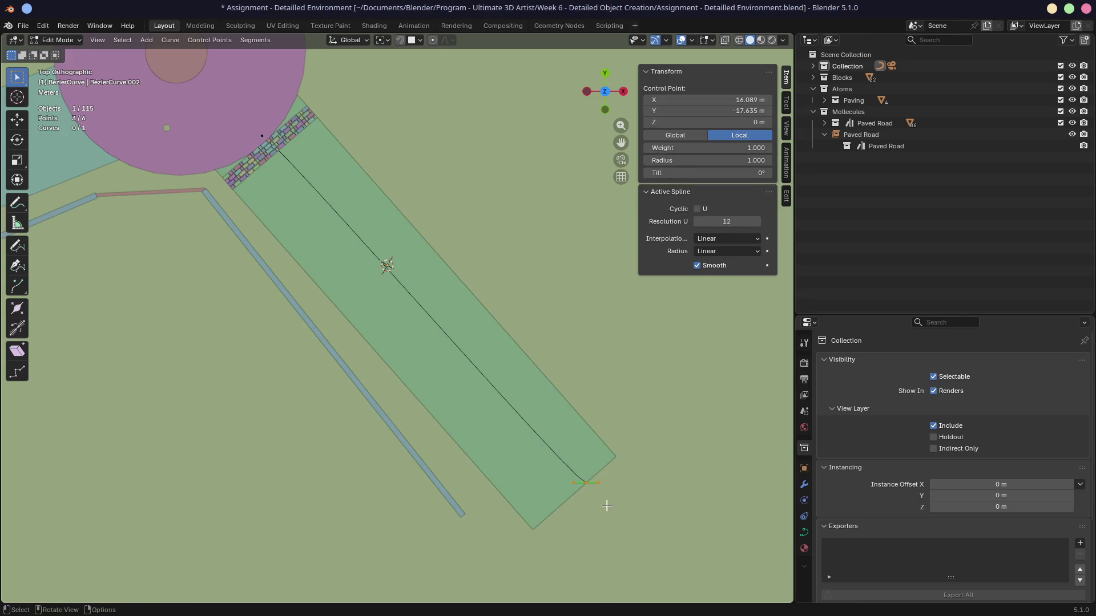
pyautogui.press('r')
pyautogui.click(636, 529)
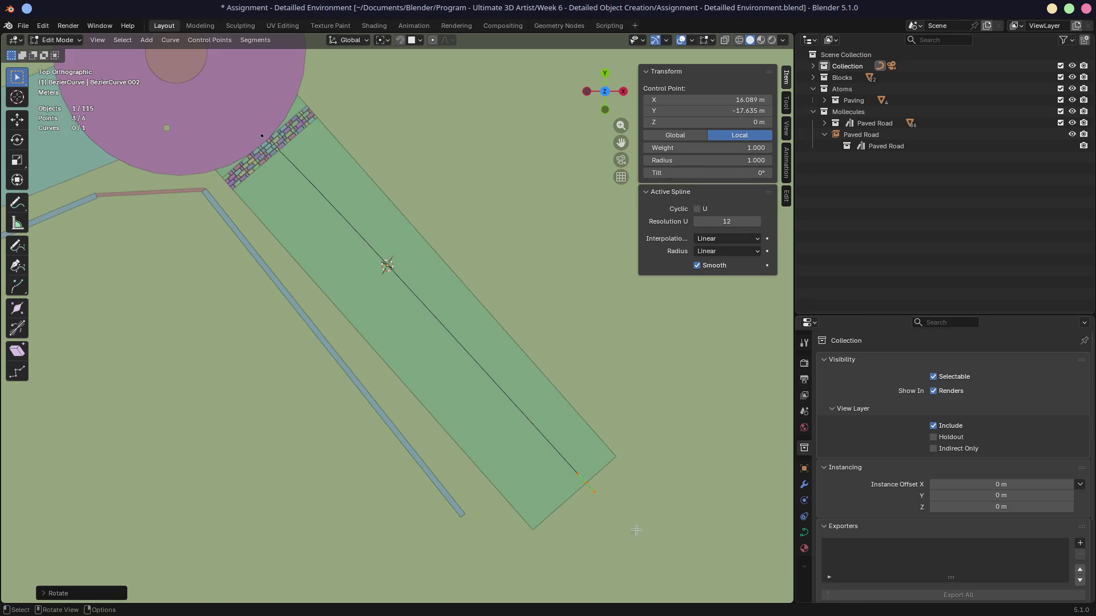
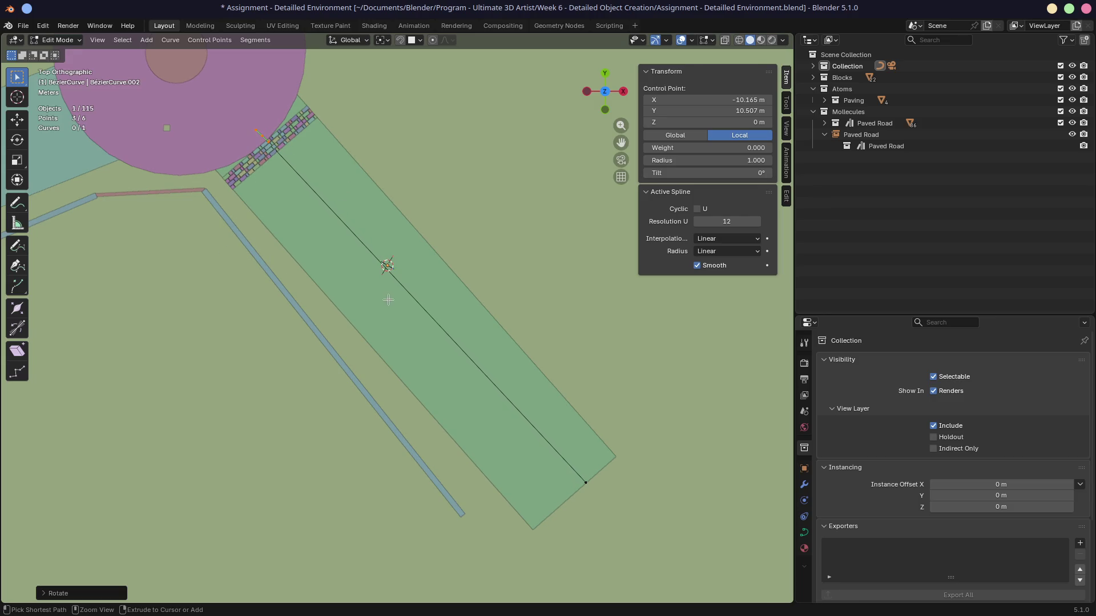
# Deselect the road curve's control points and return it to Object Mode
pyautogui.scroll(4, 386, 280)
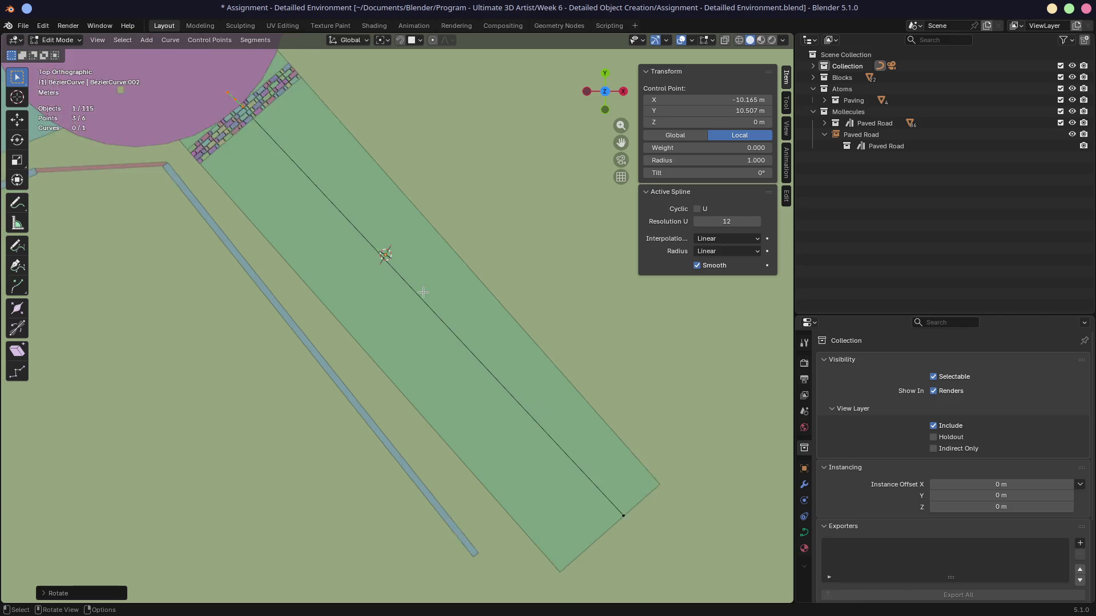
pyautogui.click(427, 270)
pyautogui.scroll(-5, 427, 271)
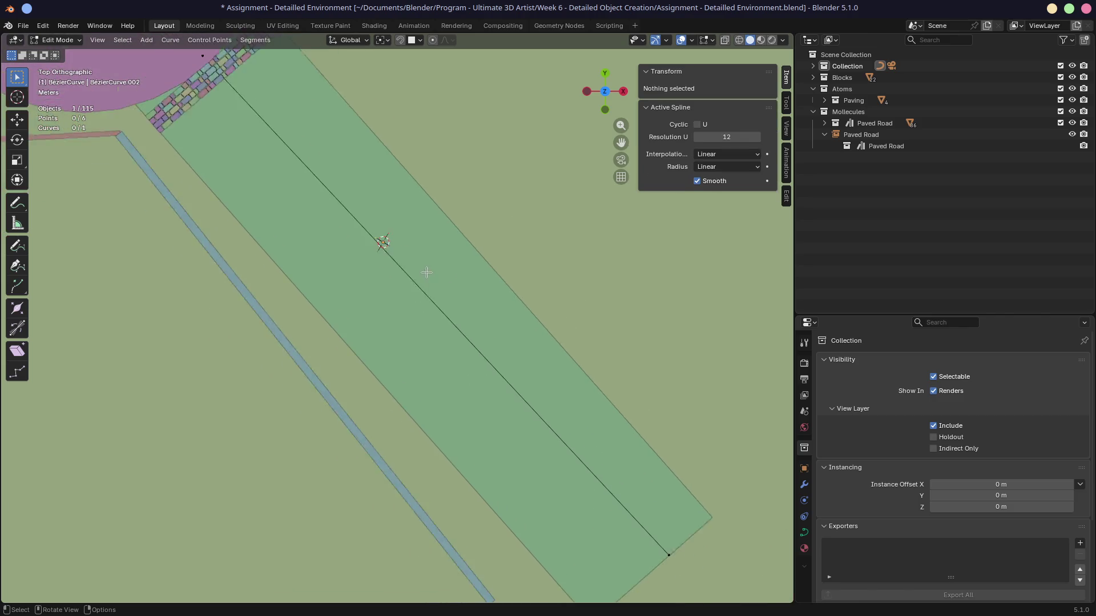
pyautogui.scroll(4, 396, 282)
pyautogui.scroll(-3, 396, 253)
pyautogui.scroll(-1, 396, 253)
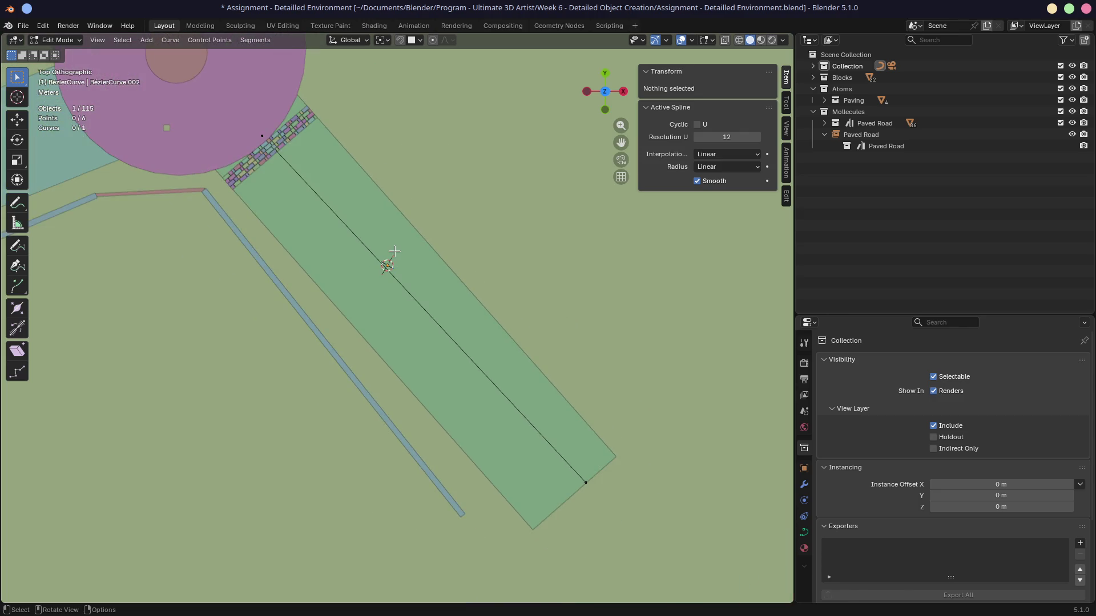
pyautogui.press('Tab')
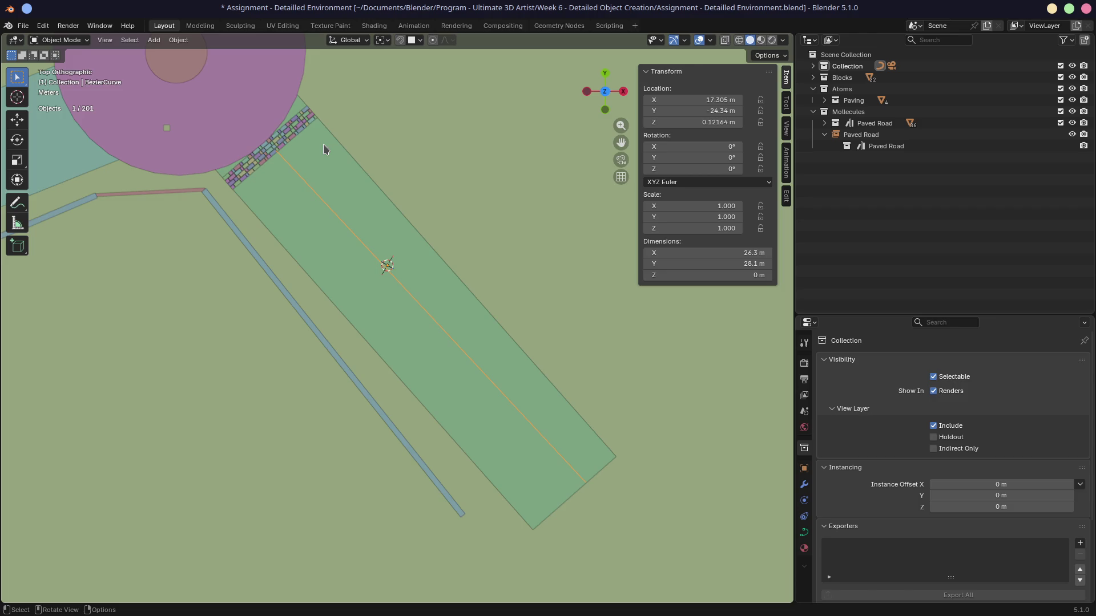
# Orbit into a perspective view over the road and switch to the Geometry Nodes workspace
pyautogui.scroll(5, 333, 228)
pyautogui.moveTo(416, 90)
pyautogui.mouseDown(button='middle')
pyautogui.moveTo(457, 186)
pyautogui.moveTo(761, 487)
pyautogui.mouseUp(button='middle')
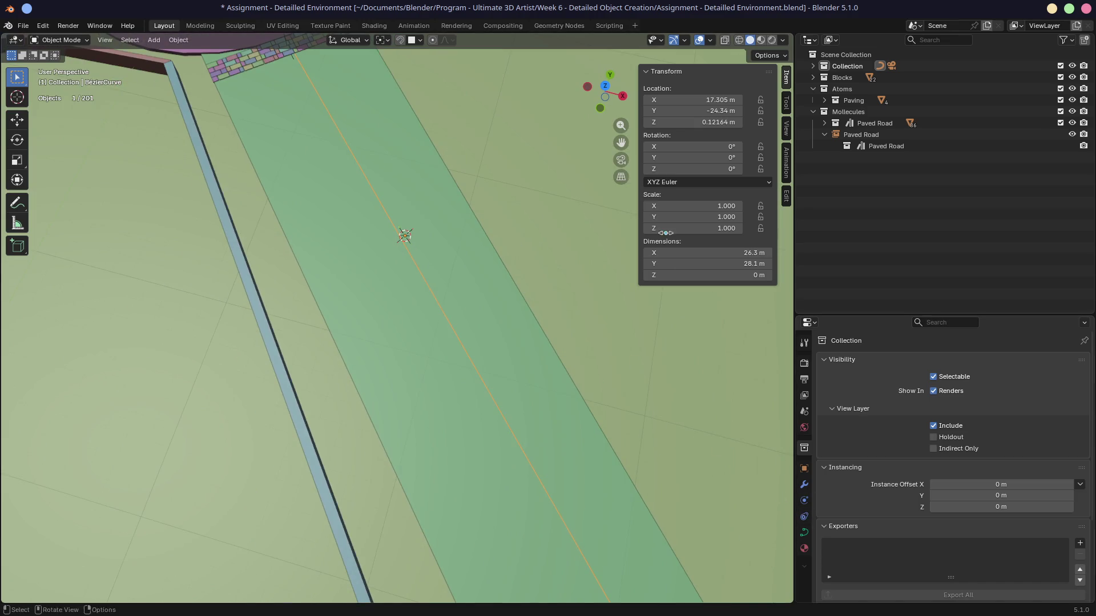
pyautogui.click(558, 26)
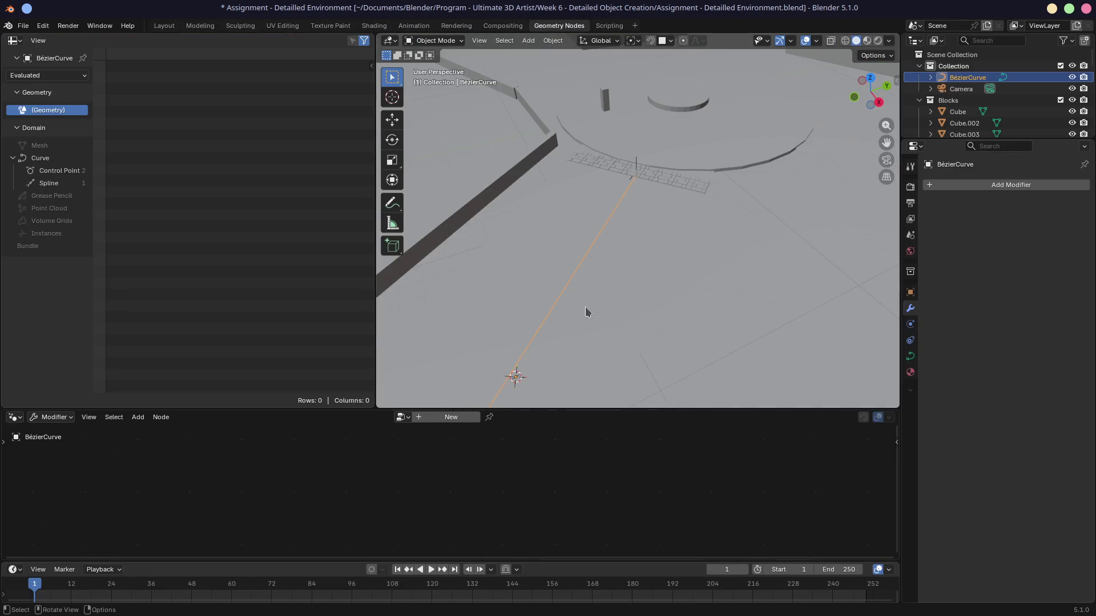
# Create a new geometry node group on the BézierCurve and enlarge the node editor
pyautogui.scroll(-3, 585, 311)
pyautogui.click(456, 425)
pyautogui.moveTo(554, 410)
pyautogui.mouseDown()
pyautogui.moveTo(542, 336)
pyautogui.moveTo(531, 335)
pyautogui.mouseUp()
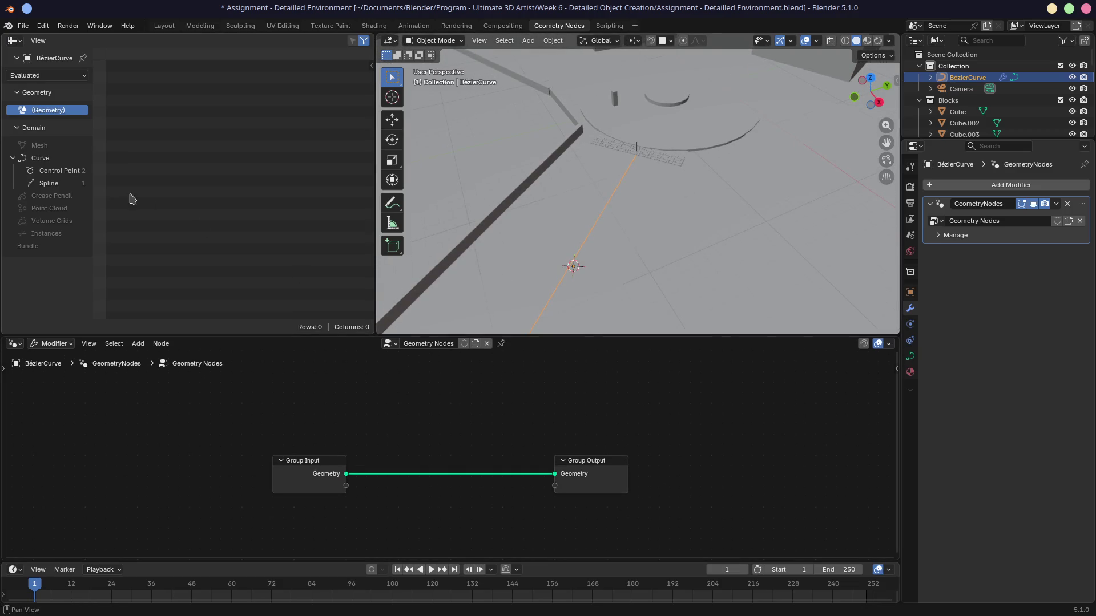
# Show the curve's Control Point data in the spreadsheet, widened to reveal the handle columns
pyautogui.click(41, 170)
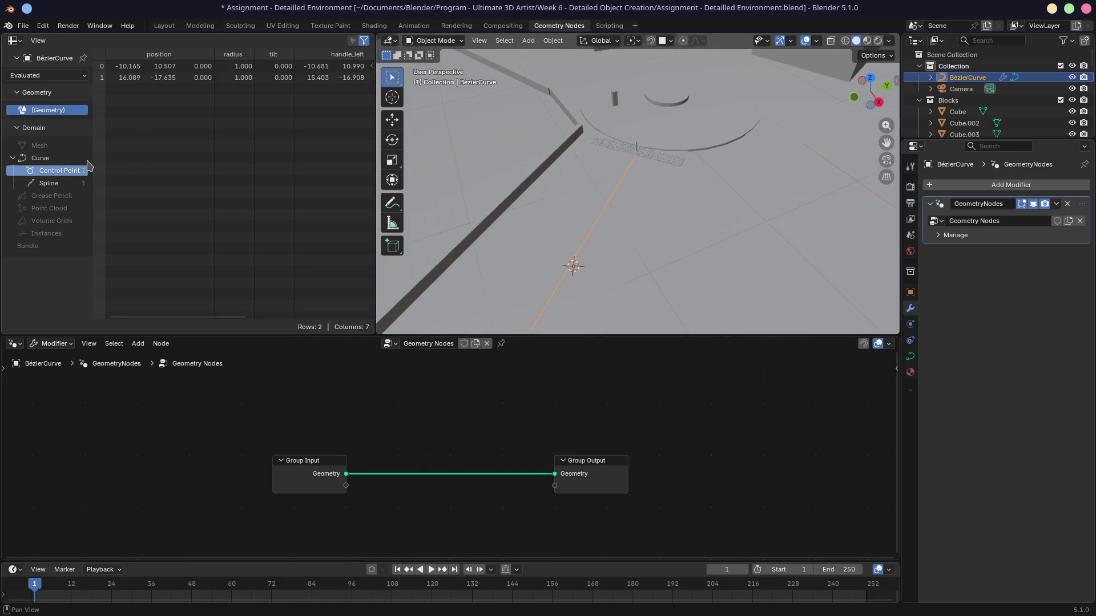
pyautogui.moveTo(92, 151); pyautogui.dragTo(150, 147)
pyautogui.moveTo(375, 106)
pyautogui.mouseDown()
pyautogui.moveTo(565, 96)
pyautogui.moveTo(472, 97)
pyautogui.mouseUp()
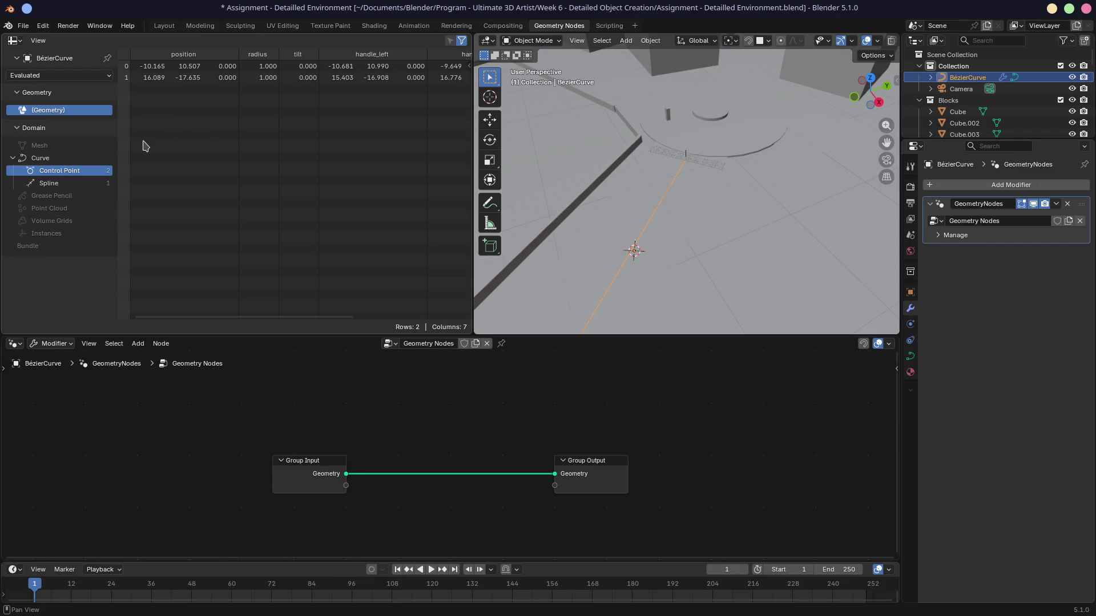
# Orbit the viewport, expand the modifier's manage options, and return to the Layout workspace
pyautogui.moveTo(502, 239)
pyautogui.mouseDown(button='middle')
pyautogui.moveTo(625, 244)
pyautogui.moveTo(577, 111)
pyautogui.mouseUp(button='middle')
pyautogui.click(947, 235)
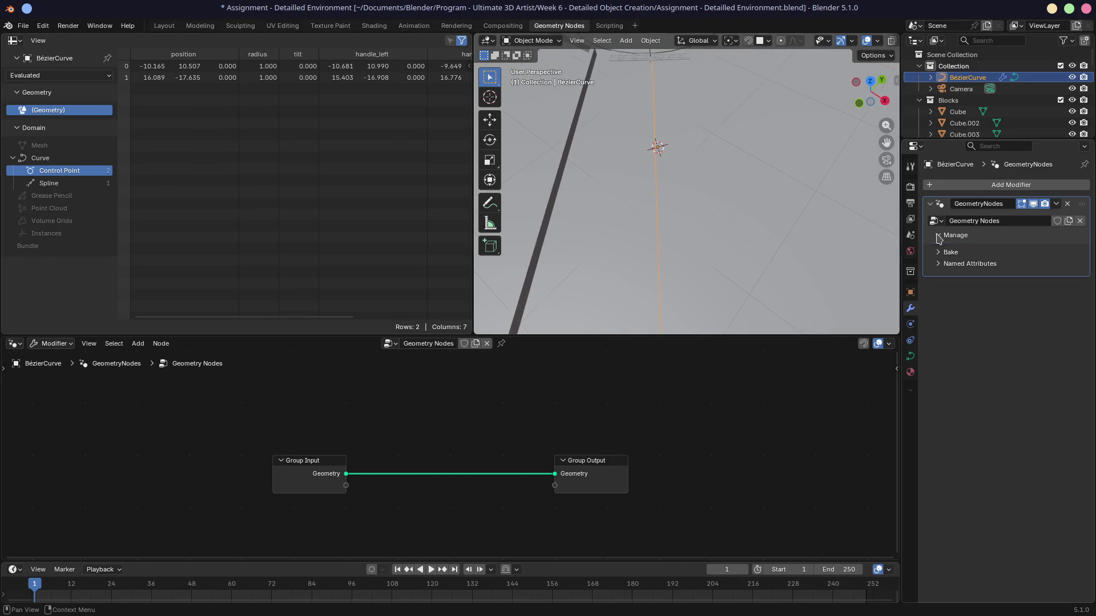
pyautogui.click(163, 26)
# Put the road curve in Edit Mode and isolate it in Local View from a near-top angle
pyautogui.rightClick(429, 286)
pyautogui.press('Escape')
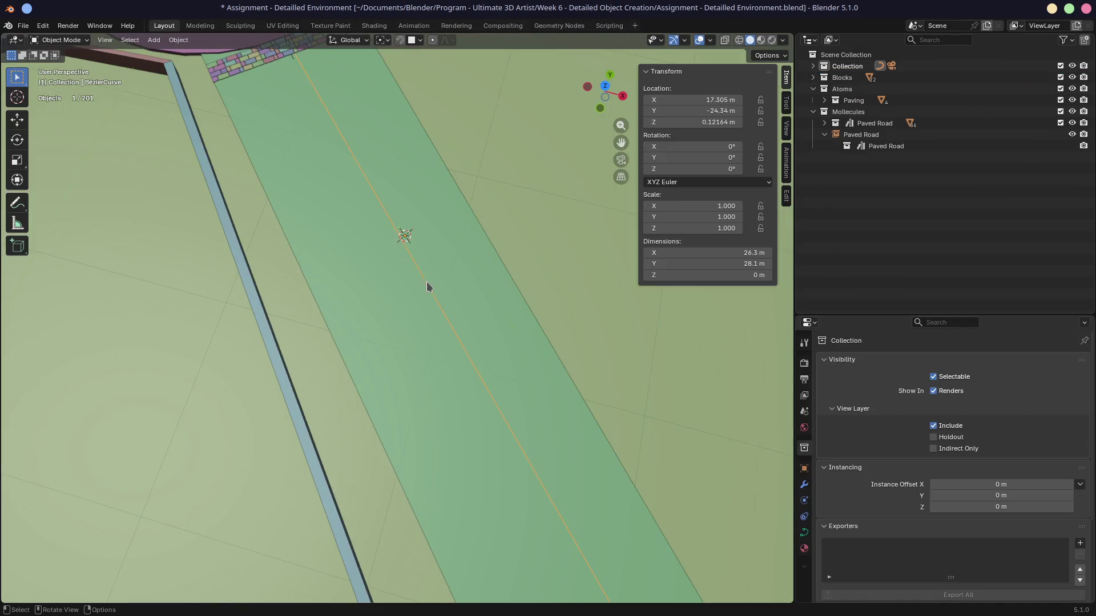
pyautogui.press('Tab')
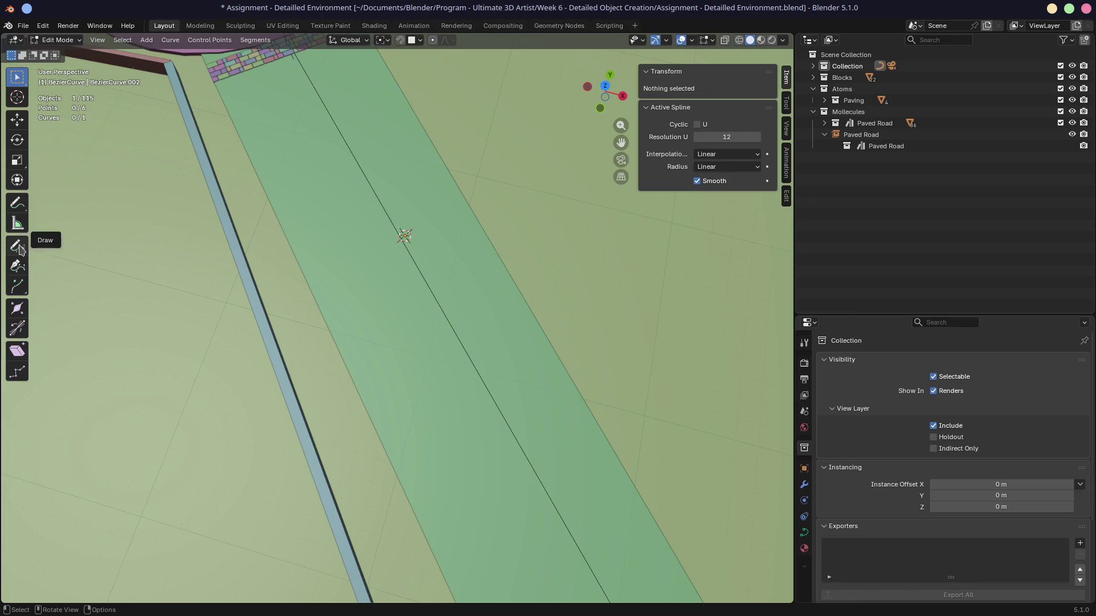
pyautogui.moveTo(415, 242); pyautogui.dragTo(502, 262, button='middle')
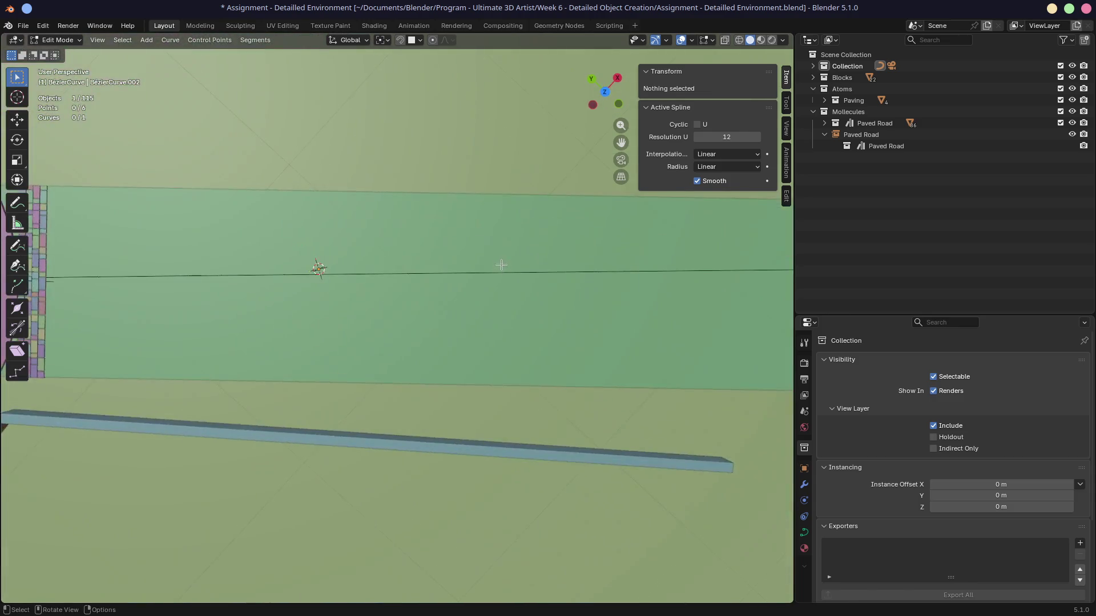
pyautogui.scroll(-5, 502, 262)
pyautogui.scroll(2, 438, 274)
pyautogui.press('KP_Divide')
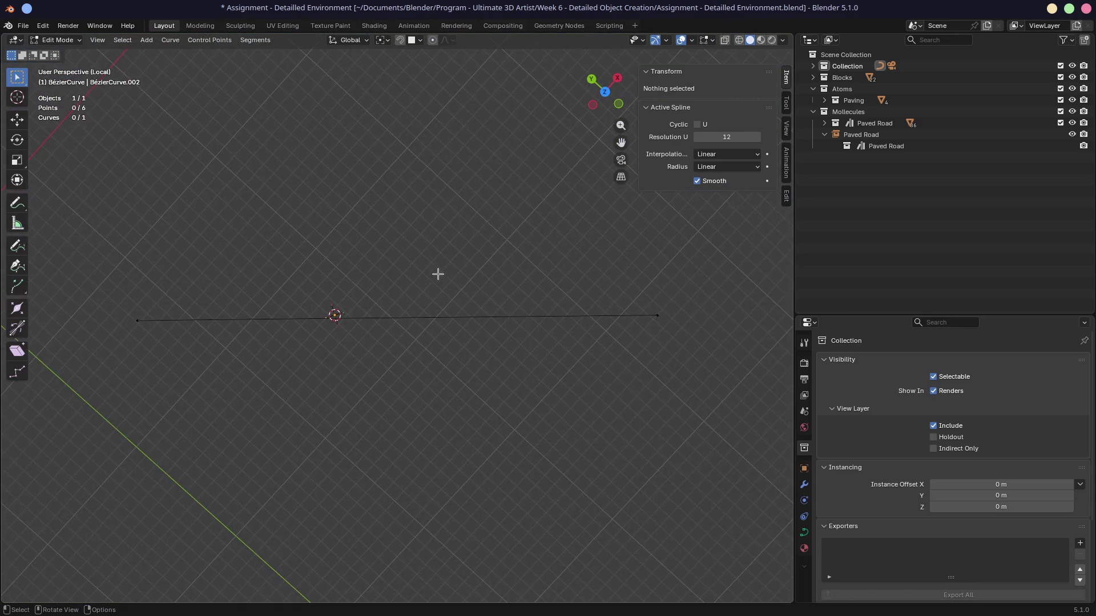
# Test rotating and extruding the left end point, delete the extra point, then select both curve ends
pyautogui.click(135, 320)
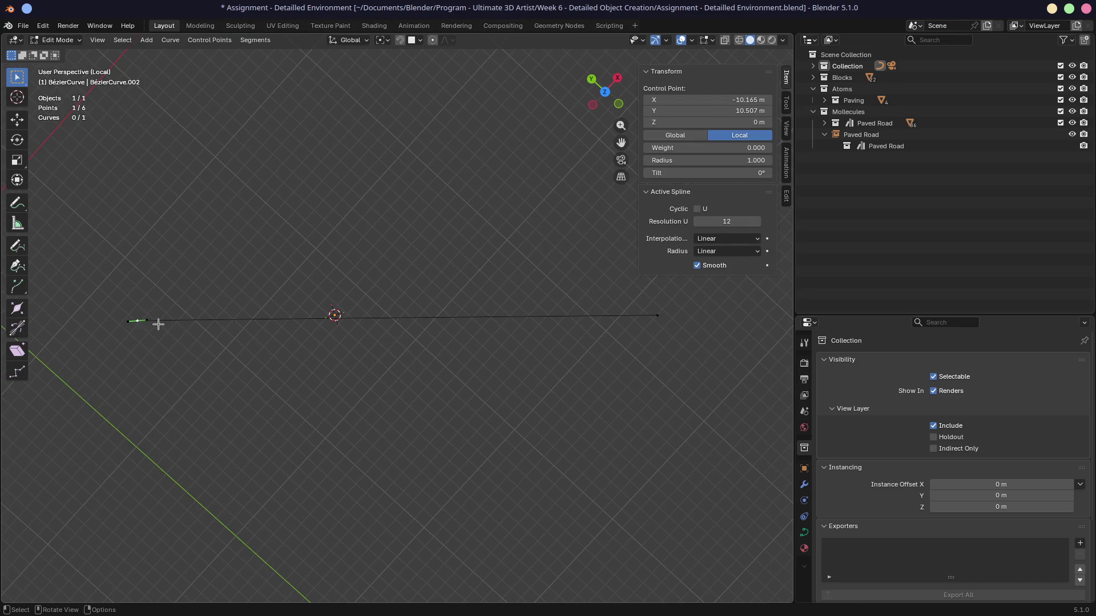
pyautogui.press('r')
pyautogui.click(343, 274)
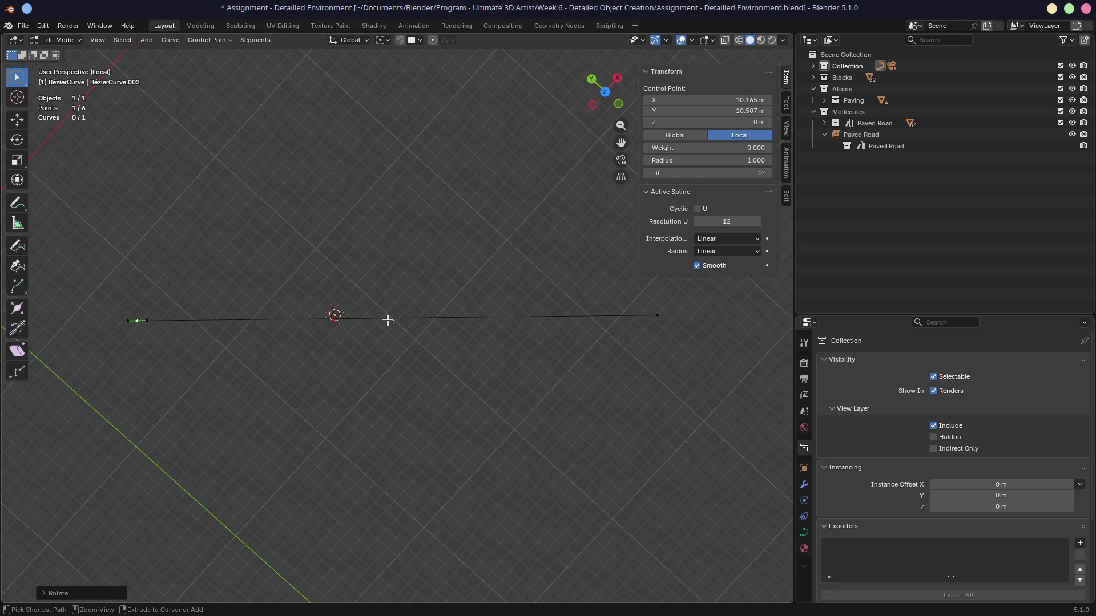
pyautogui.press('e')
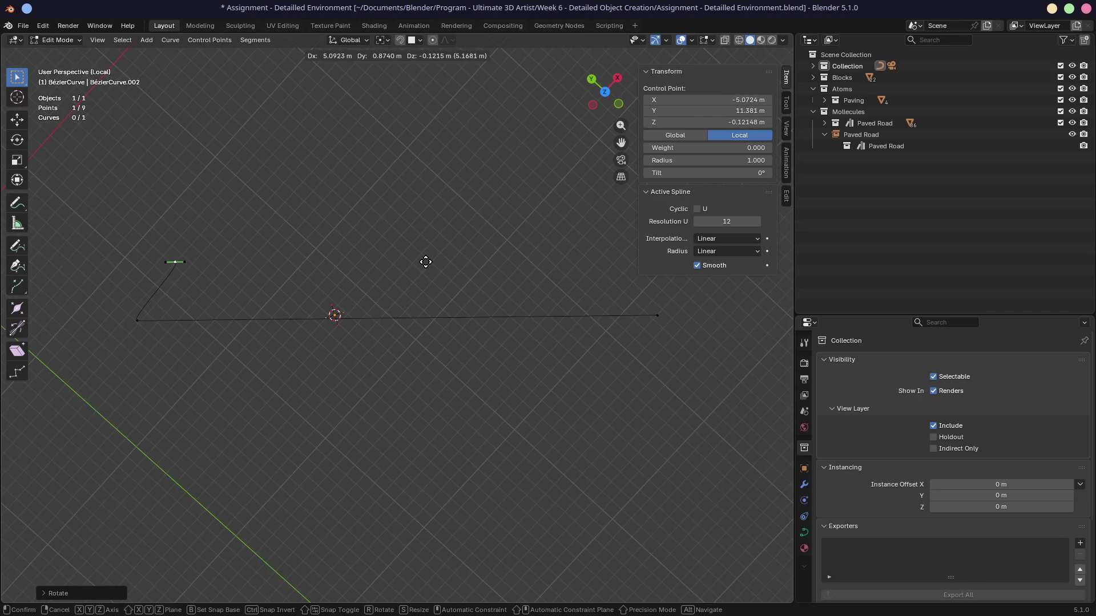
pyautogui.click(425, 262)
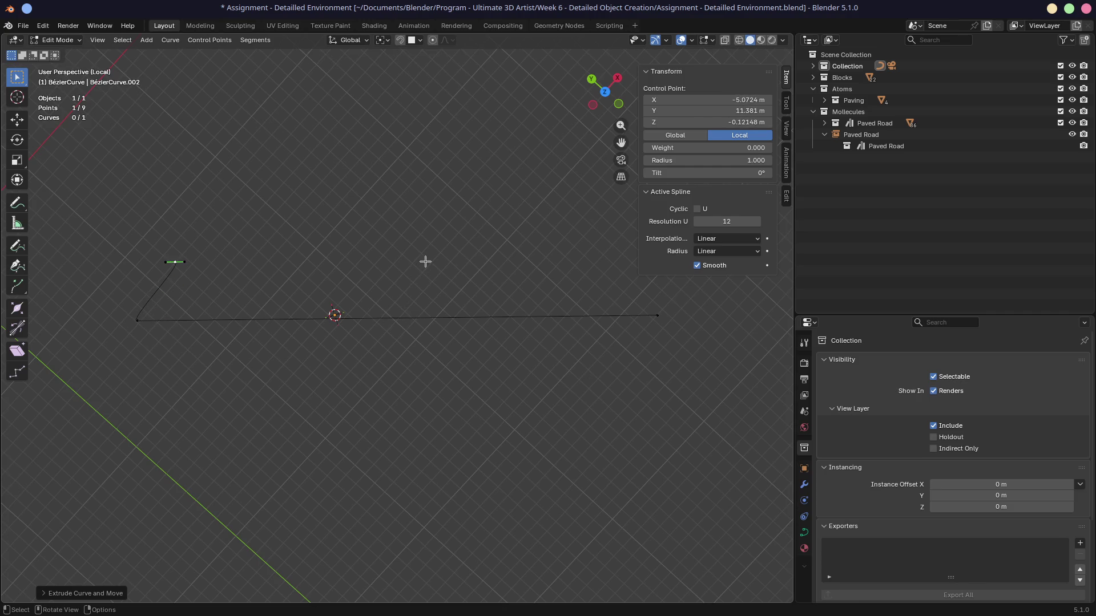
pyautogui.press('x')
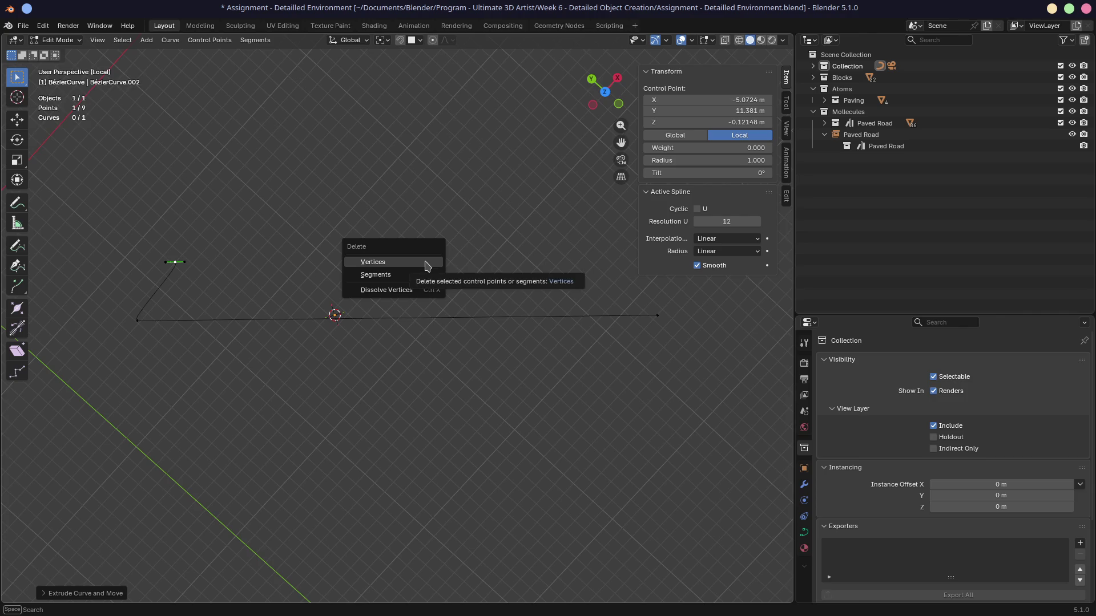
pyautogui.click(425, 262)
pyautogui.click(138, 321)
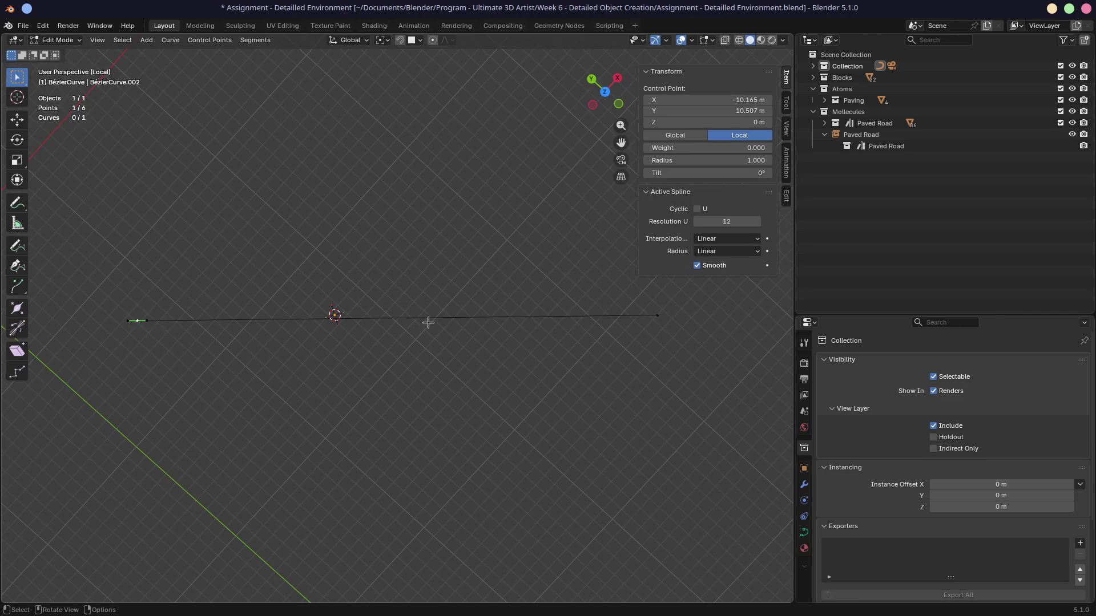
pyautogui.keyDown('shift'); pyautogui.click(653, 317); pyautogui.keyUp('shift')
# In a new Firefox tab, search 'blender manual curve' and open the manual's Curves page
pyautogui.press('ctrl+super+Left')
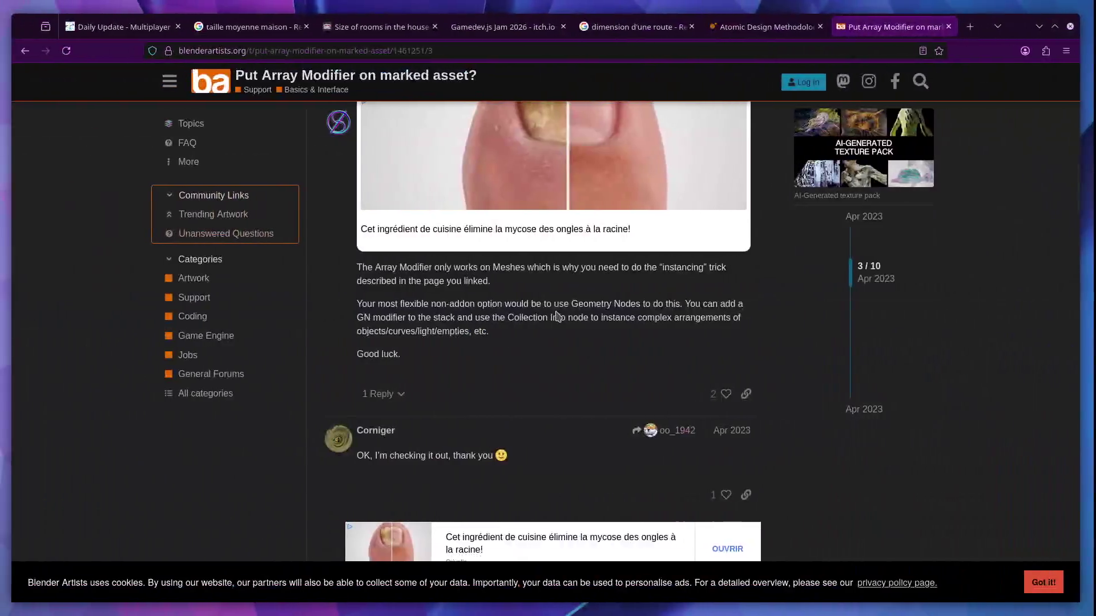
pyautogui.click(978, 27)
pyautogui.write('b')
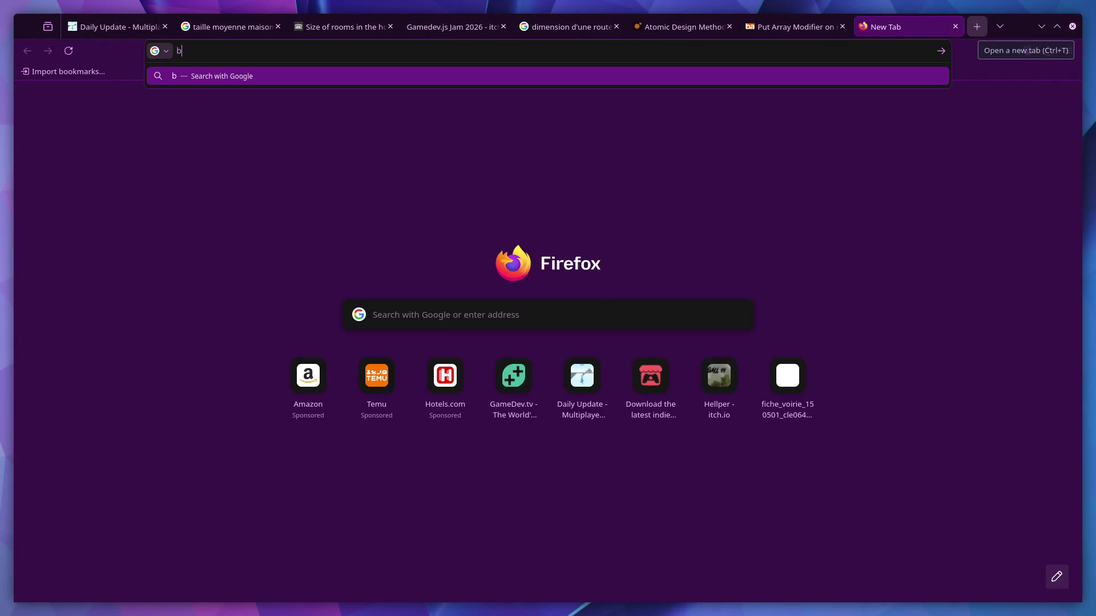
pyautogui.write('lender manual curve')
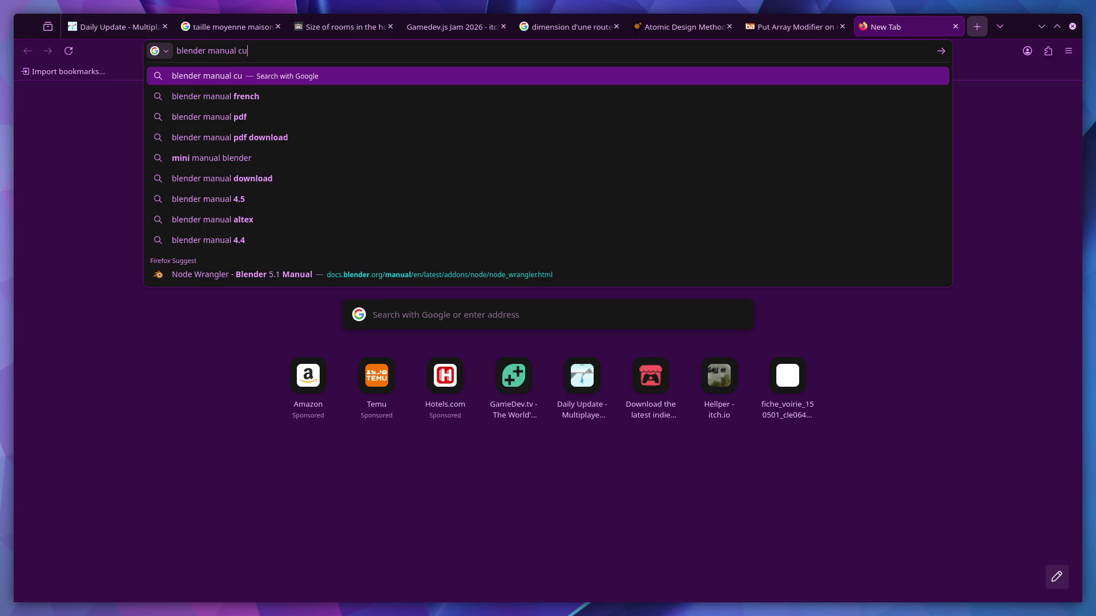
pyautogui.press('Return')
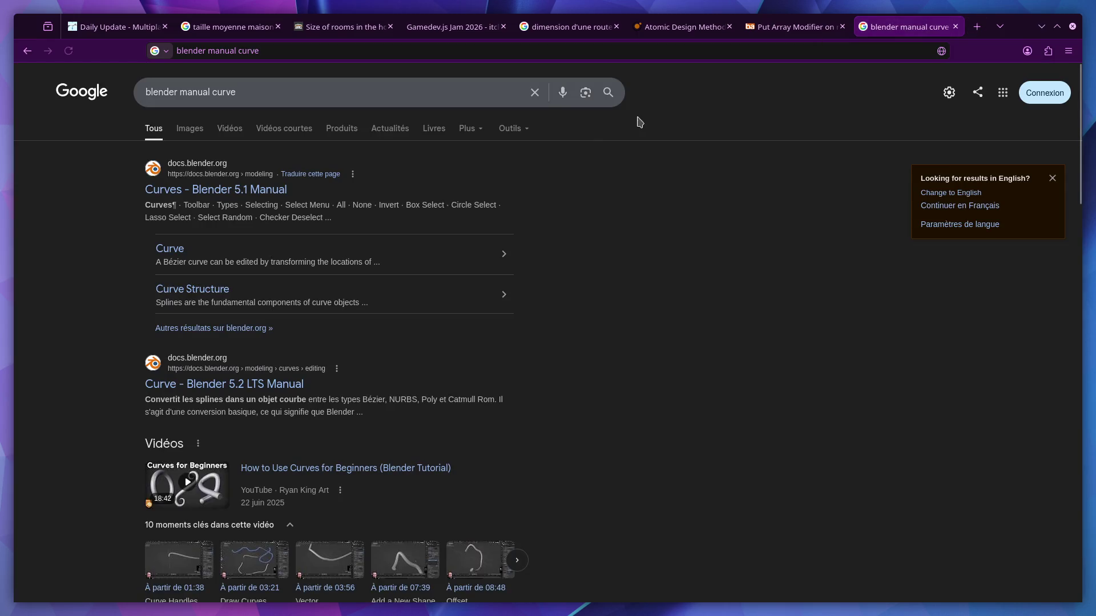
pyautogui.click(257, 184)
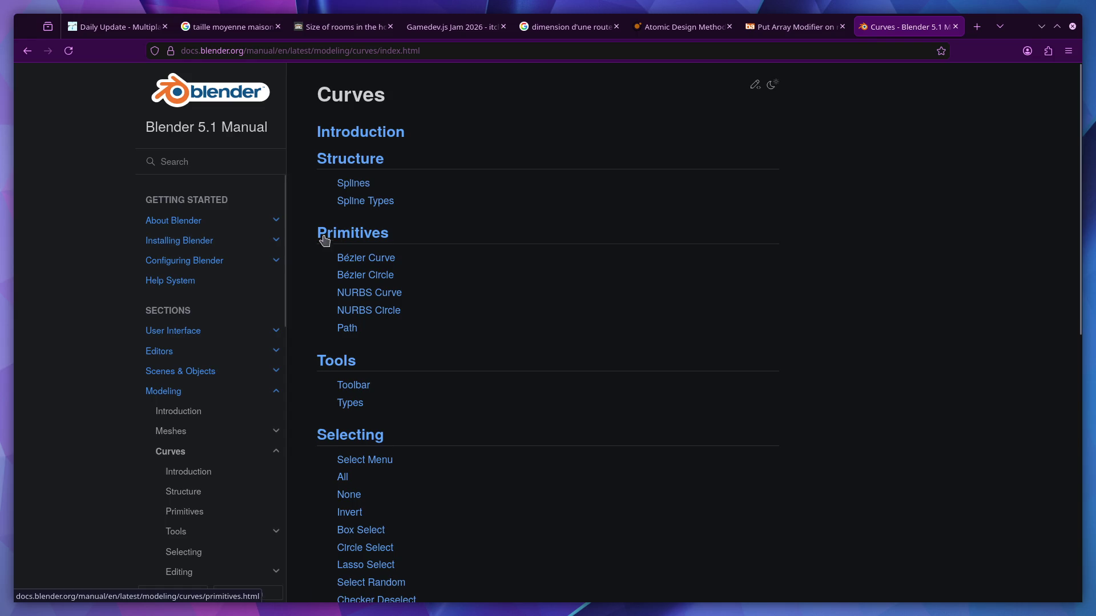
pyautogui.click(371, 261)
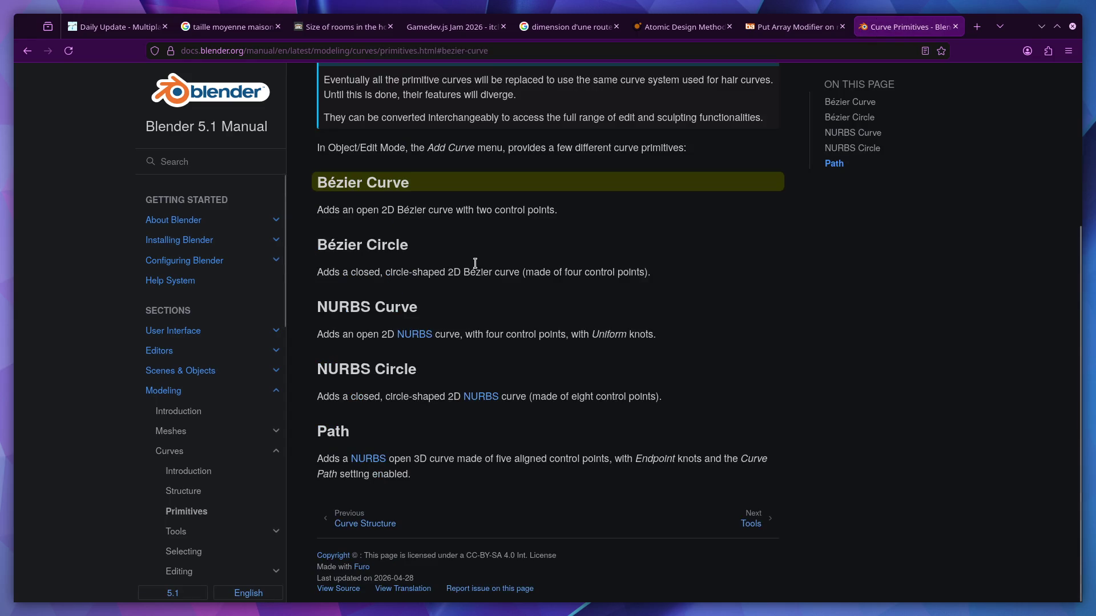
# Browse the manual's curve Tools and Toolbar pages
pyautogui.scroll(2, 477, 265)
pyautogui.scroll(-3, 219, 341)
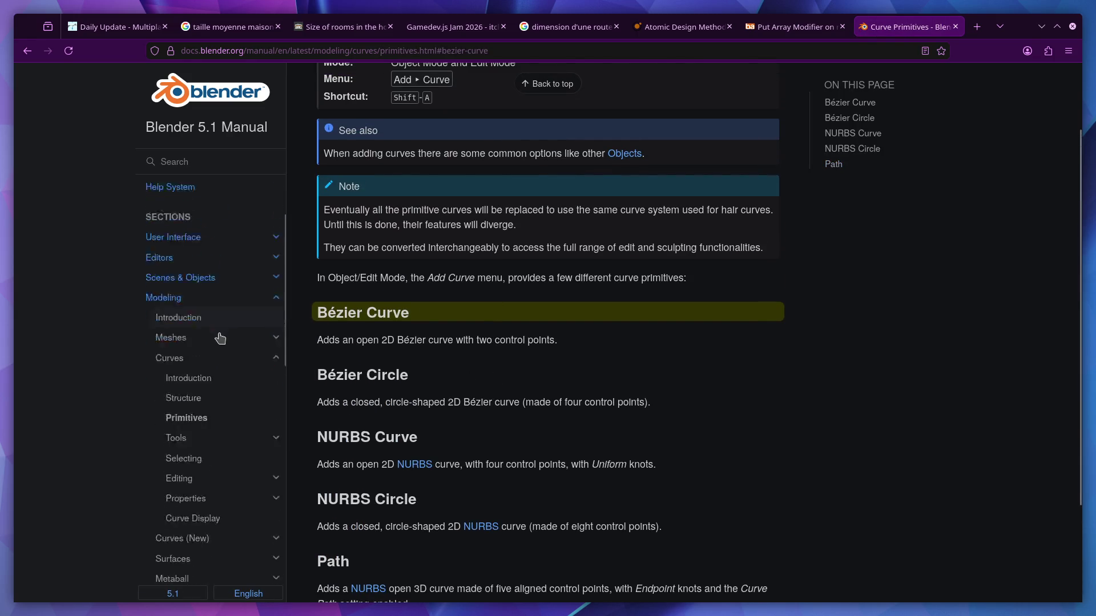
pyautogui.scroll(3, 217, 341)
pyautogui.scroll(-3, 214, 331)
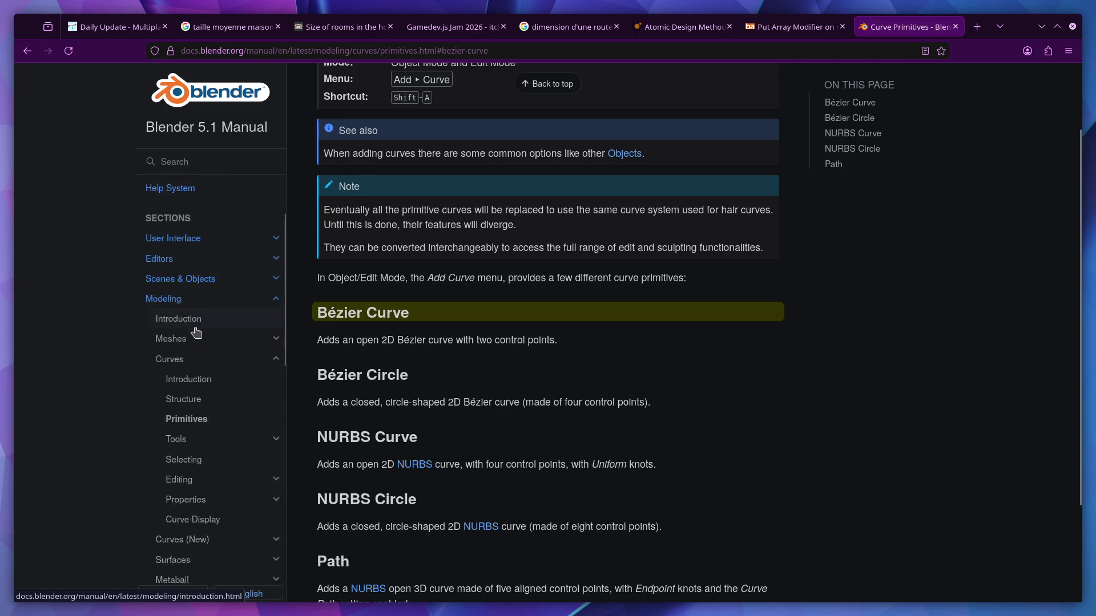
pyautogui.click(194, 354)
pyautogui.scroll(-5, 207, 367)
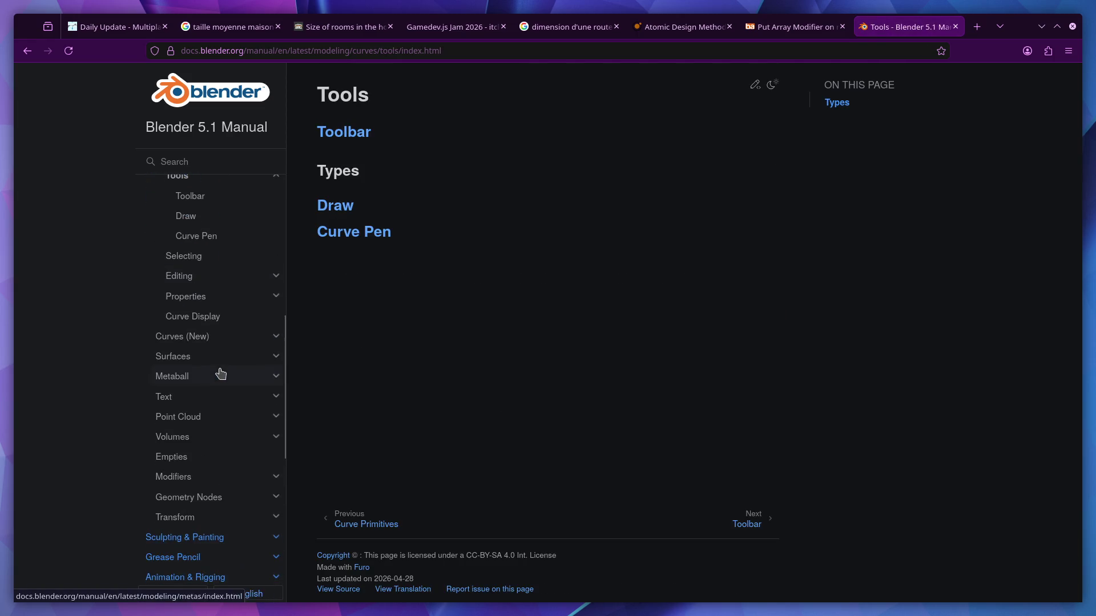
pyautogui.scroll(3, 203, 286)
pyautogui.click(188, 373)
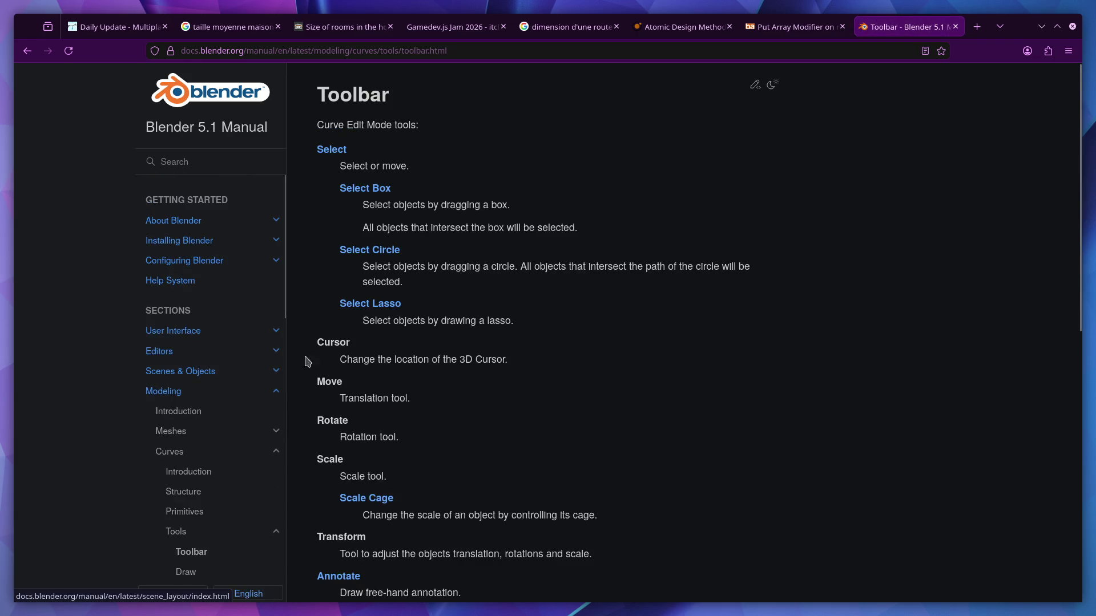
# Open the Editing Curve Objects manual page, then return to Blender
pyautogui.scroll(-3, 425, 308)
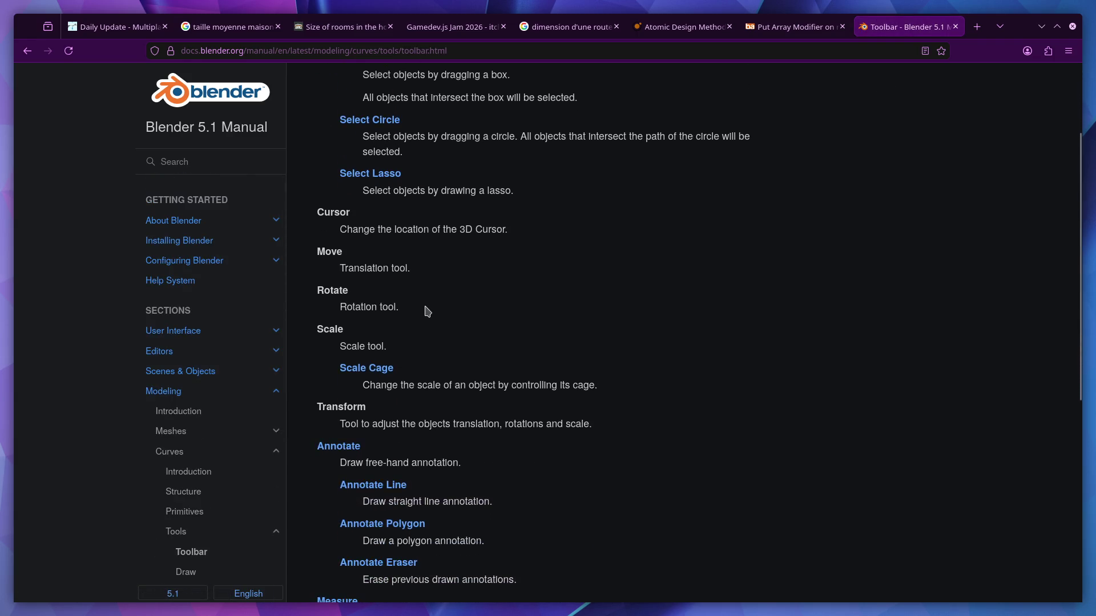
pyautogui.scroll(-4, 425, 311)
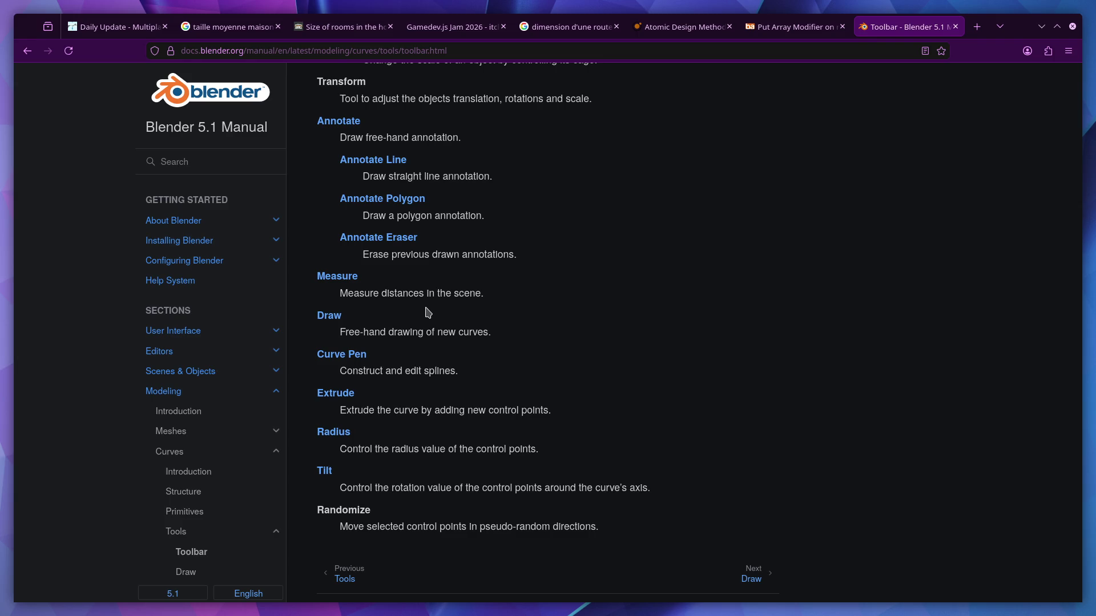
pyautogui.scroll(-1, 450, 316)
pyautogui.scroll(-2, 189, 425)
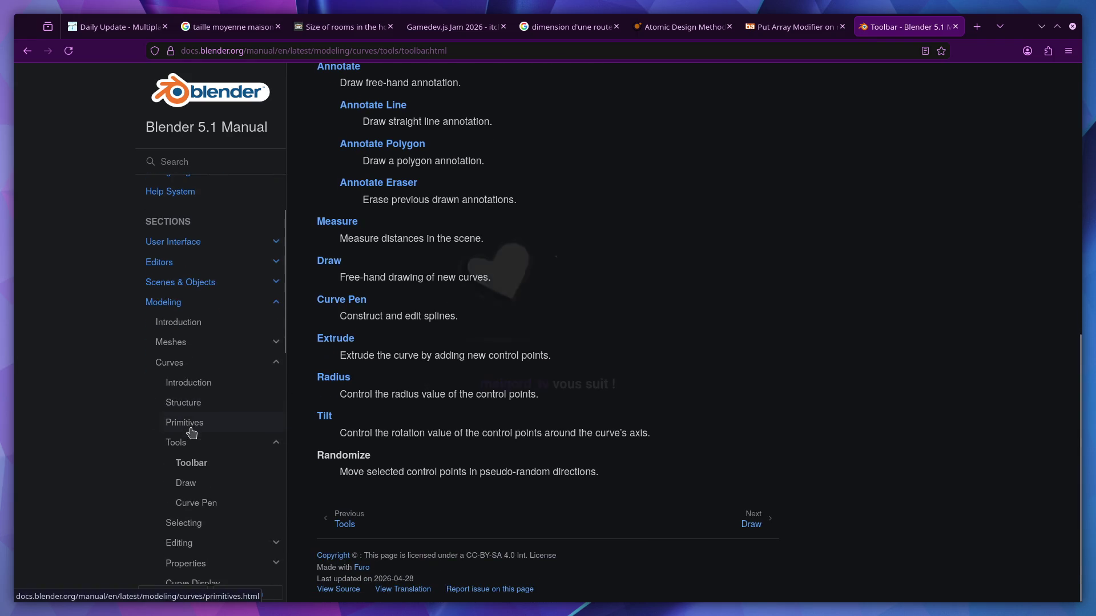
pyautogui.scroll(-2, 206, 466)
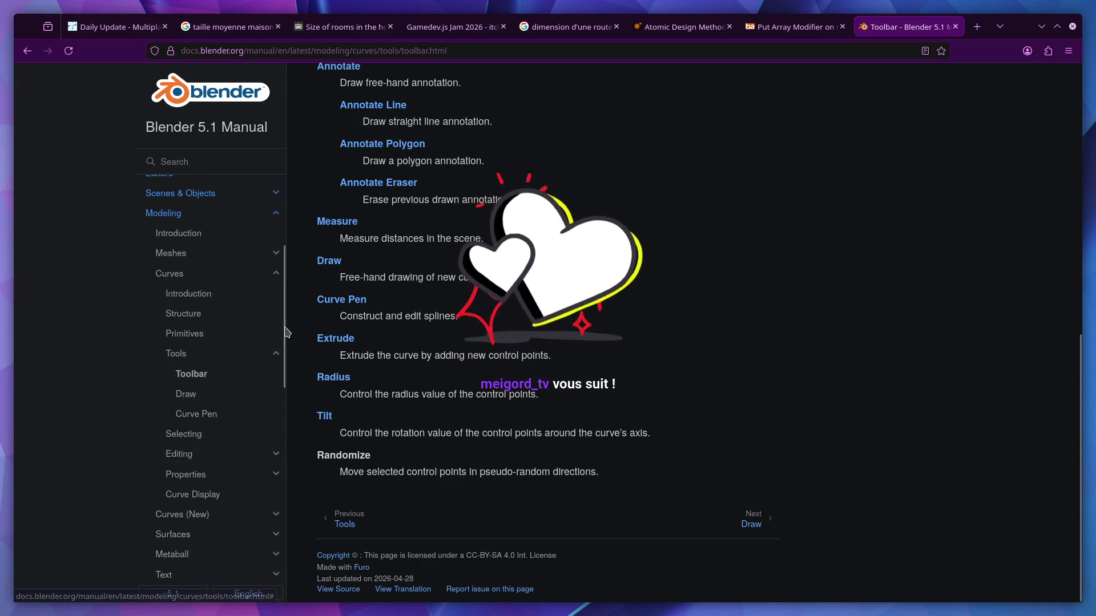
pyautogui.scroll(-1, 285, 332)
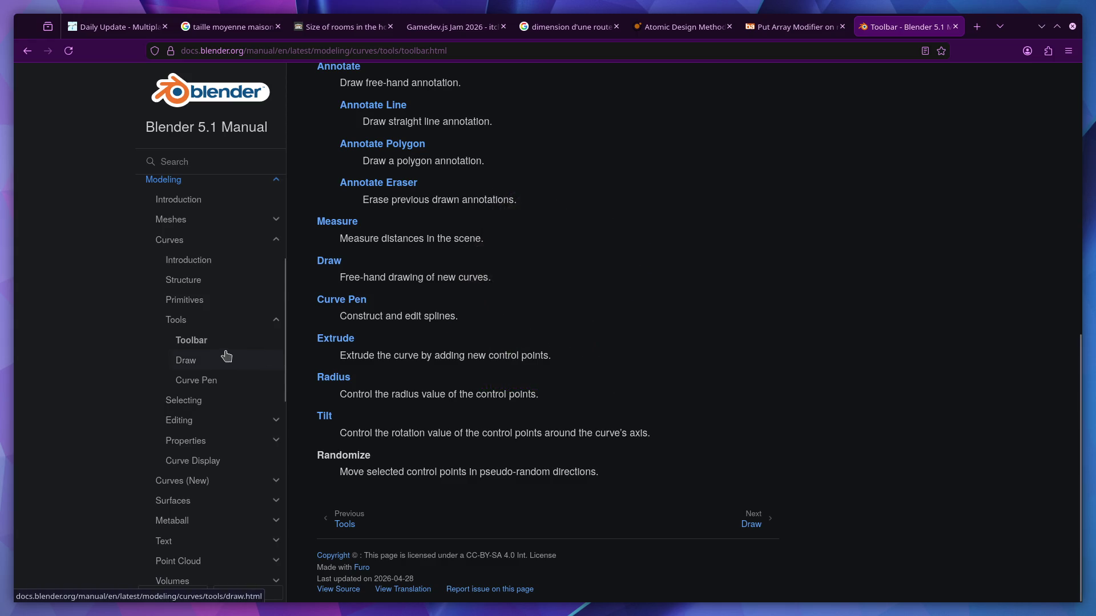
pyautogui.click(241, 421)
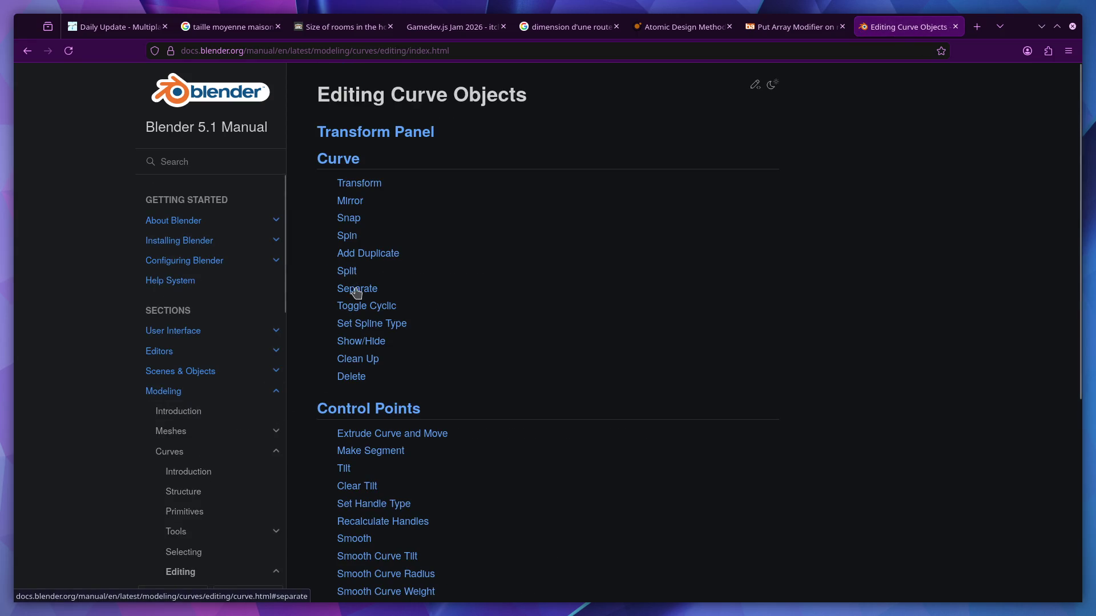
pyautogui.scroll(-3, 357, 292)
pyautogui.scroll(3, 358, 297)
pyautogui.press('ctrl+super+Right')
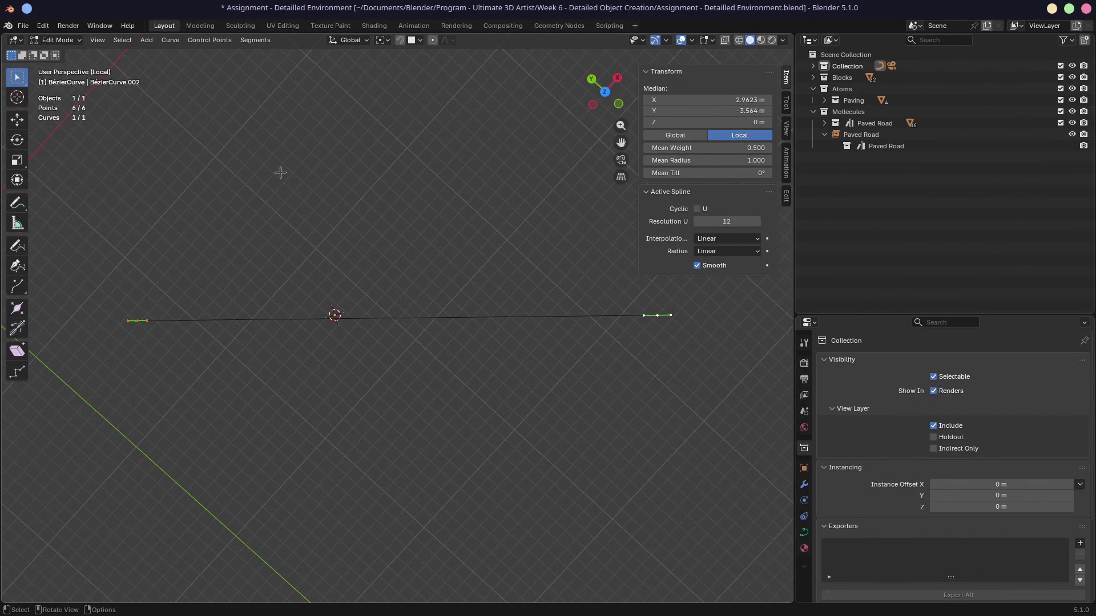
# Browse the Curve menu's Split, Delete, Transform and Show/Hide submenus without changes, then return to the manual
pyautogui.click(170, 40)
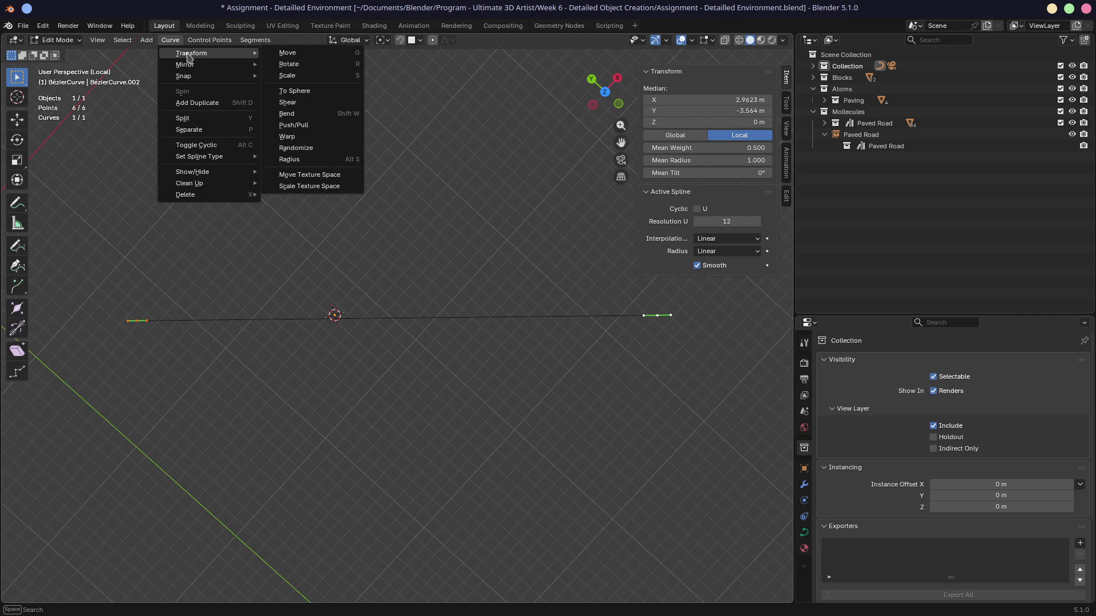
pyautogui.click(204, 119)
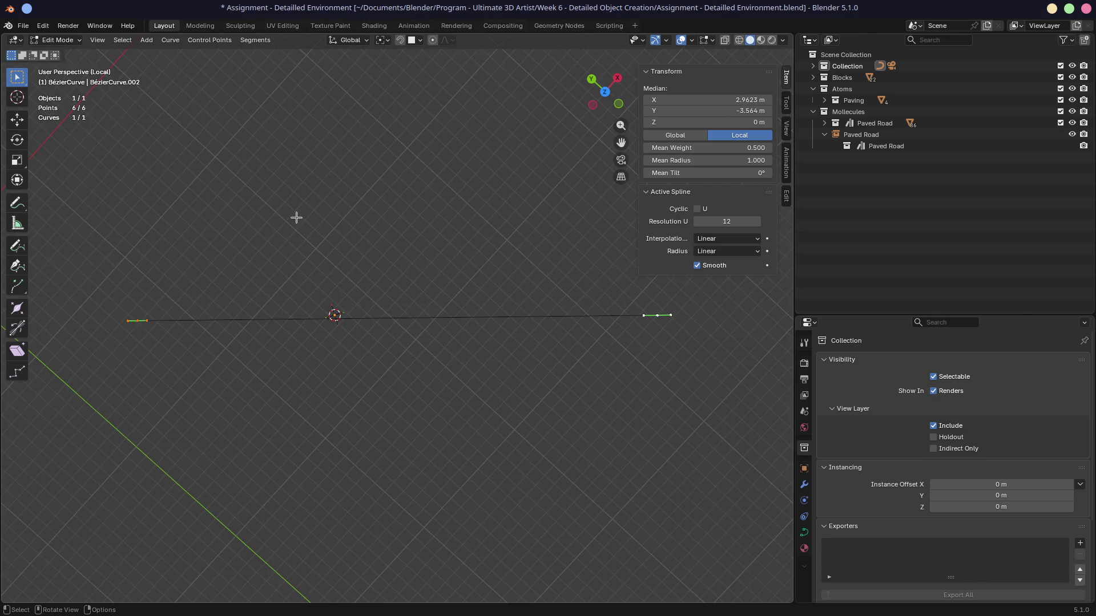
pyautogui.click(170, 42)
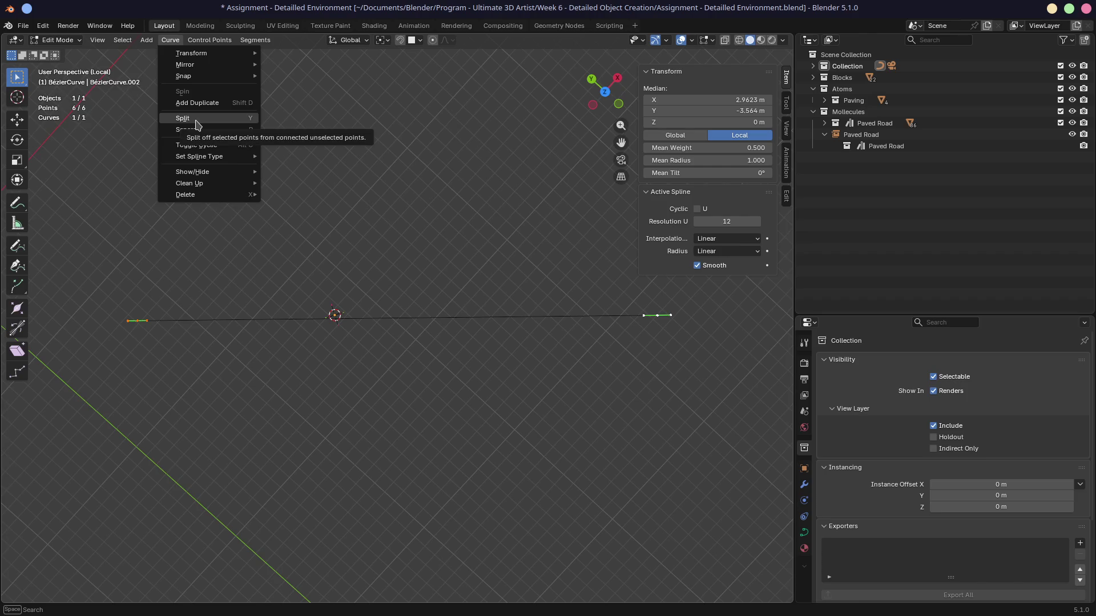
pyautogui.moveTo(206, 195)
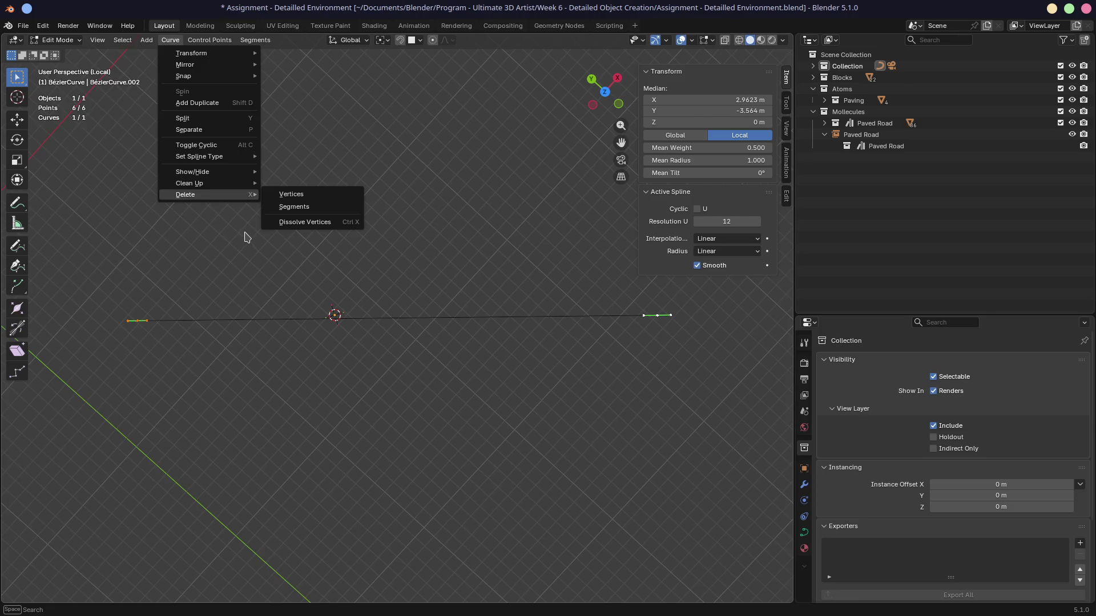
pyautogui.moveTo(191, 53)
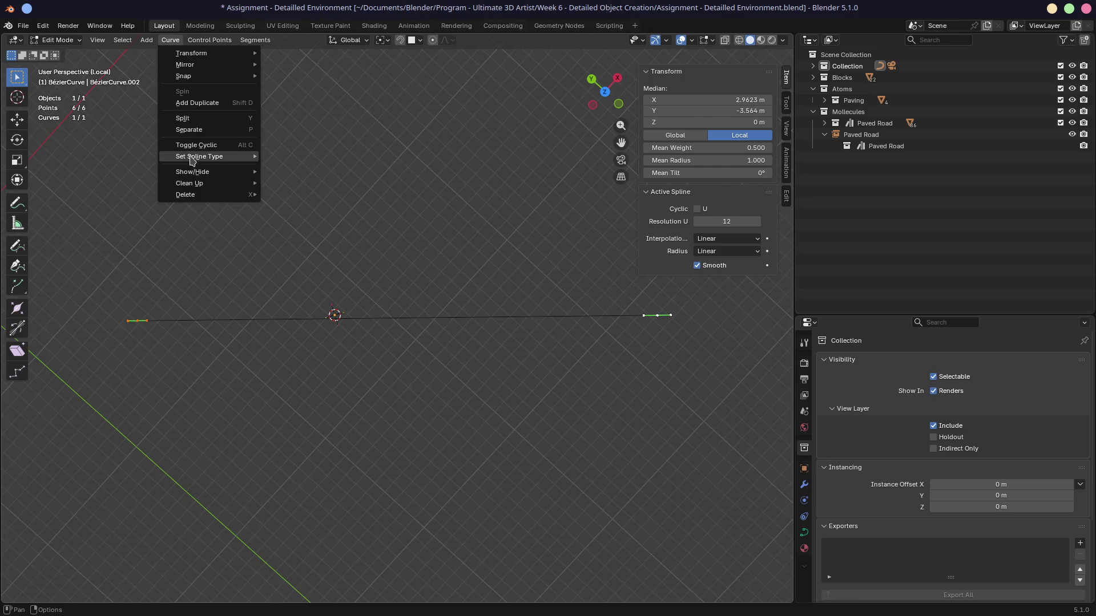
pyautogui.moveTo(194, 173)
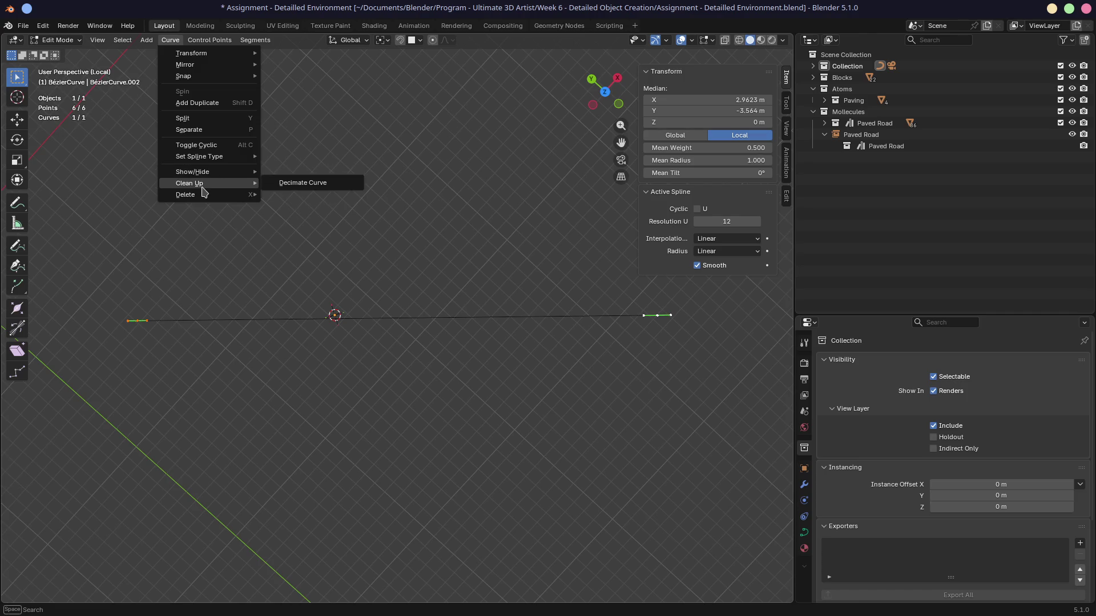
pyautogui.press('Escape')
pyautogui.hotkey('alt', 'Tab')
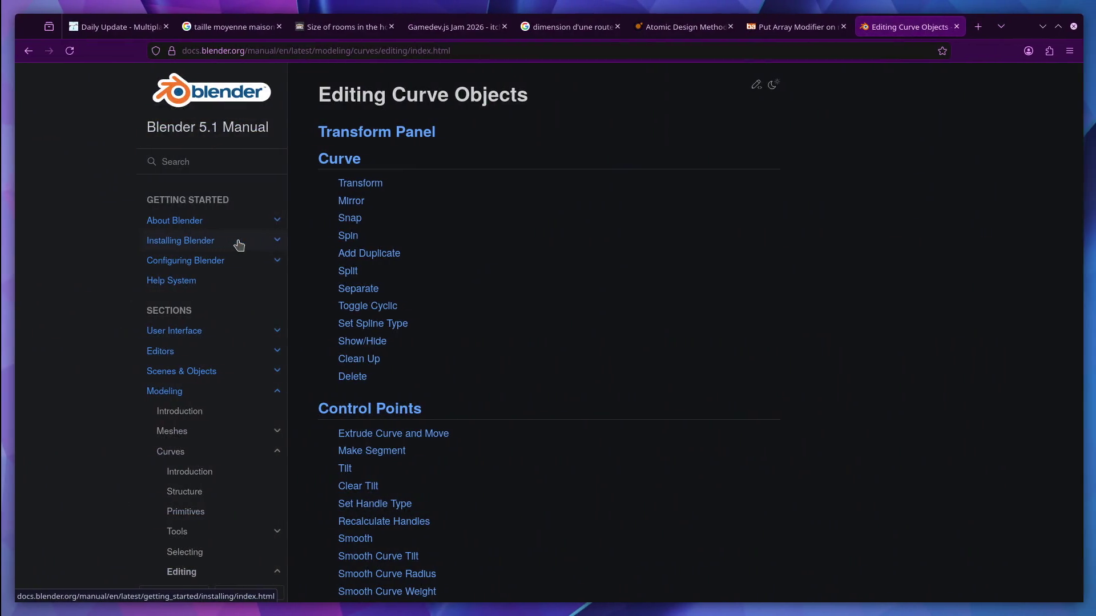
# Read the manual's Subdivide section under Segments, then open Blender's Segments menu
pyautogui.scroll(-5, 431, 254)
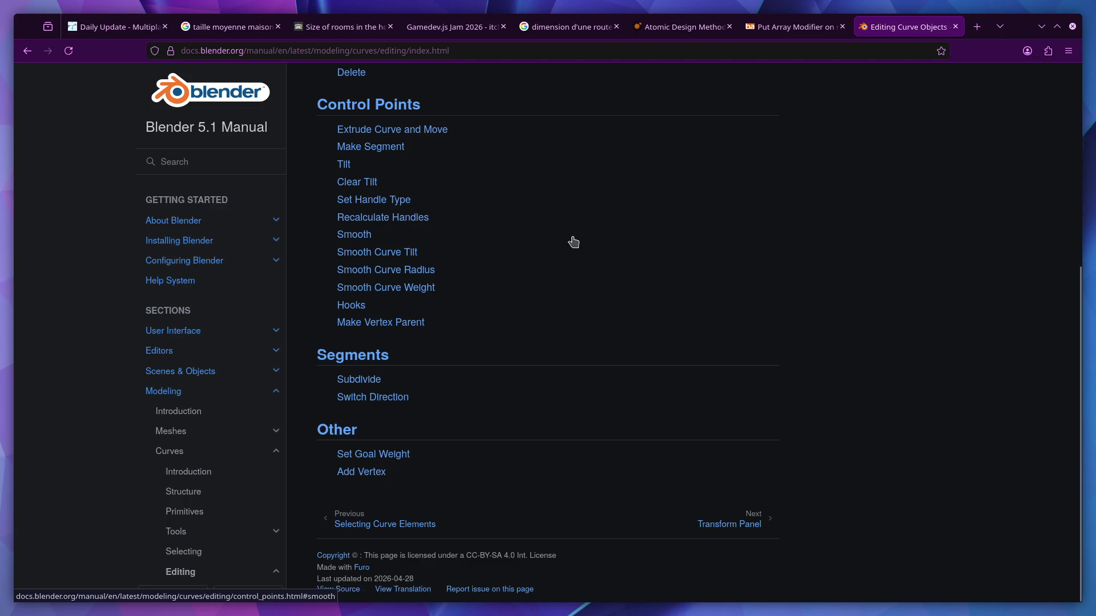
pyautogui.click(362, 381)
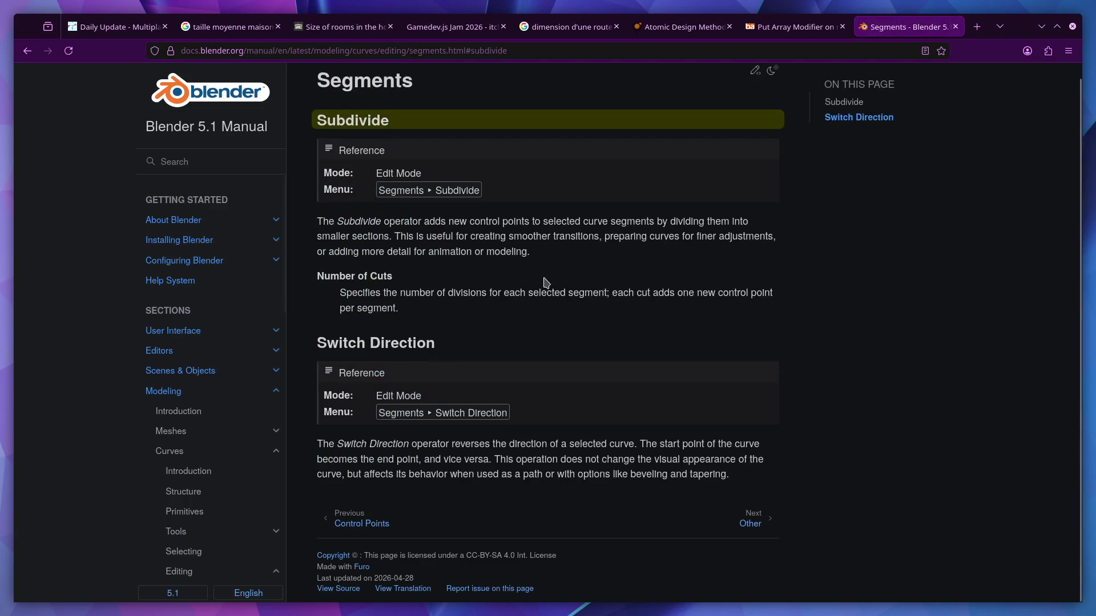
pyautogui.press('ctrl+super+Right')
pyautogui.click(257, 41)
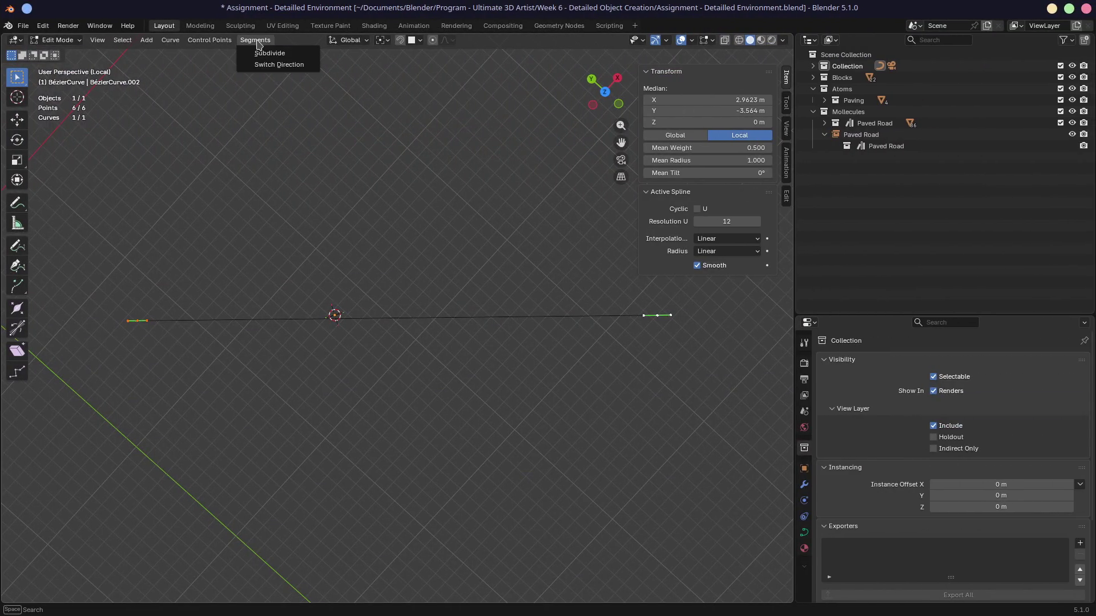
# Subdivide the road curve to 9, then 15 control points, and show the Geometry Nodes workspace
pyautogui.click(267, 55)
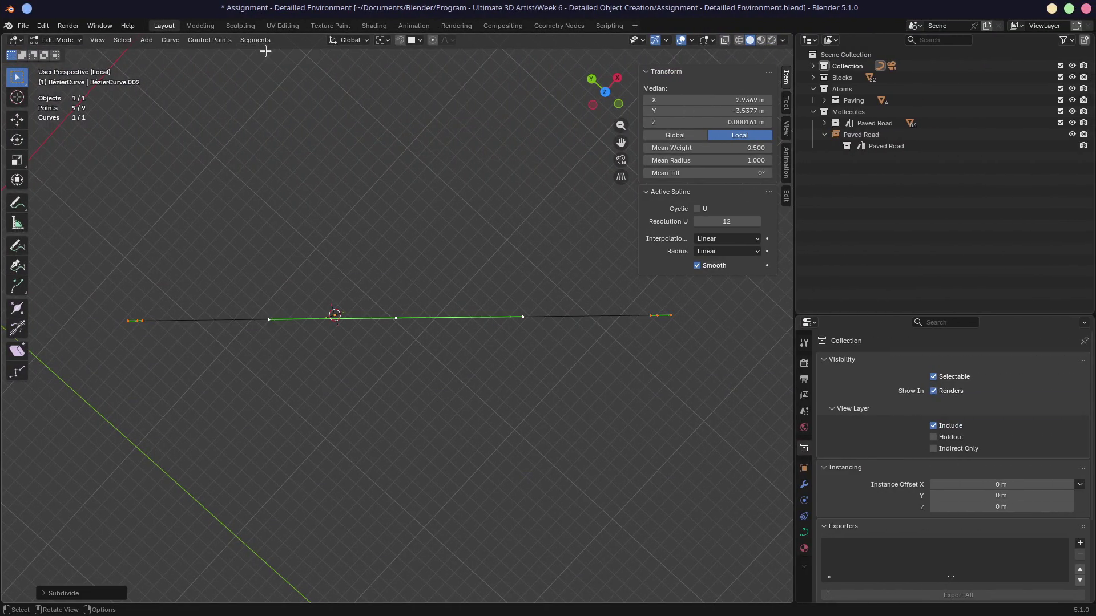
pyautogui.moveTo(91, 175); pyautogui.dragTo(707, 421)
pyautogui.click(255, 40)
pyautogui.click(260, 51)
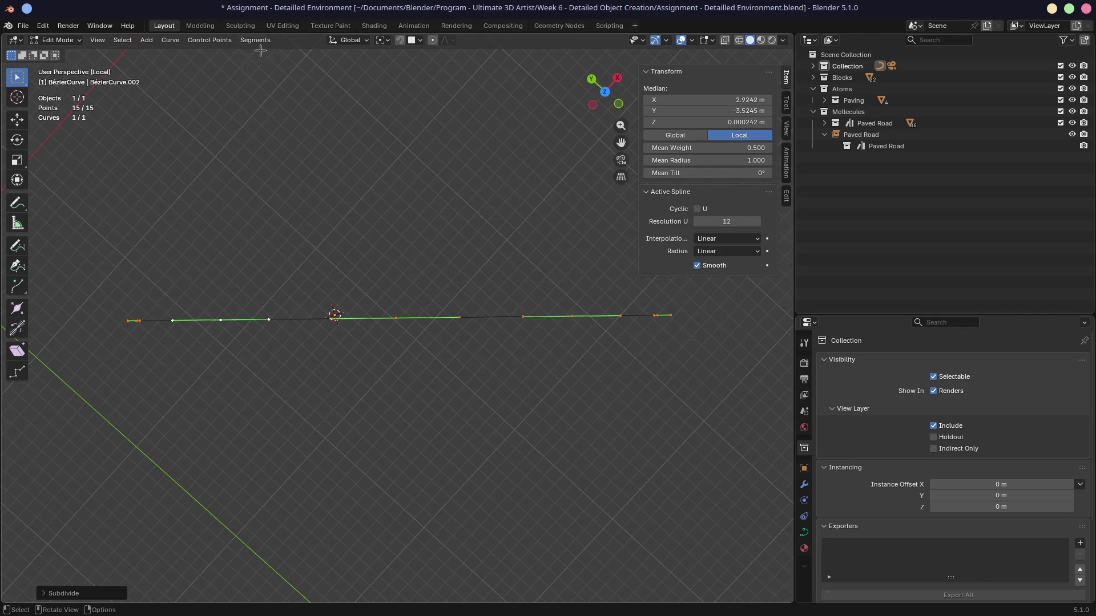
pyautogui.click(410, 250)
pyautogui.moveTo(426, 213)
pyautogui.mouseDown(button='middle')
pyautogui.moveTo(333, 171)
pyautogui.moveTo(421, 171)
pyautogui.mouseUp(button='middle')
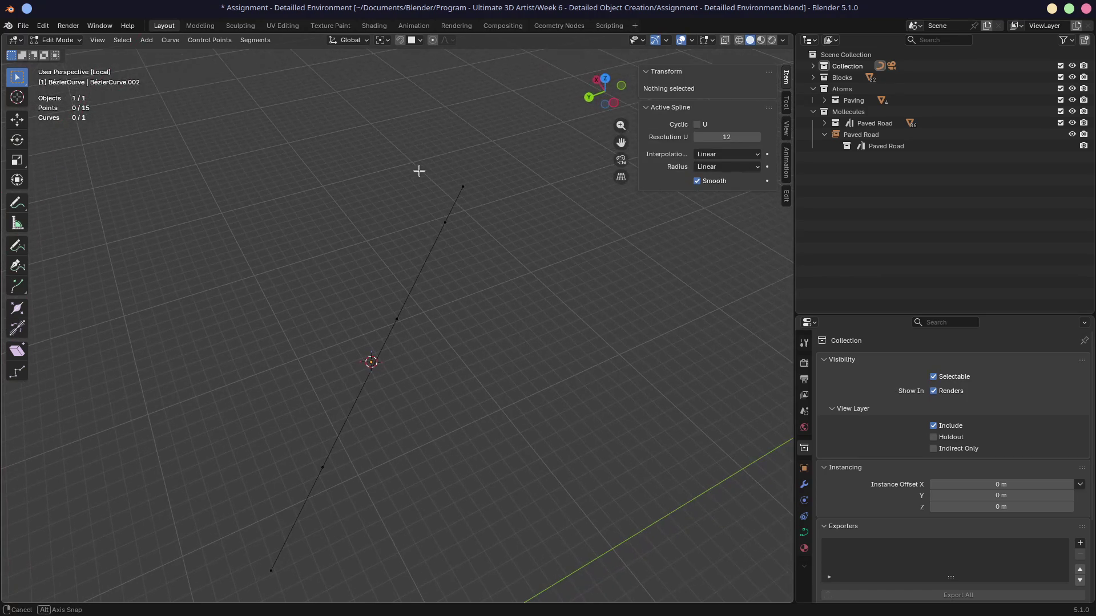
pyautogui.click(562, 26)
pyautogui.scroll(-6, 646, 162)
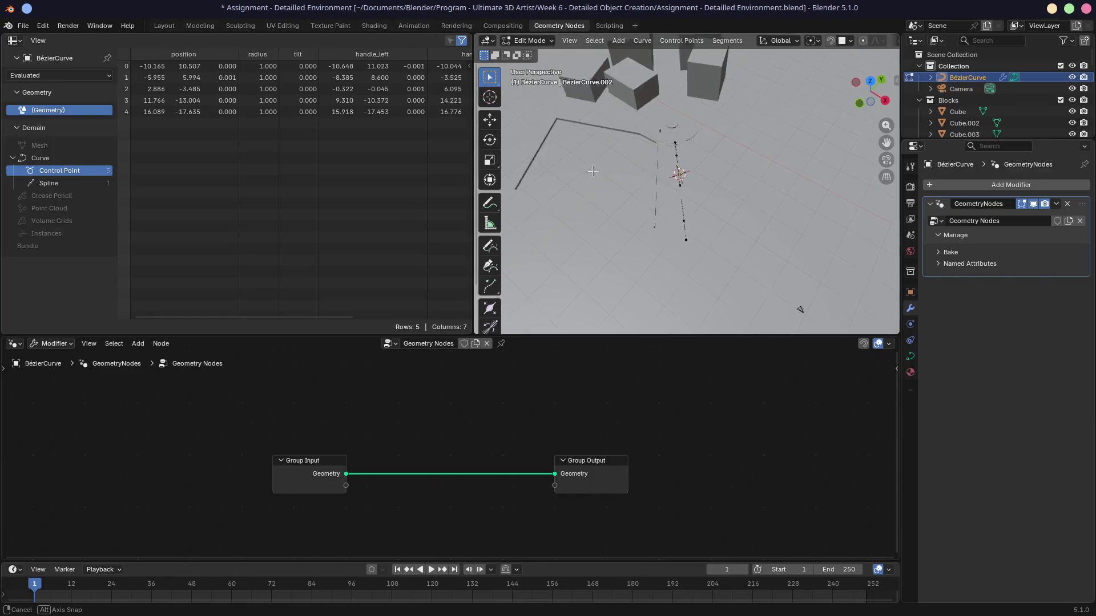
# Insert an Instance on Points node via 'instan' search, delete it, and pull a new link from Group Input Geometry
pyautogui.scroll(4, 647, 162)
pyautogui.moveTo(565, 127)
pyautogui.mouseDown(button='middle')
pyautogui.moveTo(634, 166)
pyautogui.moveTo(634, 190)
pyautogui.moveTo(629, 129)
pyautogui.mouseUp(button='middle')
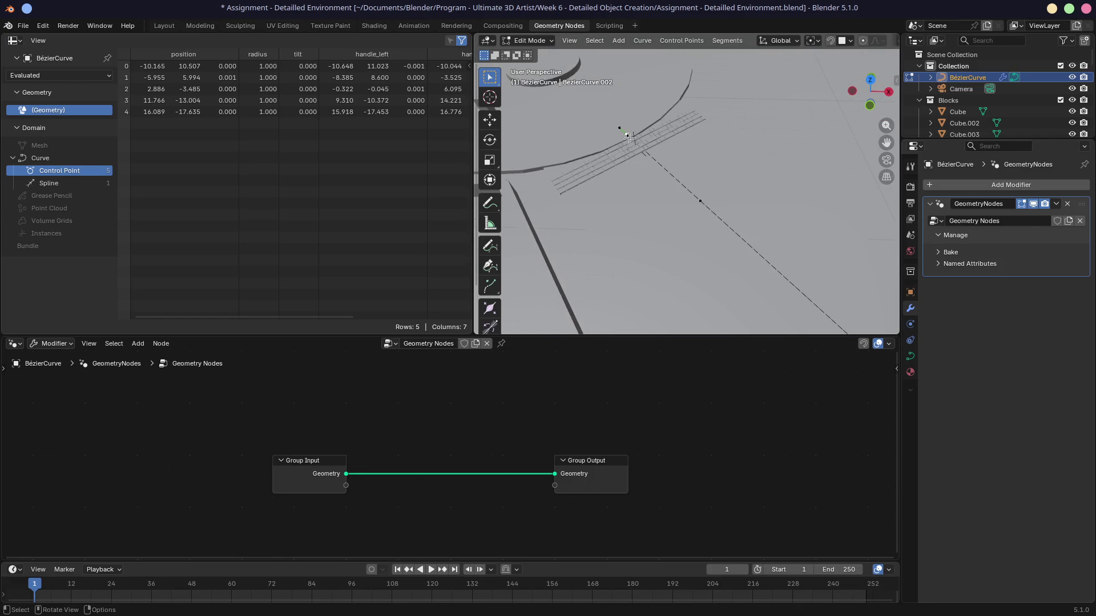
pyautogui.moveTo(312, 461)
pyautogui.mouseDown()
pyautogui.moveTo(208, 397)
pyautogui.moveTo(188, 425)
pyautogui.moveTo(357, 404)
pyautogui.mouseUp()
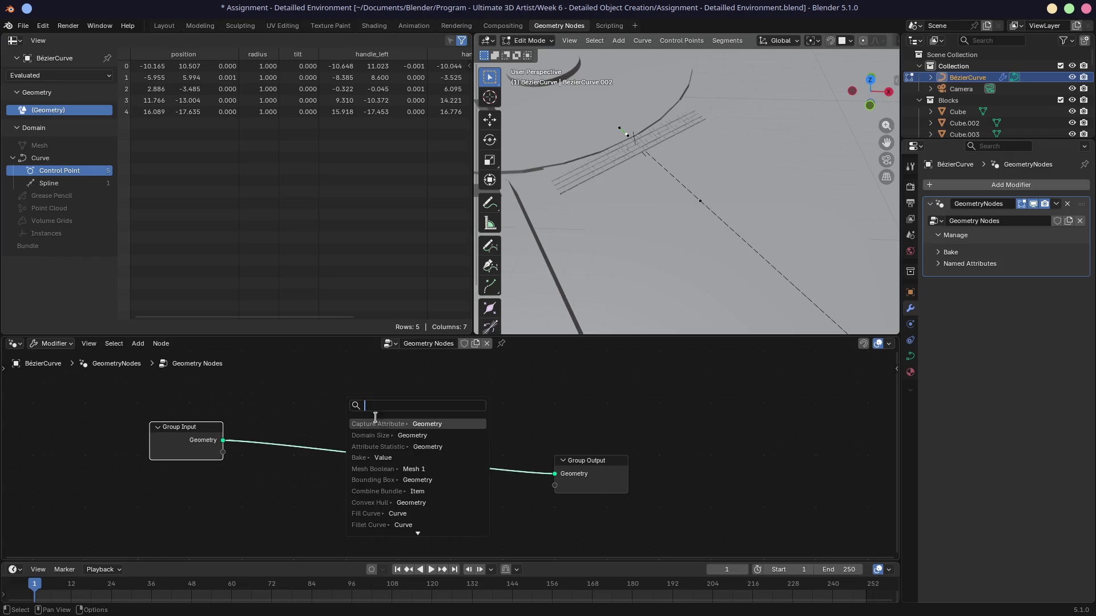
pyautogui.write('instan')
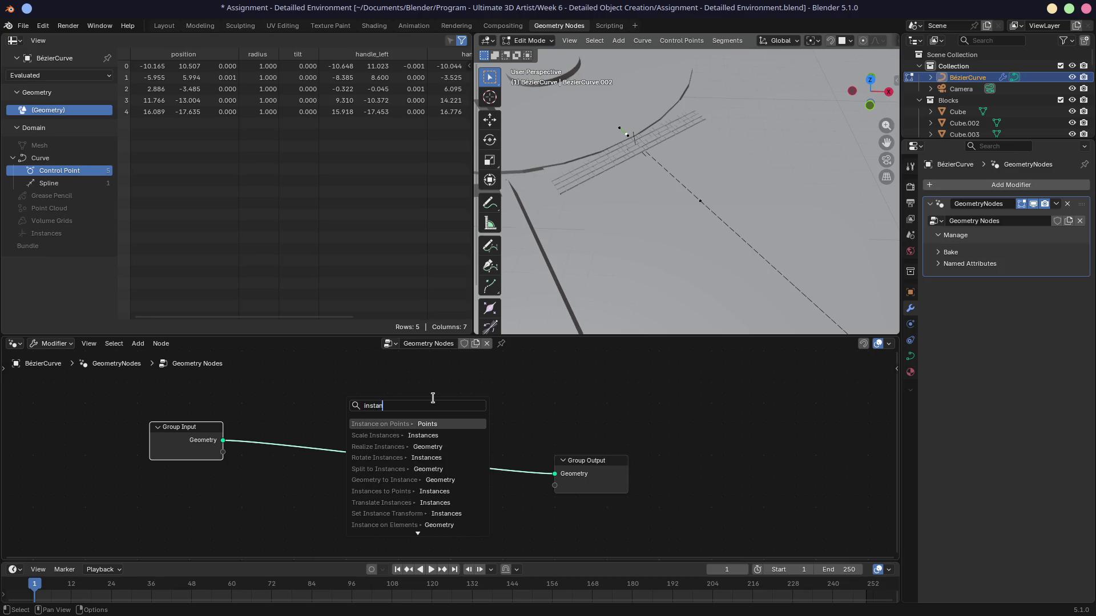
pyautogui.press('Return')
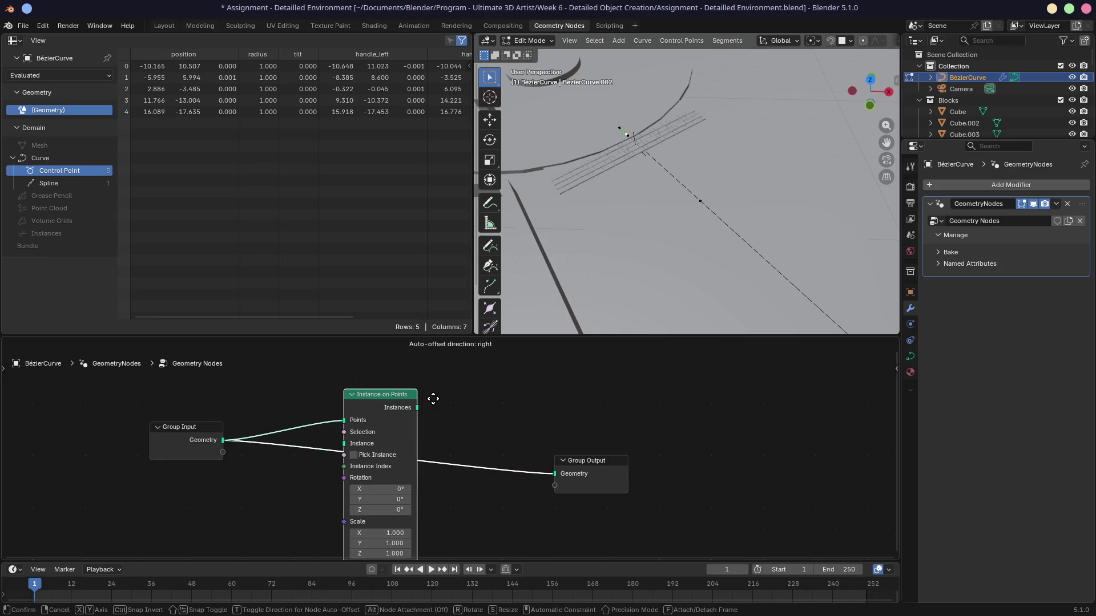
pyautogui.click(404, 377)
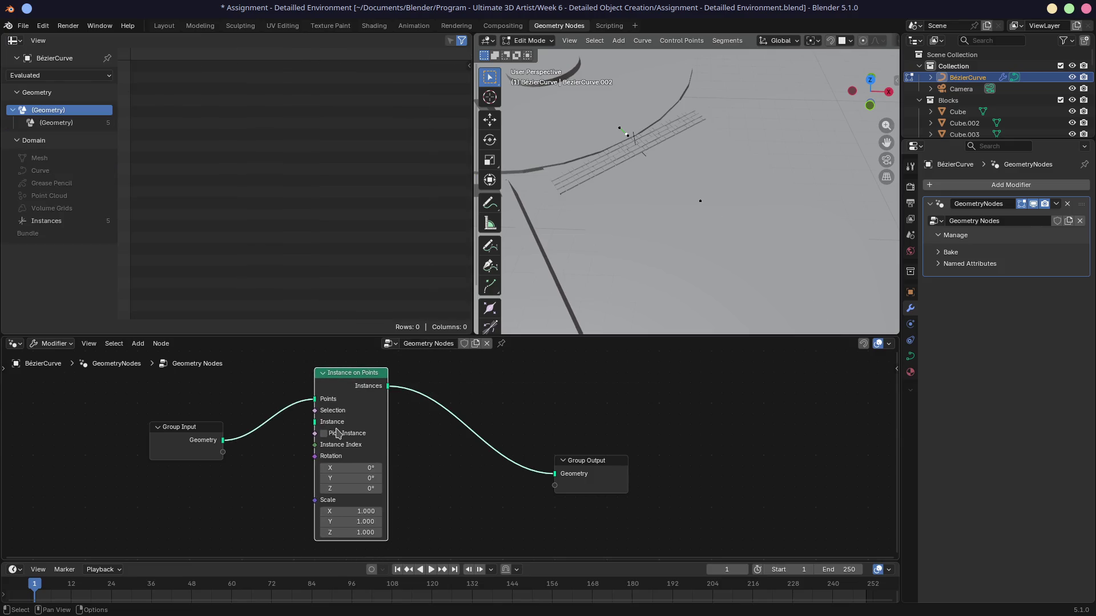
pyautogui.press('x')
pyautogui.moveTo(218, 444); pyautogui.dragTo(342, 414)
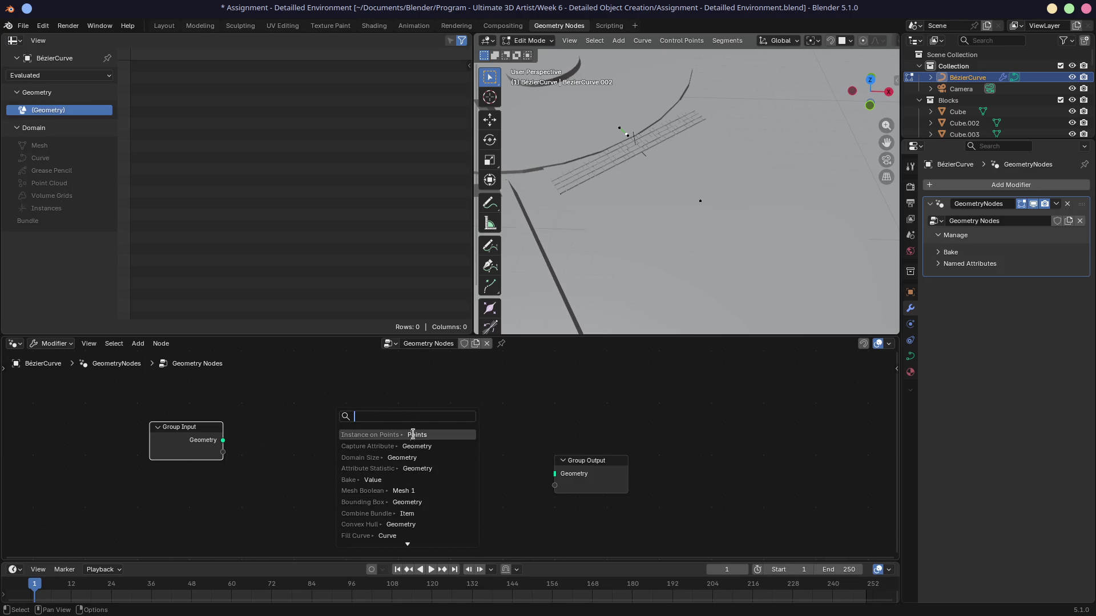
# Chain Realize Instances and then Instance on Points after the Group Input geometry
pyautogui.hotkey('shift', 'a')
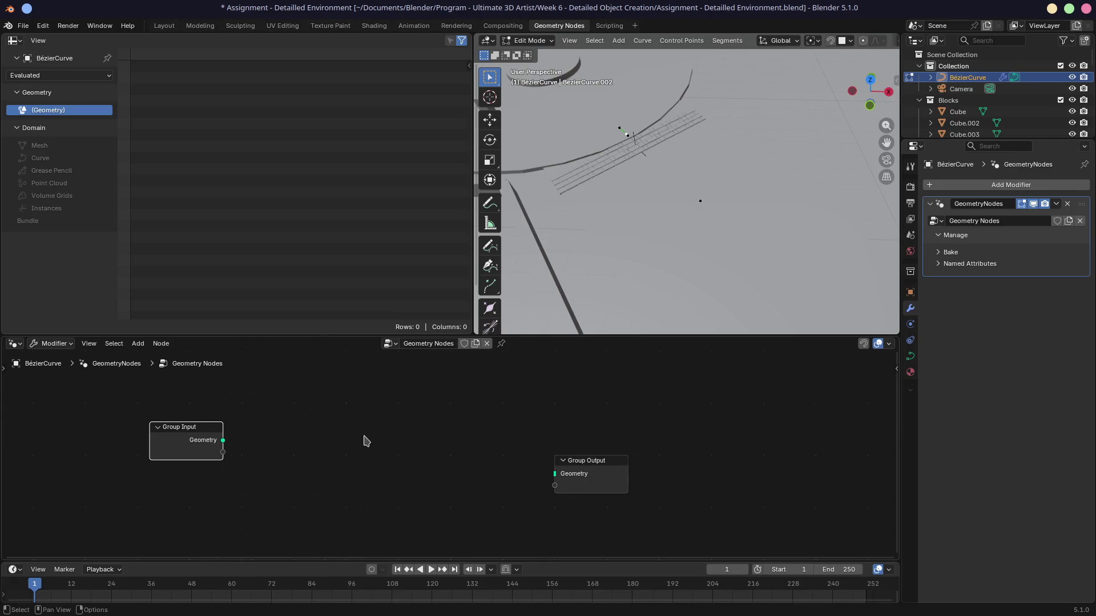
pyautogui.hotkey('shift', 'a')
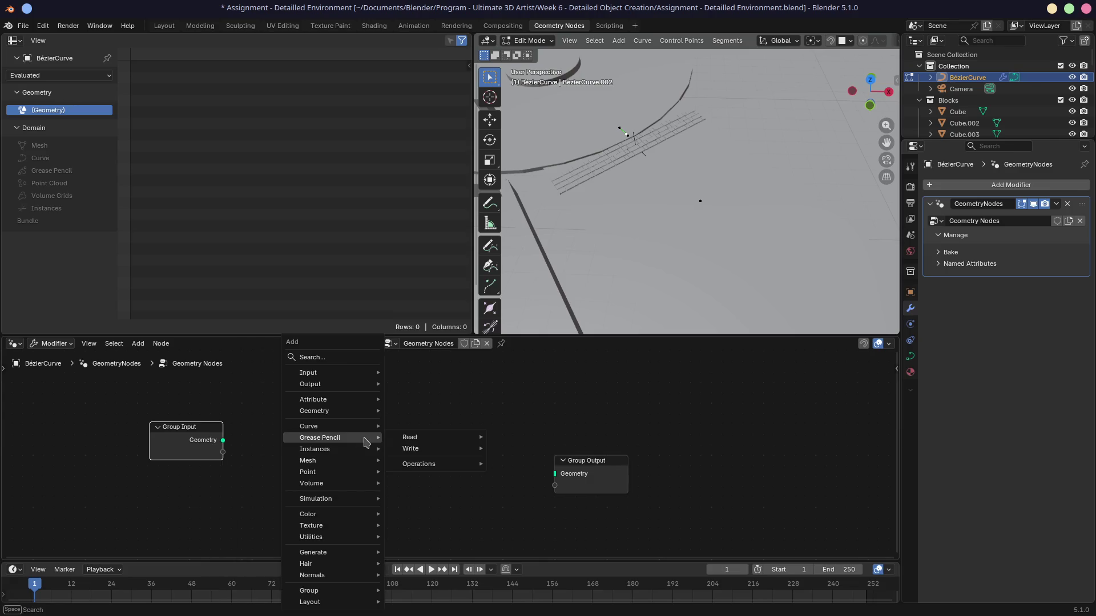
pyautogui.moveTo(347, 375)
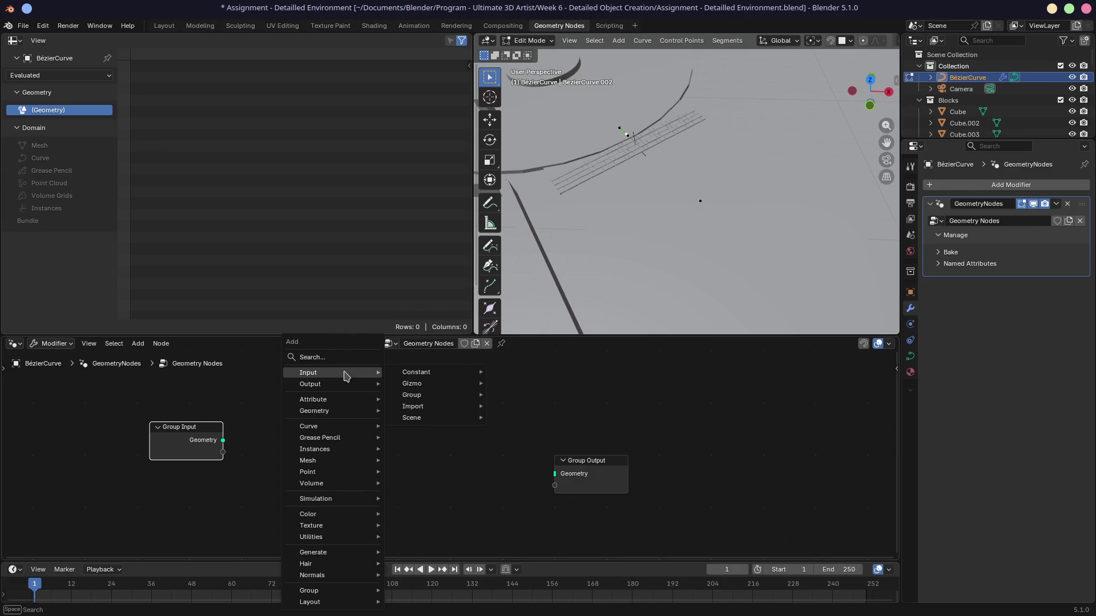
pyautogui.moveTo(348, 417)
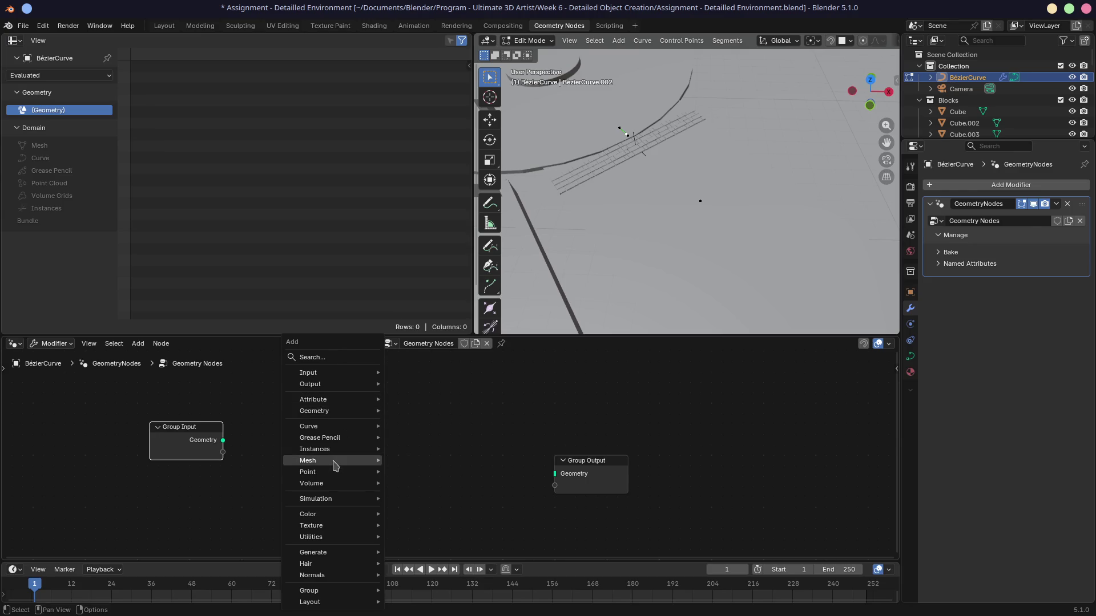
pyautogui.moveTo(336, 455)
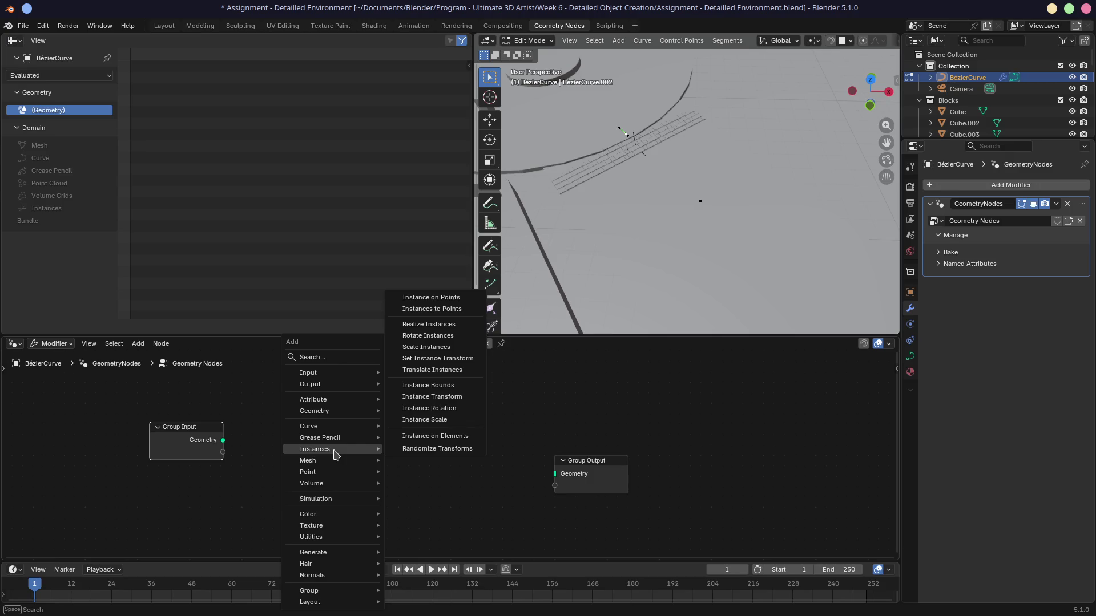
pyautogui.click(422, 324)
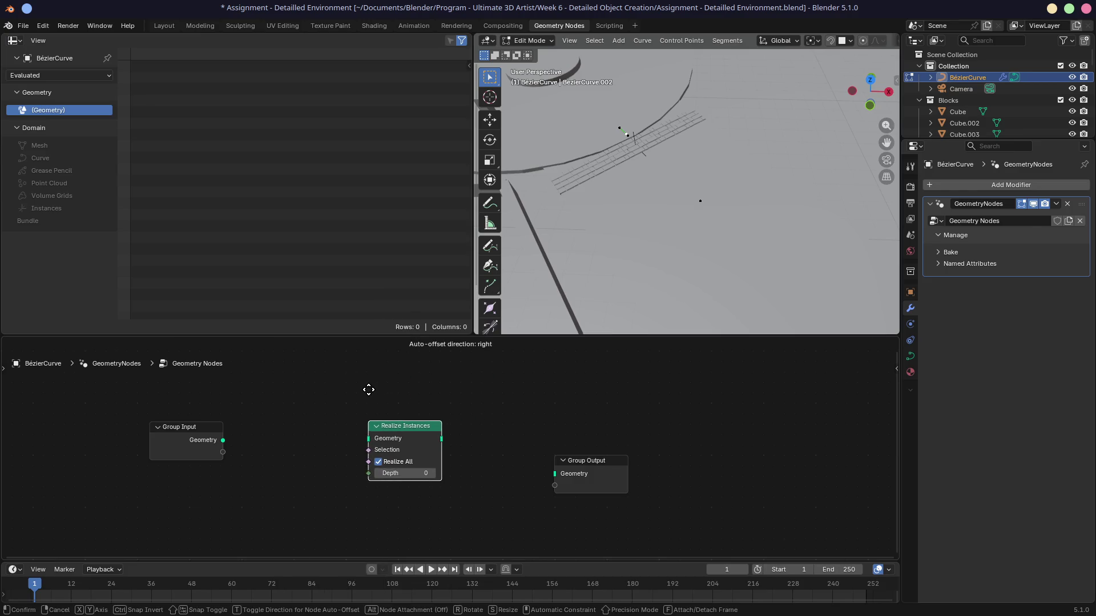
pyautogui.click(332, 393)
pyautogui.moveTo(223, 441); pyautogui.dragTo(332, 444)
pyautogui.moveTo(411, 443); pyautogui.dragTo(483, 430)
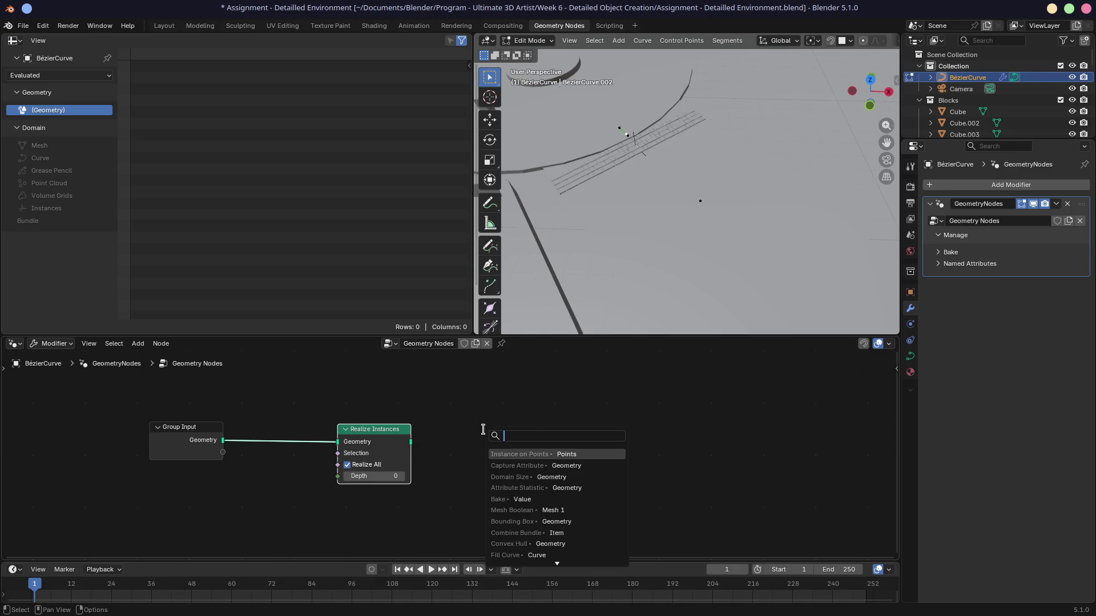
pyautogui.click(515, 455)
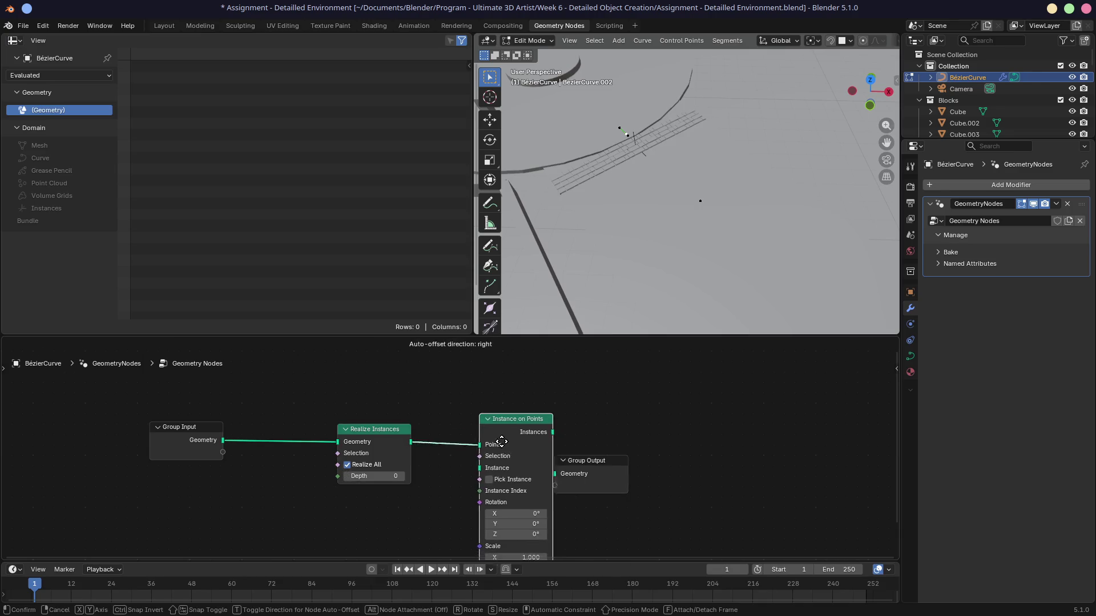
pyautogui.click(462, 423)
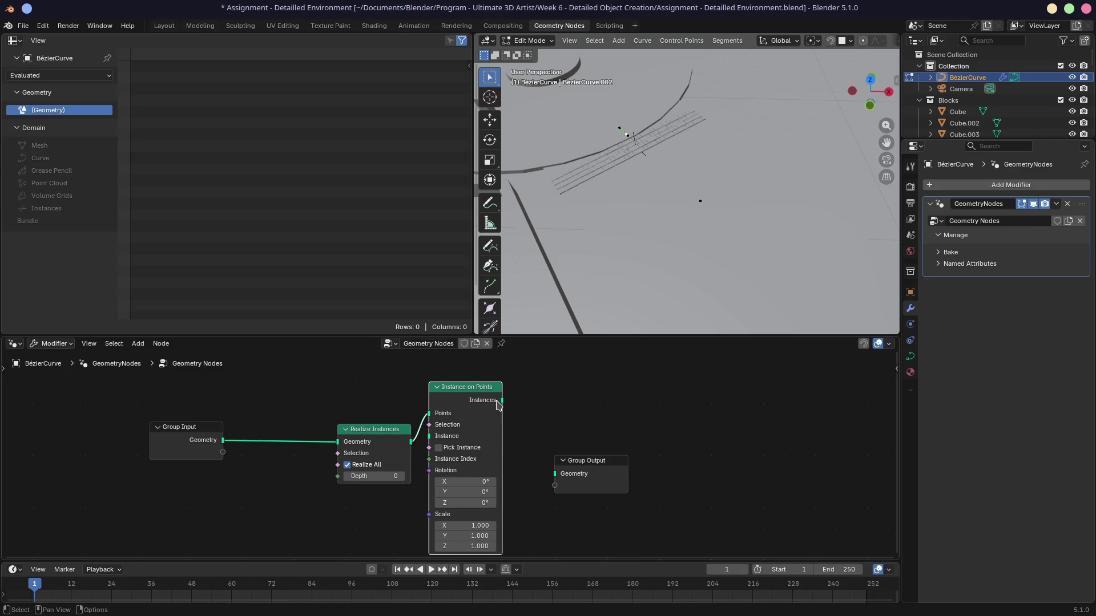
# Delete both added nodes, leaving Group Input and Output unlinked, and open a new Firefox tab
pyautogui.moveTo(499, 402); pyautogui.dragTo(581, 408)
pyautogui.press('Escape')
pyautogui.press('x')
pyautogui.press('x')
pyautogui.moveTo(222, 440); pyautogui.dragTo(319, 459)
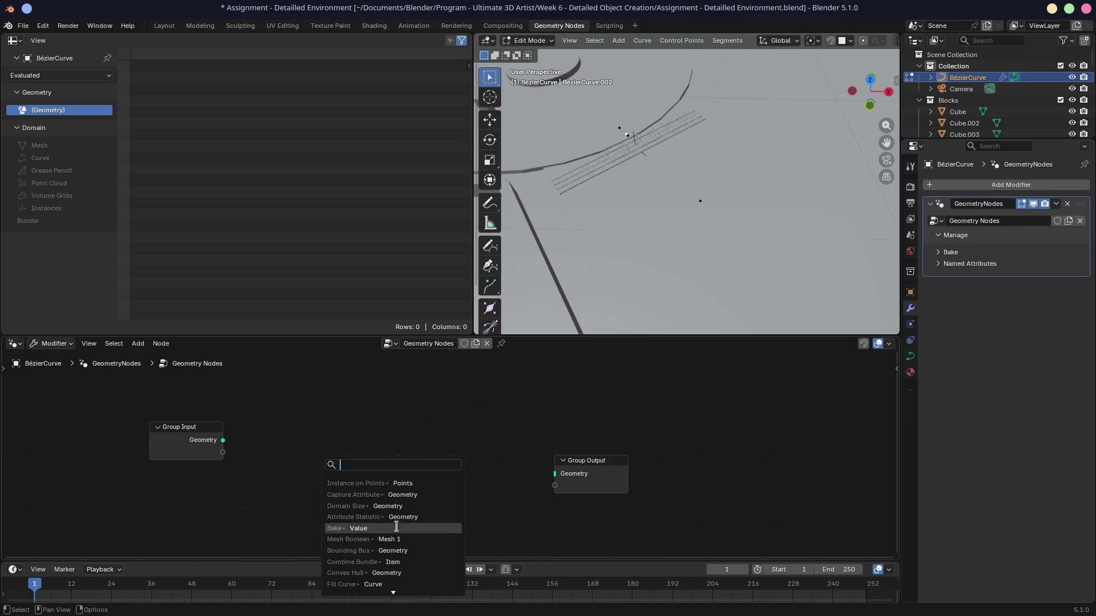
pyautogui.press('Escape')
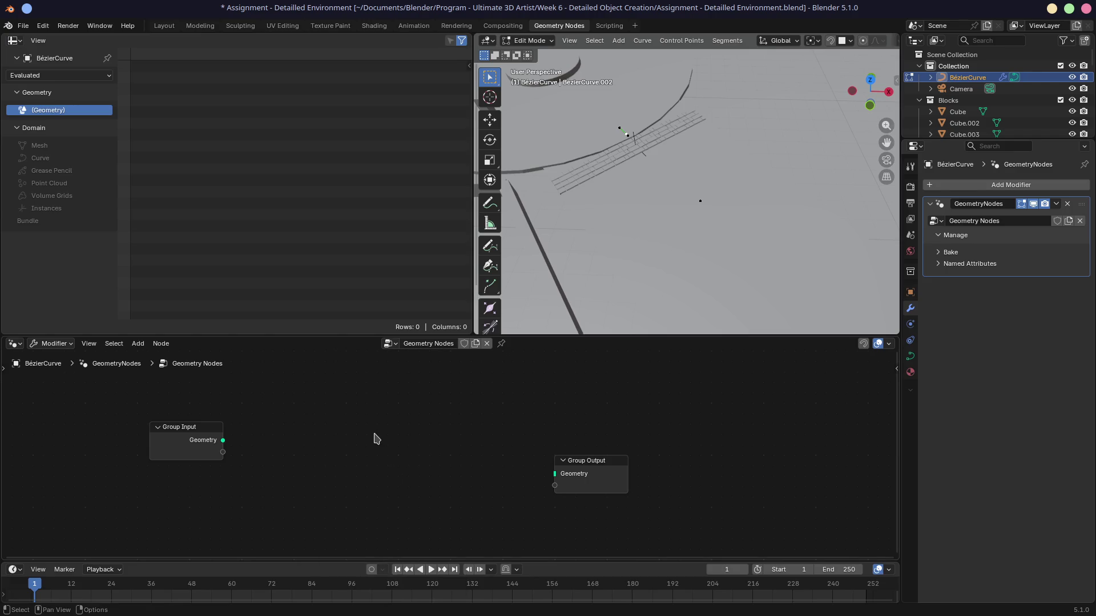
pyautogui.hotkey('shift', 'a')
pyautogui.moveTo(377, 439)
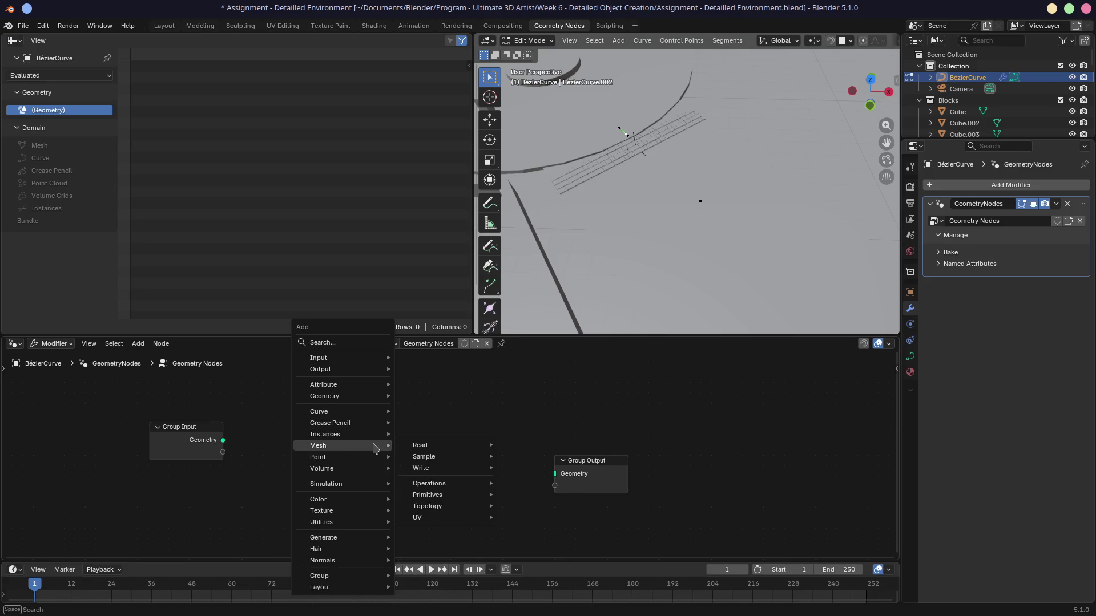
pyautogui.press('Escape')
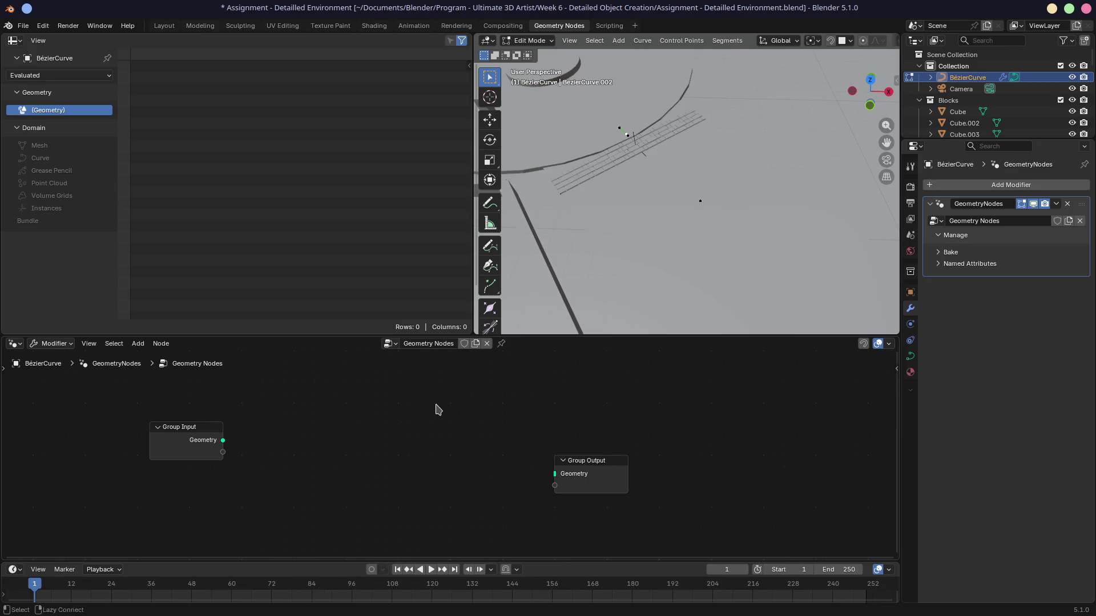
pyautogui.hotkey('alt', 'Tab')
pyautogui.click(976, 27)
# Search 'blender geometry node instanciate on point asset' and open the Blender Stack Exchange question
pyautogui.write('g')
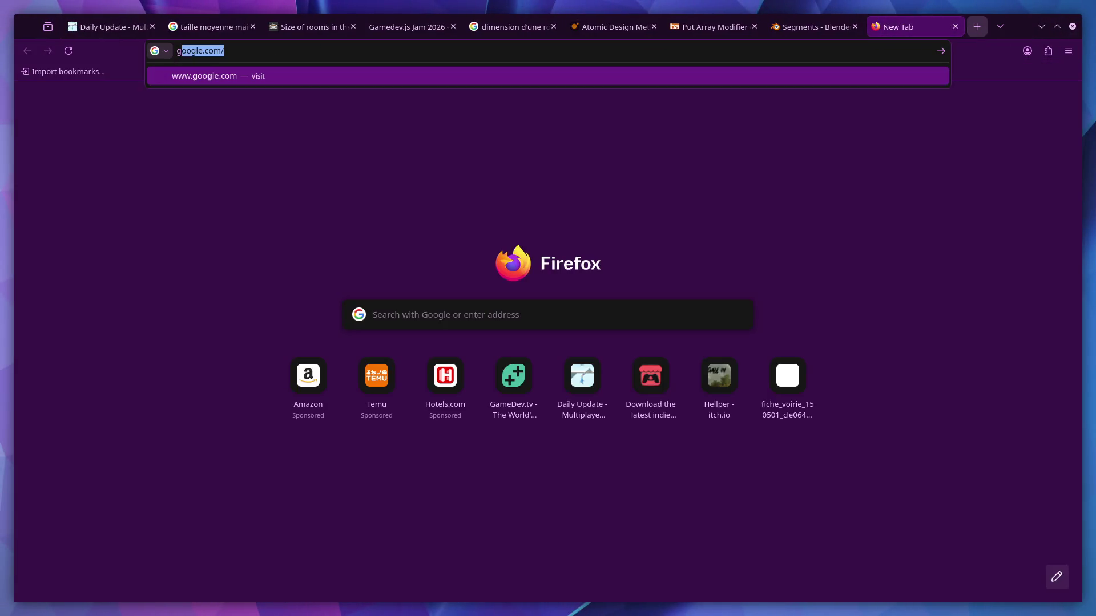
pyautogui.write('oogle')
pyautogui.press('BackSpace')
pyautogui.press('BackSpace')
pyautogui.press('BackSpace')
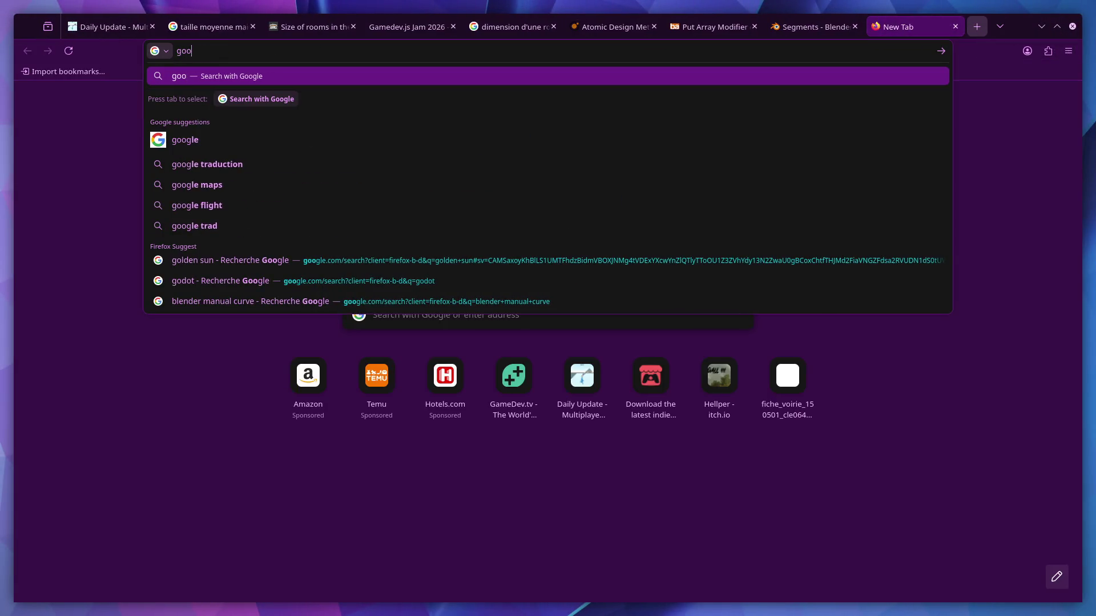
pyautogui.write('blender geometry nod')
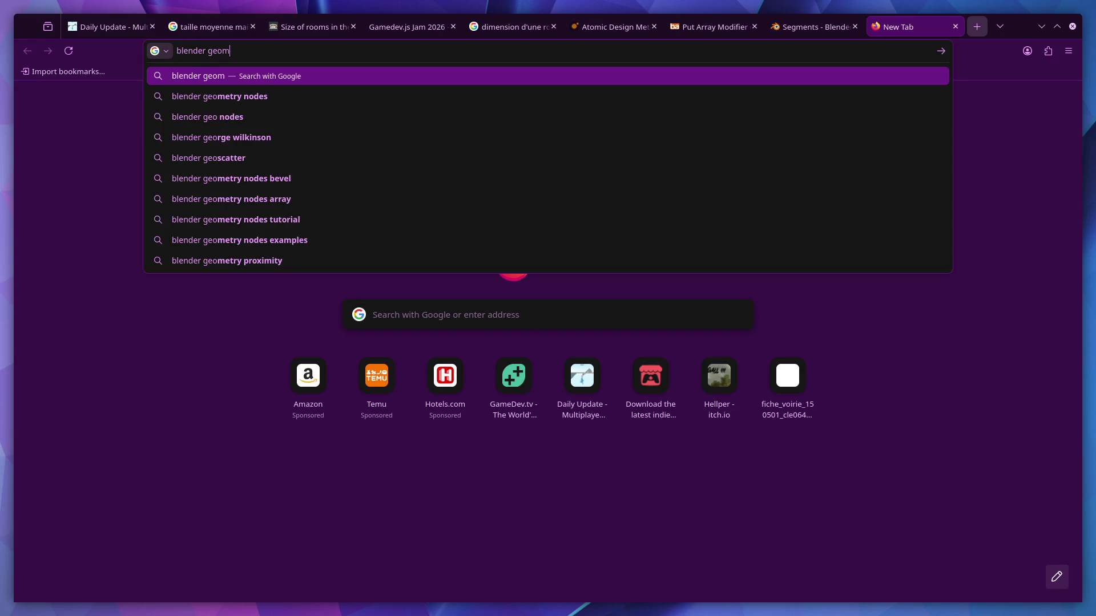
pyautogui.write('e instancia')
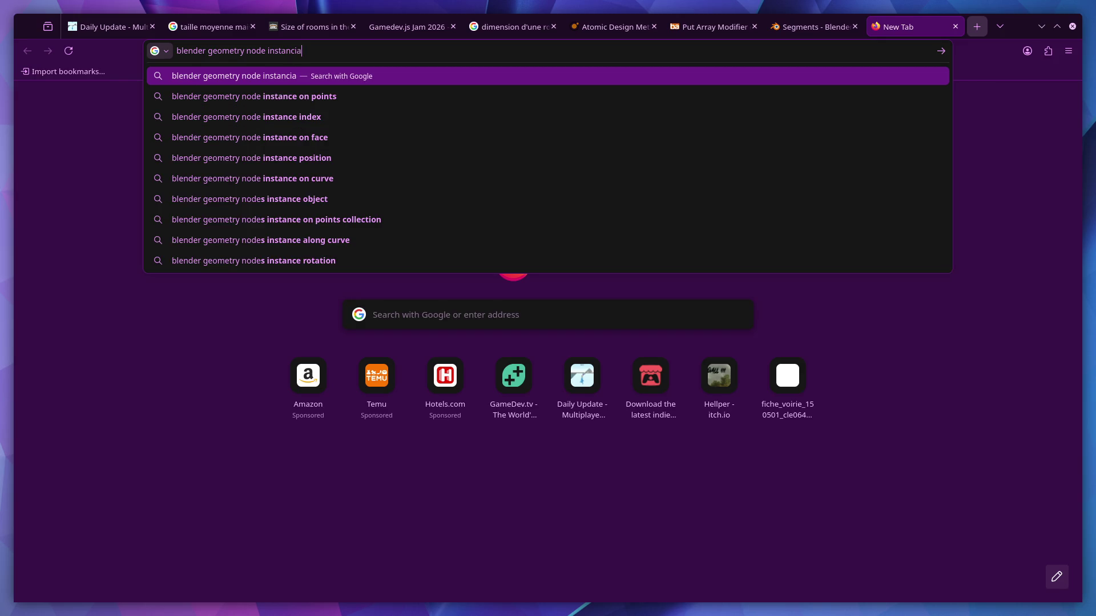
pyautogui.write('te on point asset')
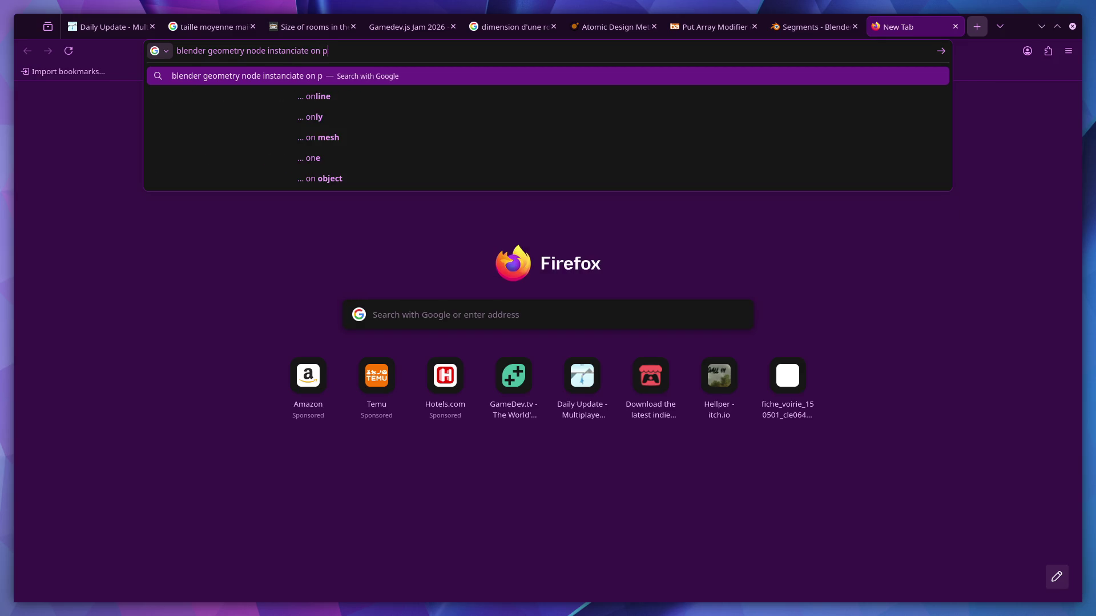
pyautogui.press('Return')
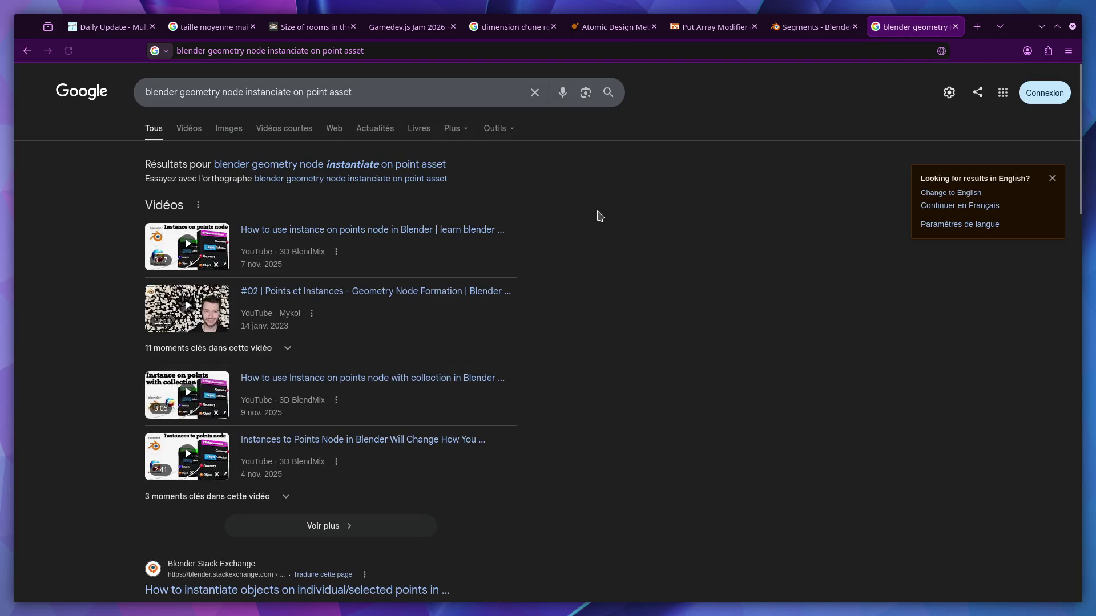
pyautogui.scroll(-1, 516, 318)
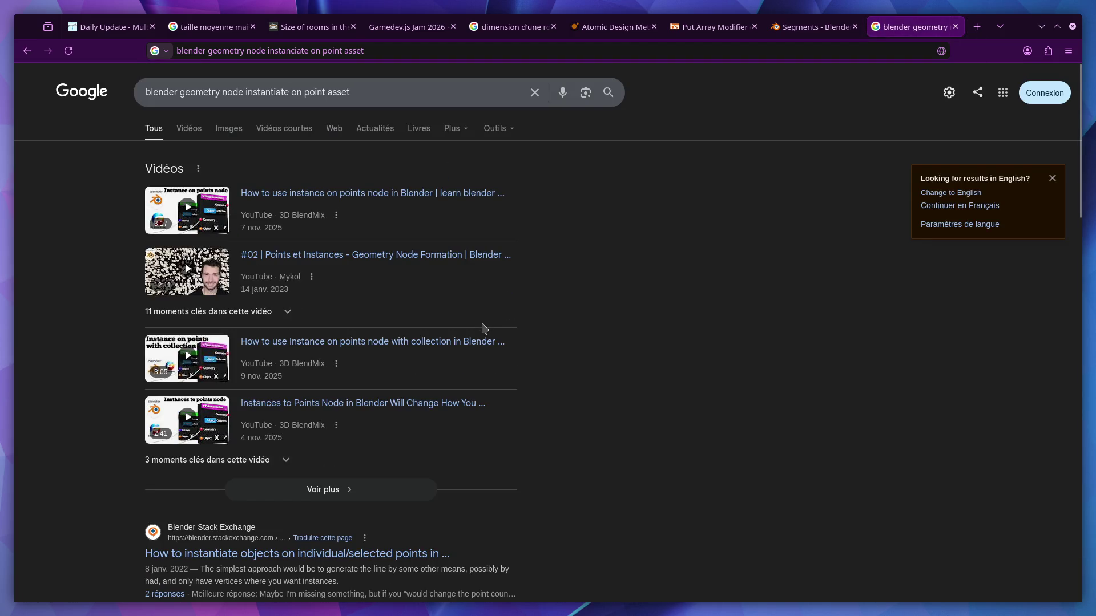
pyautogui.scroll(-3, 484, 329)
pyautogui.click(379, 420)
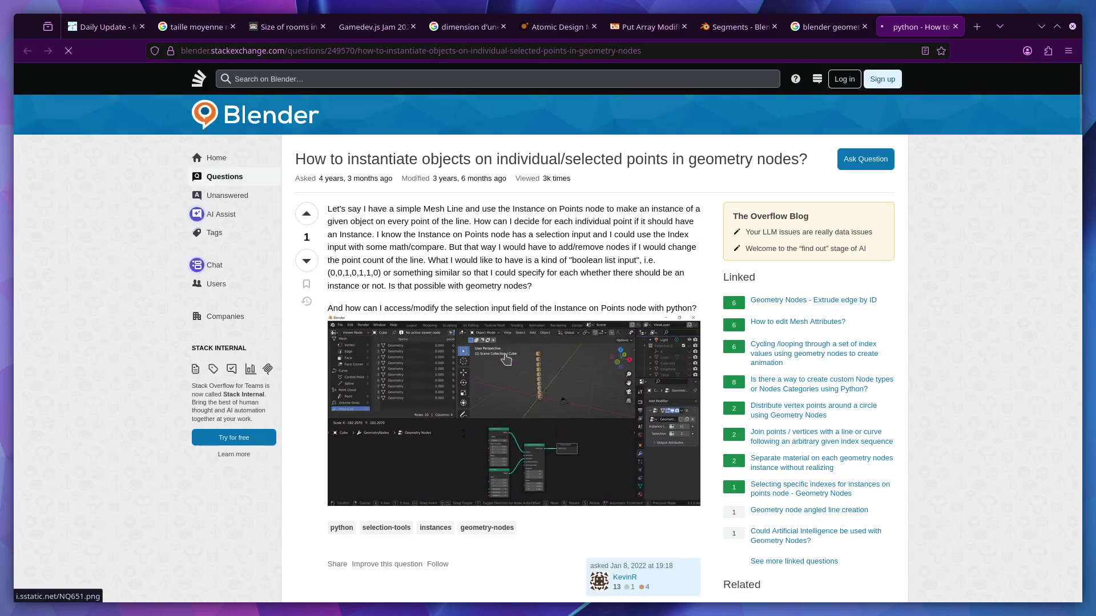
# Study the Stack Exchange answer's full node-graph image, then scroll back through the question
pyautogui.scroll(-5, 422, 330)
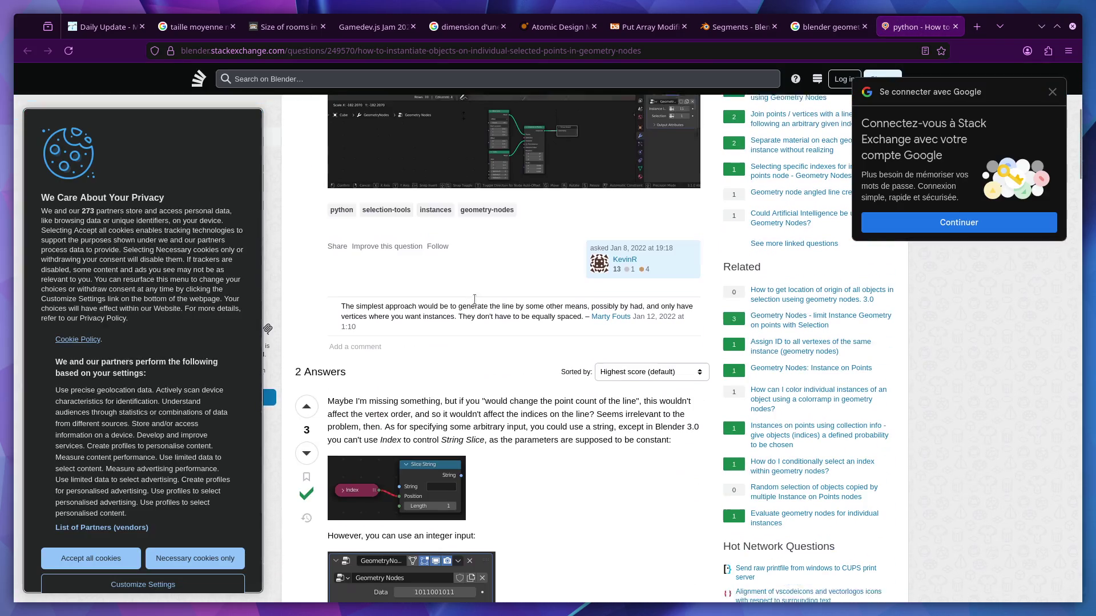
pyautogui.scroll(-2, 422, 330)
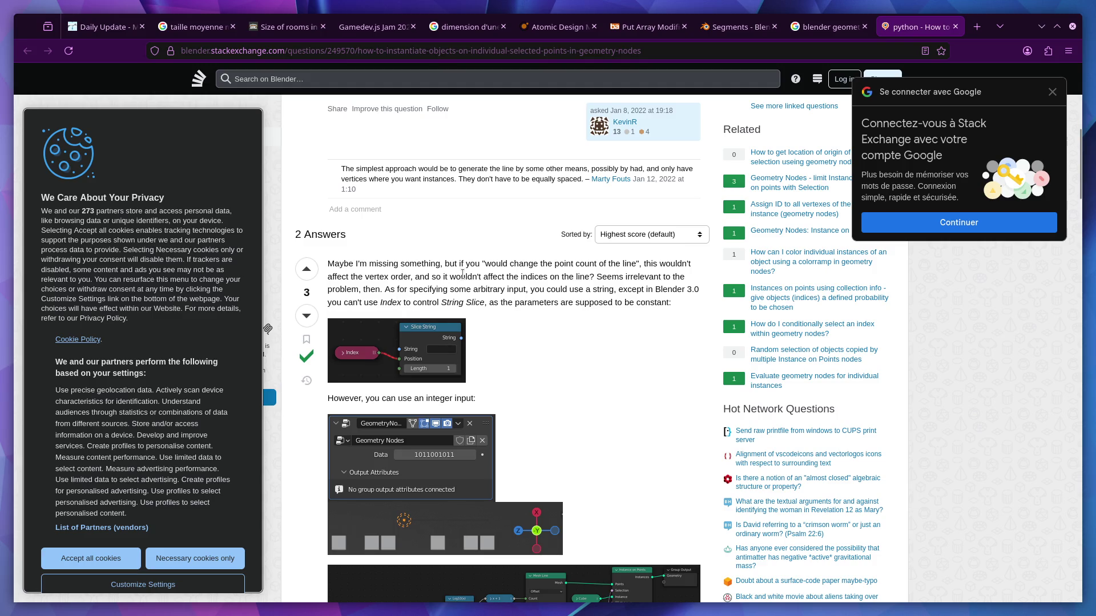
pyautogui.scroll(-3, 478, 323)
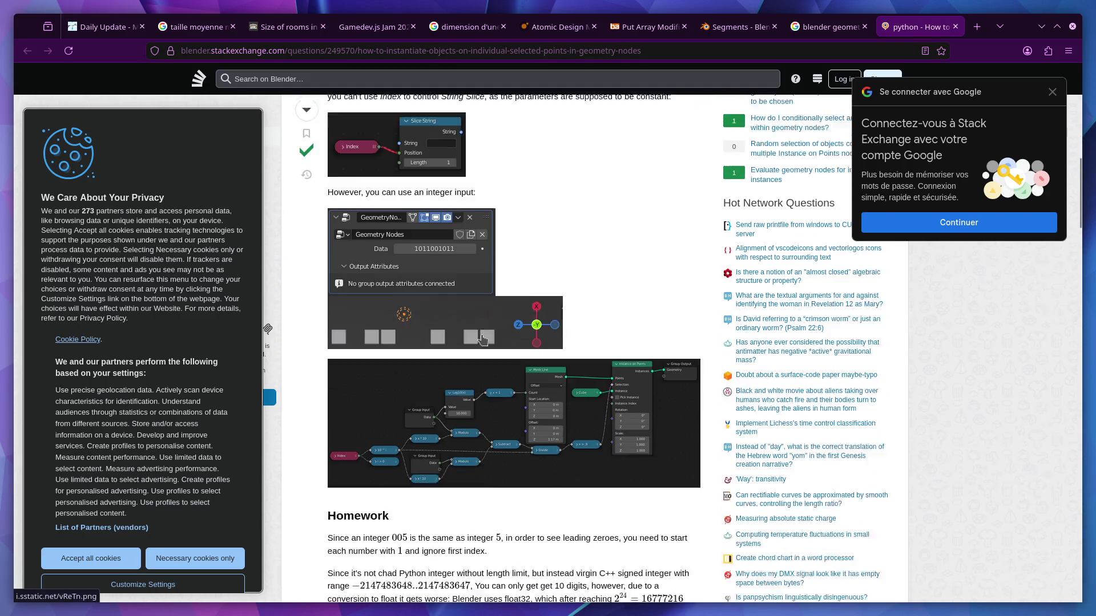
pyautogui.click(482, 375)
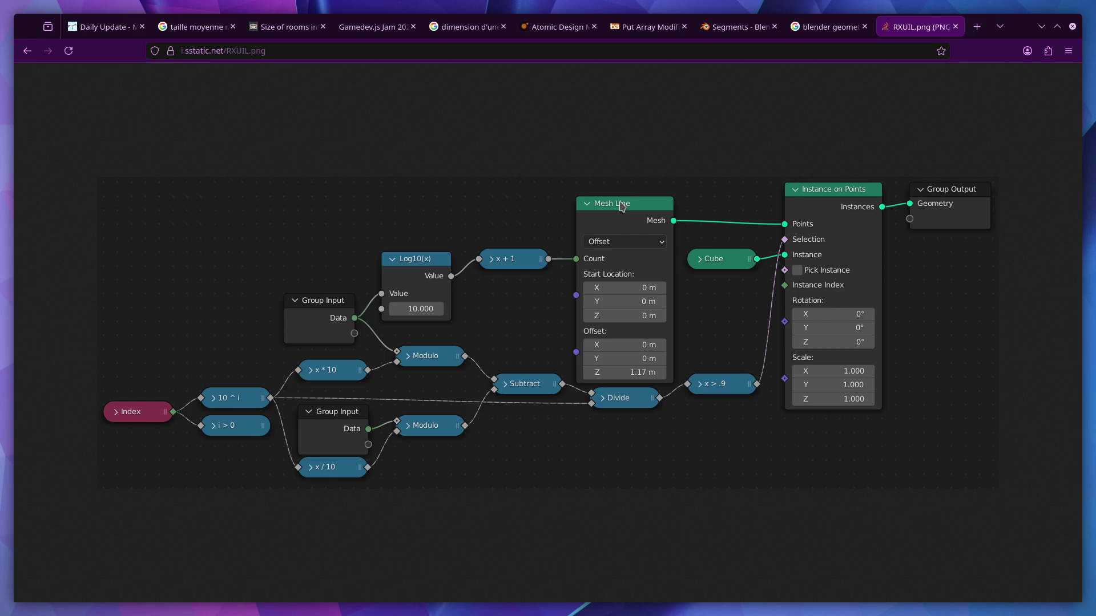
pyautogui.hotkey('alt', 'Left')
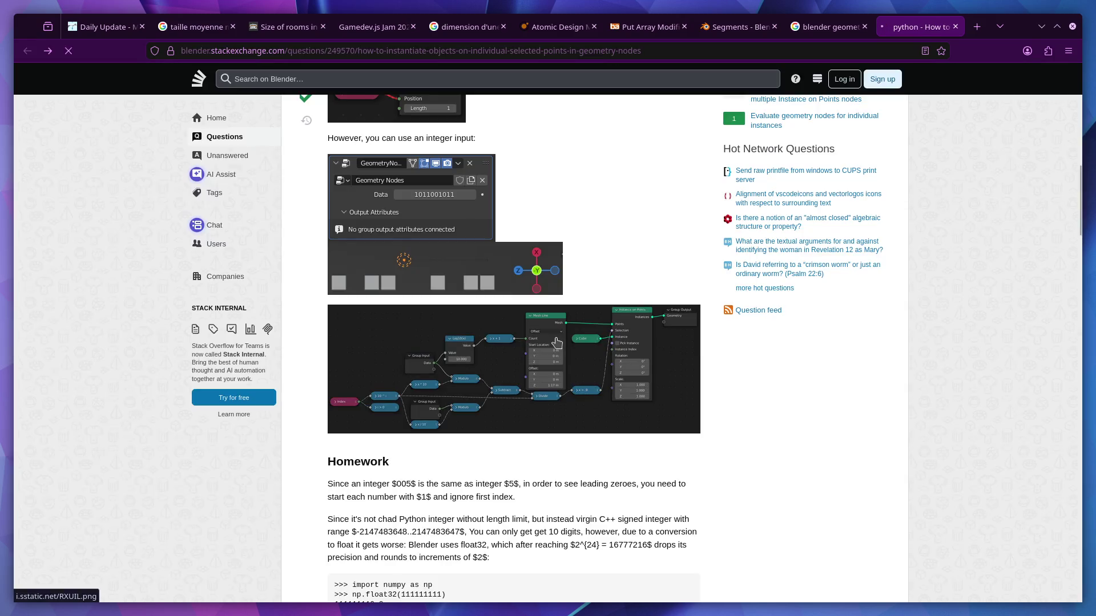
pyautogui.scroll(-6, 553, 338)
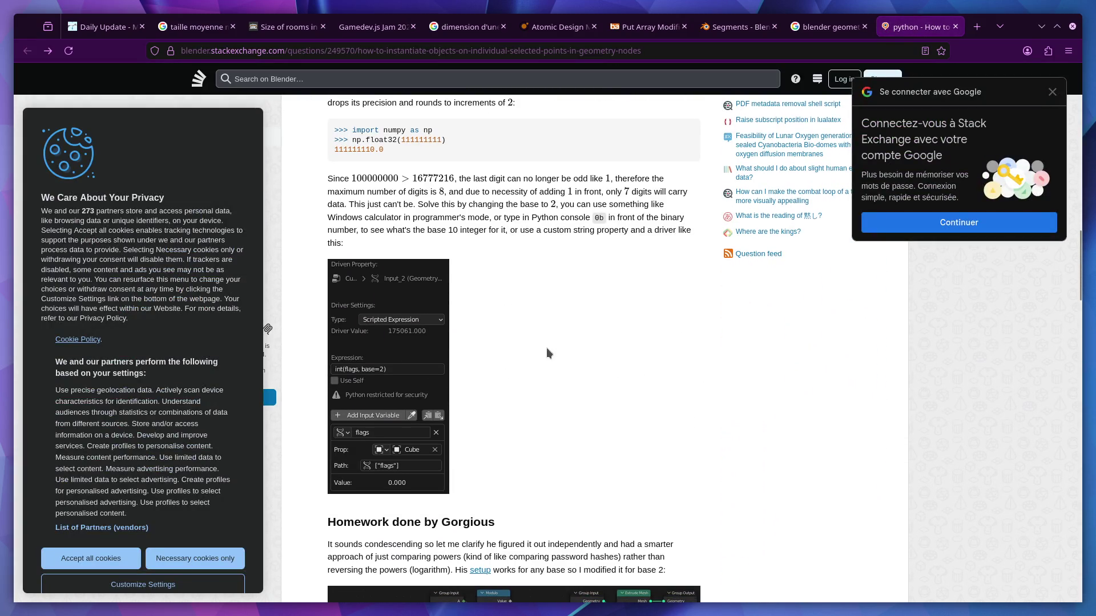
pyautogui.scroll(-5, 547, 347)
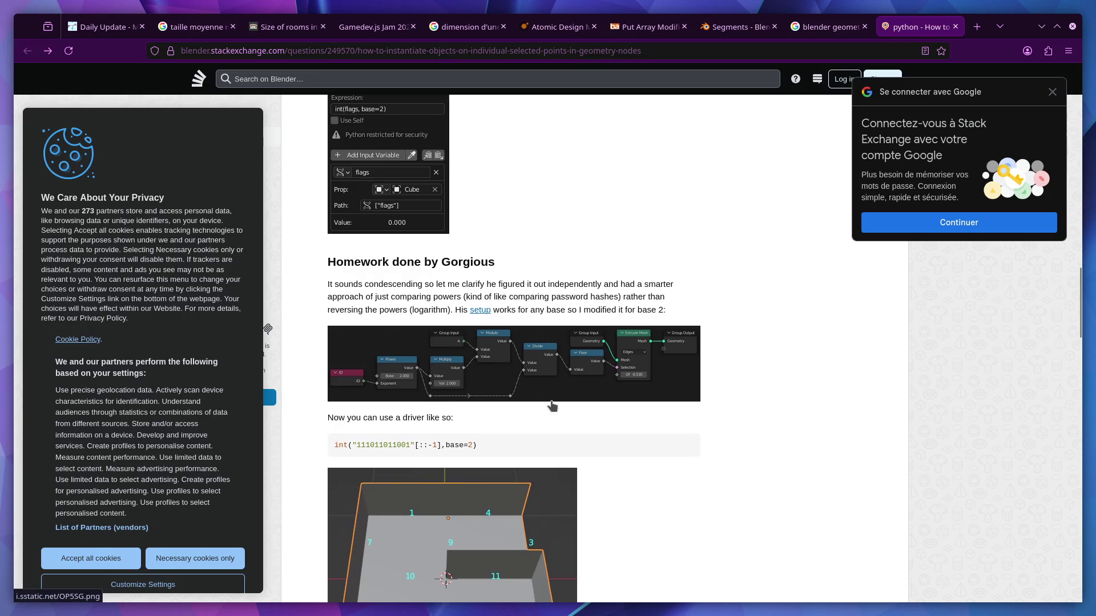
pyautogui.scroll(-3, 594, 400)
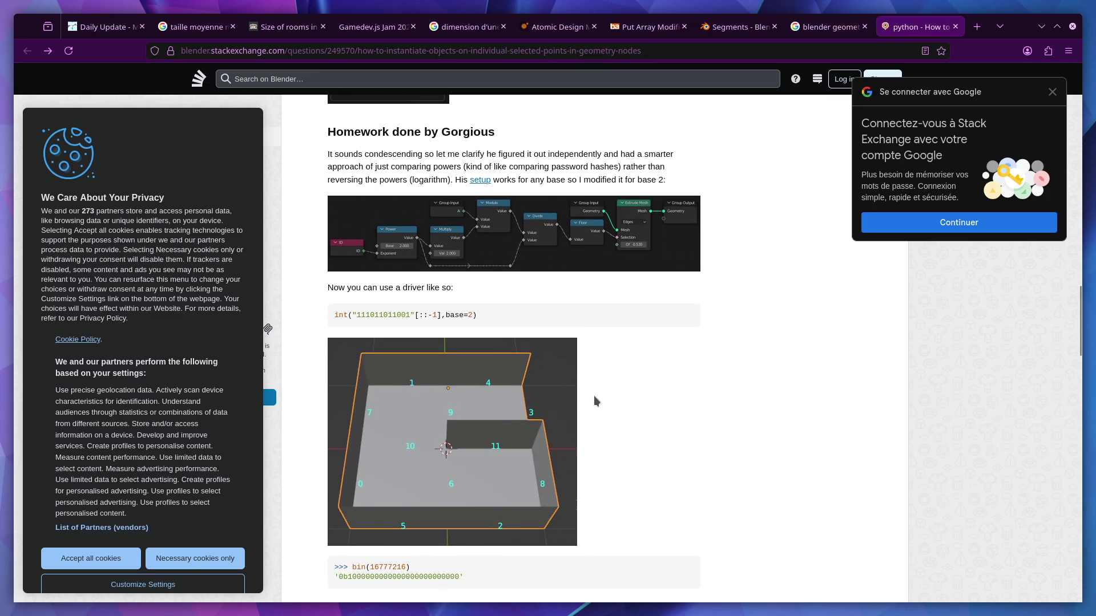
# From the Google results, open the 'Instance on Points Node - Blender 5.1 Manual' page
pyautogui.hotkey('ctrl', 'pageup')
pyautogui.scroll(-1, 634, 258)
pyautogui.scroll(-3, 605, 268)
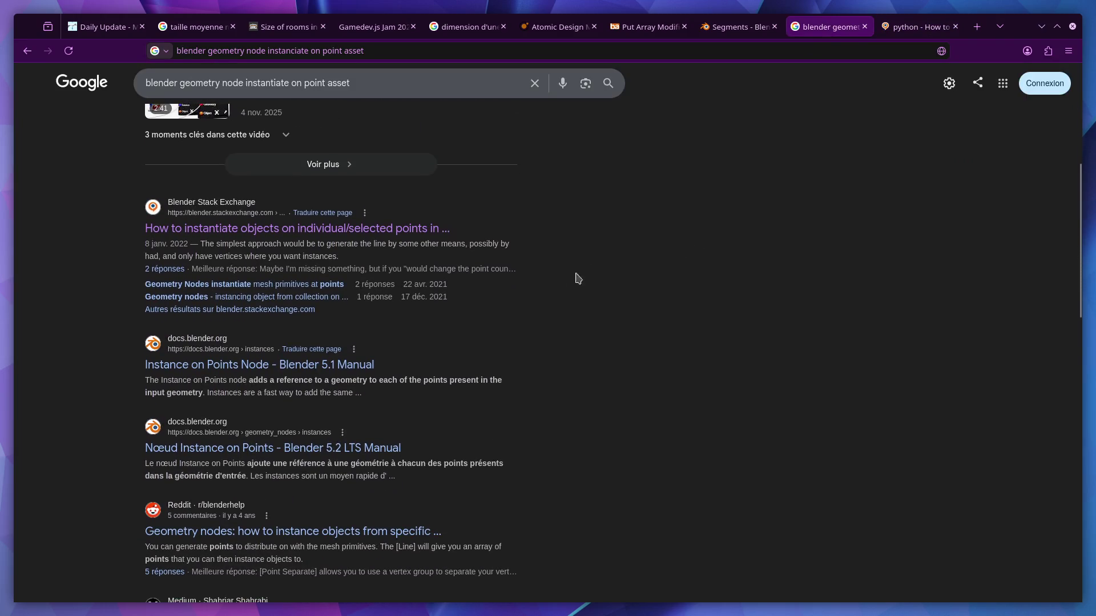
pyautogui.click(320, 377)
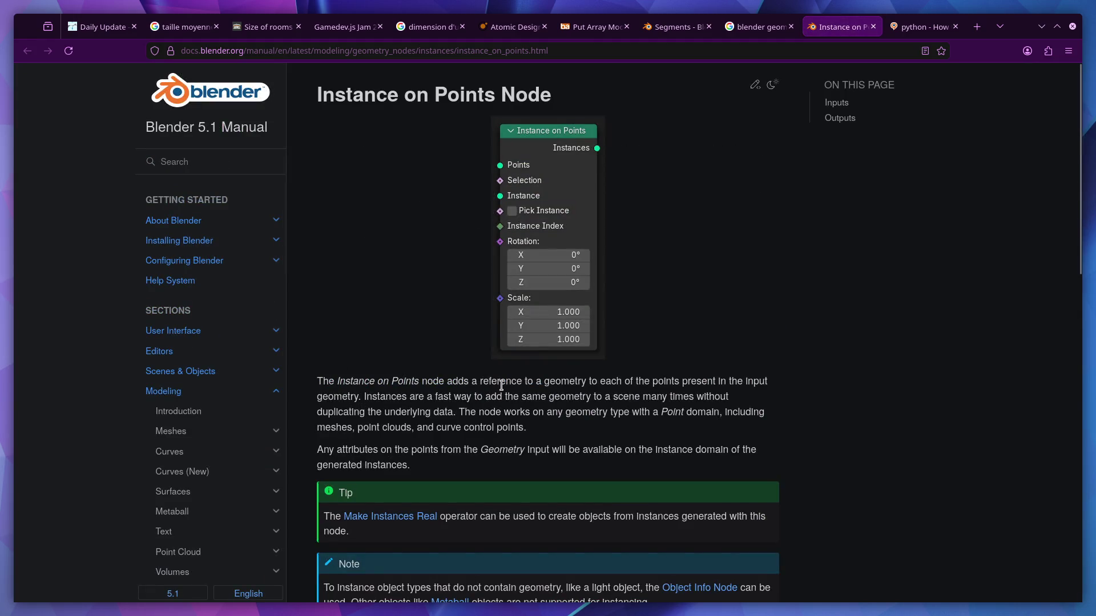
# Highlight the Instance on Points description and read down through its Inputs section
pyautogui.moveTo(520, 382); pyautogui.dragTo(640, 382)
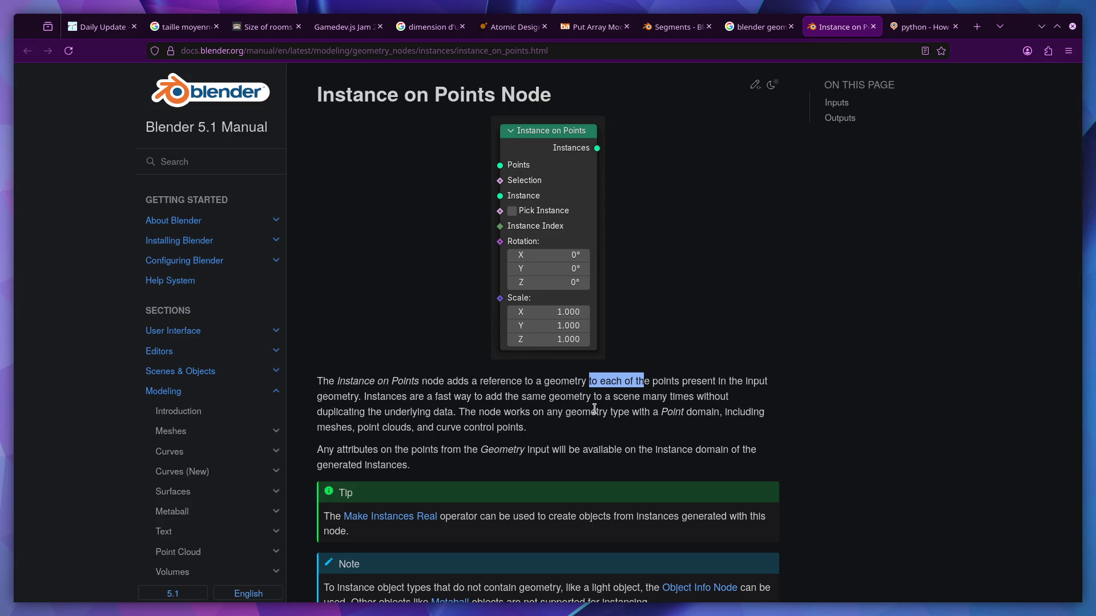
pyautogui.scroll(-5, 595, 409)
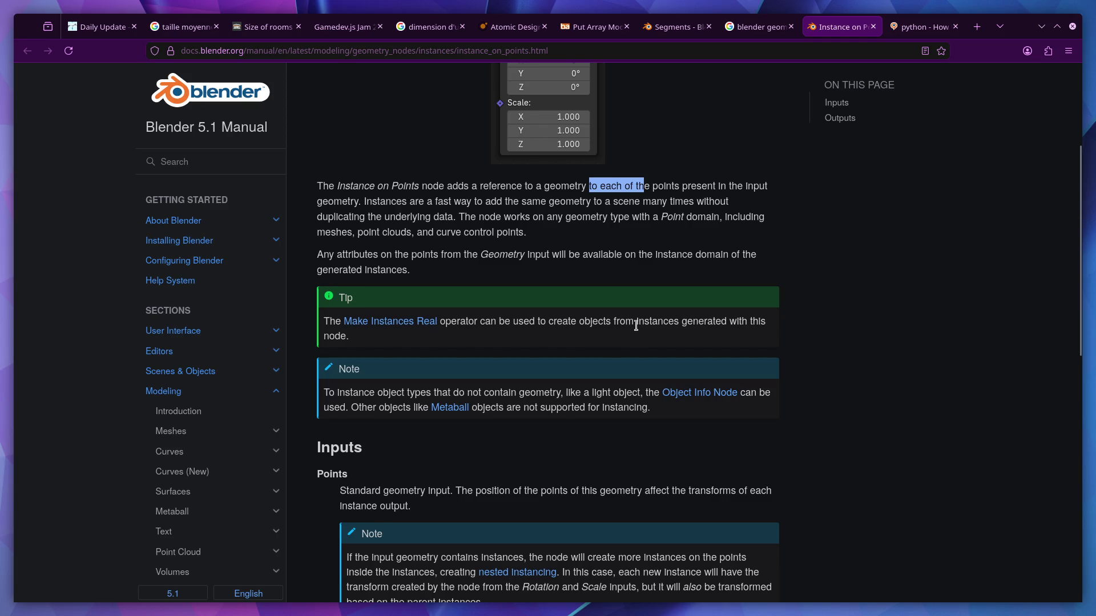
pyautogui.scroll(-5, 632, 341)
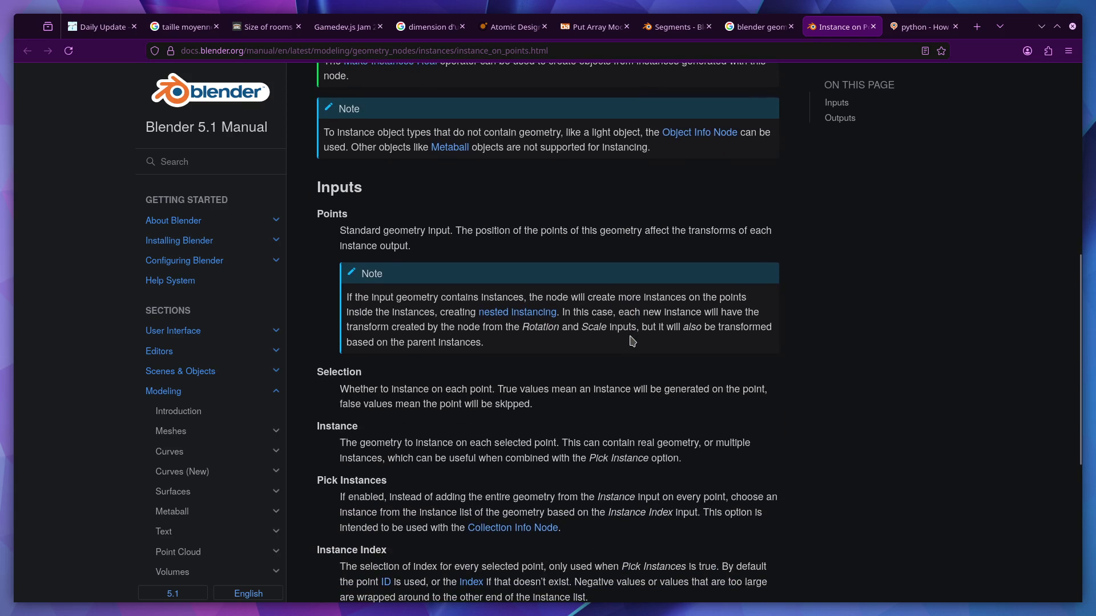
pyautogui.scroll(-3, 632, 342)
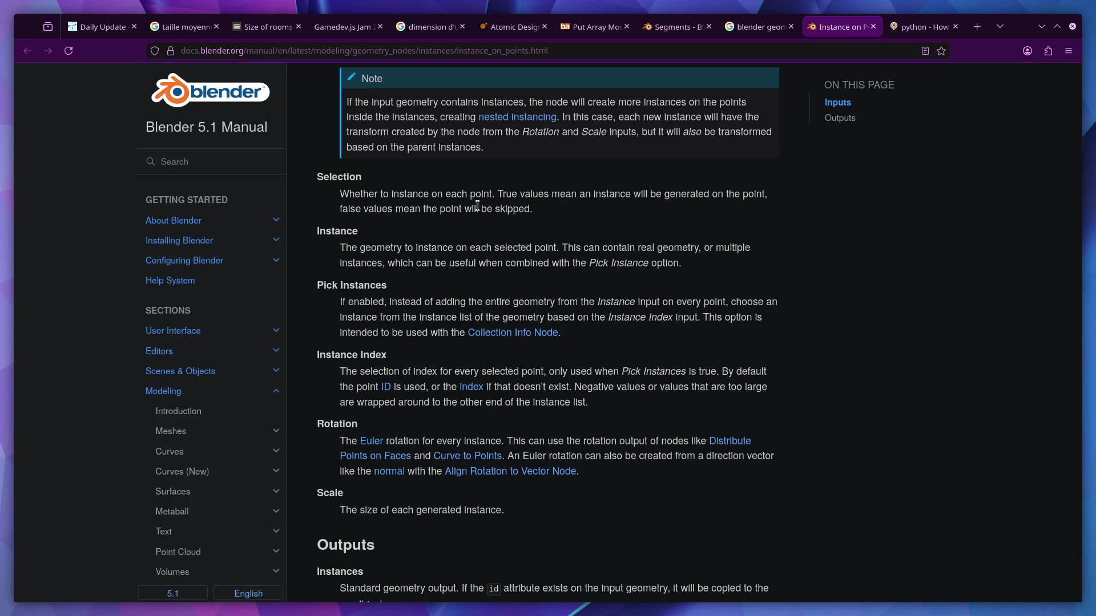
# Hide the browser menu bar and return to the Blender Geometry Nodes window
pyautogui.hotkey('alt', 'f')
pyautogui.press('Escape')
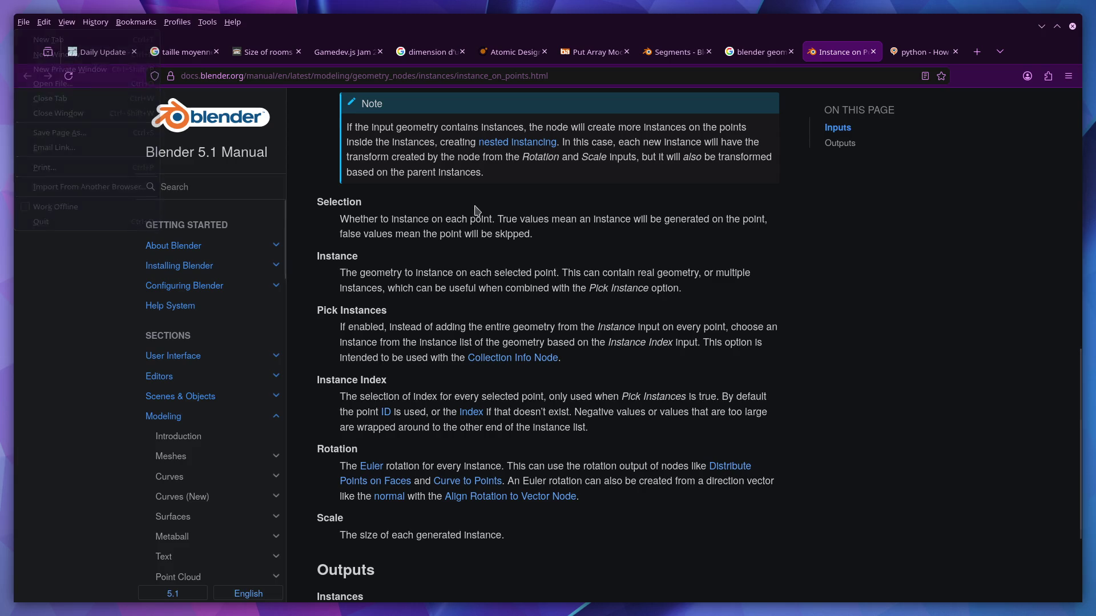
pyautogui.press('Escape')
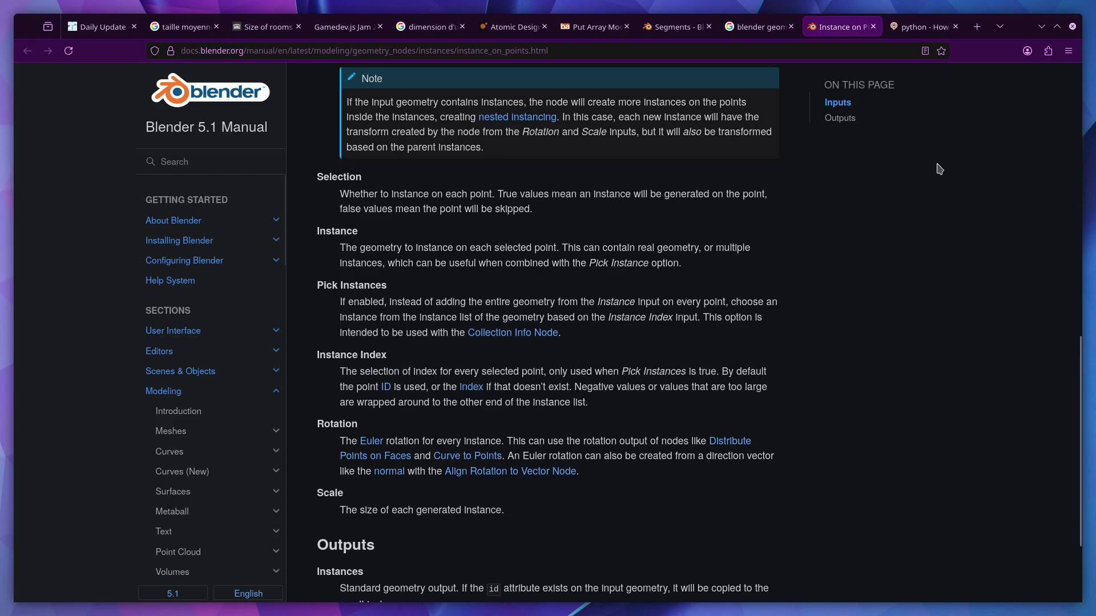
pyautogui.press('ctrl+super+Right')
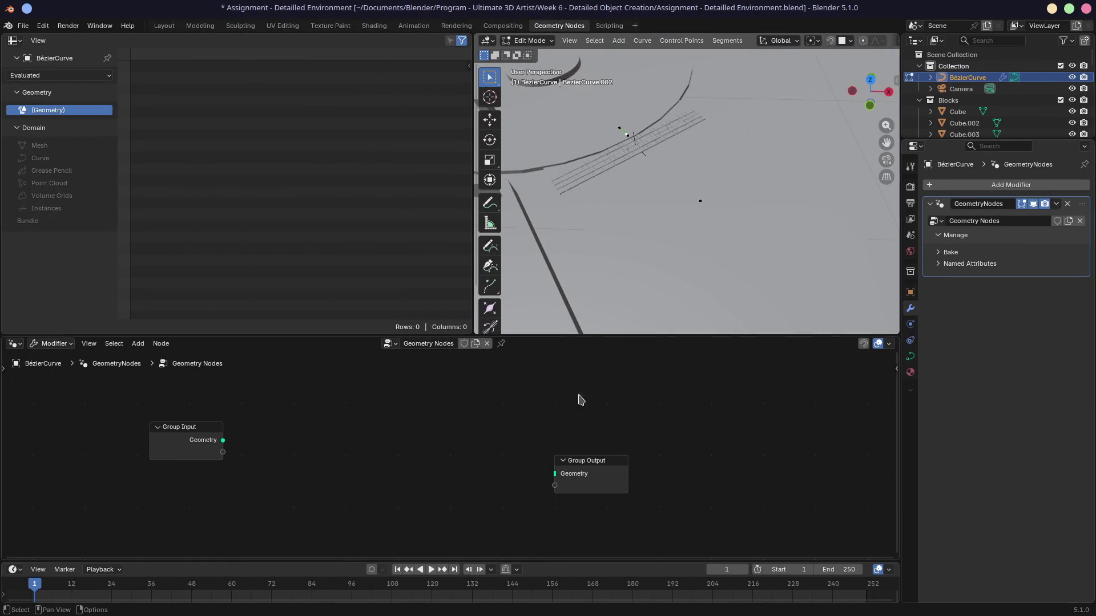
# Branch an Instance on Points node from the Group Input geometry and place it
pyautogui.moveTo(223, 440)
pyautogui.mouseDown()
pyautogui.moveTo(325, 440)
pyautogui.moveTo(320, 404)
pyautogui.moveTo(448, 404)
pyautogui.mouseUp()
pyautogui.write('instance')
pyautogui.press('Return')
pyautogui.click(320, 430)
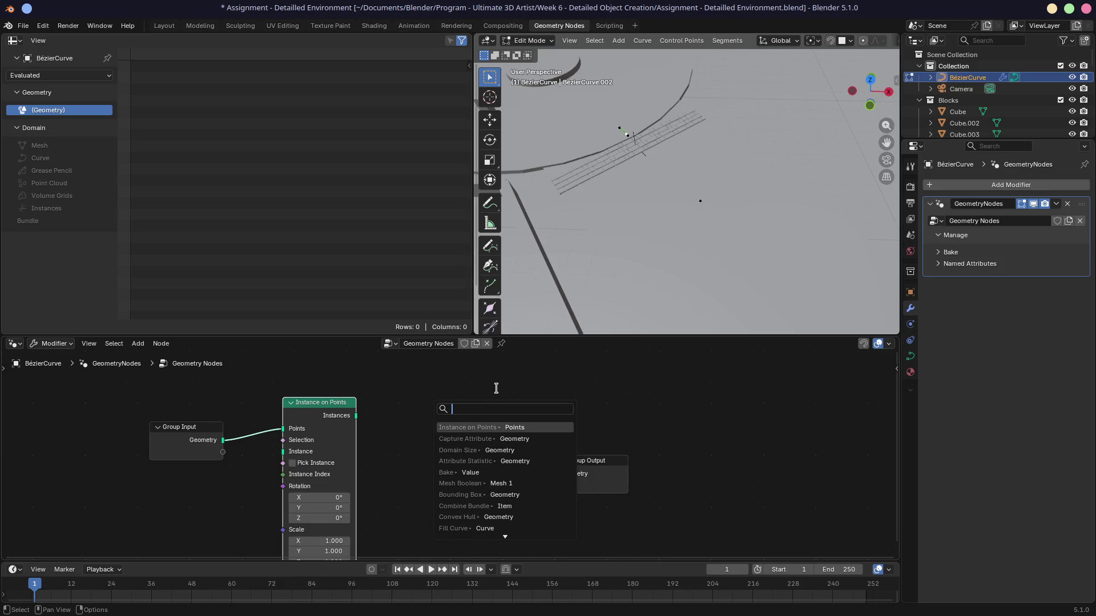
# Add a Geometry to Instance node from Geometry in the Add menu, beside Instance on Points
pyautogui.scroll(-3, 485, 503)
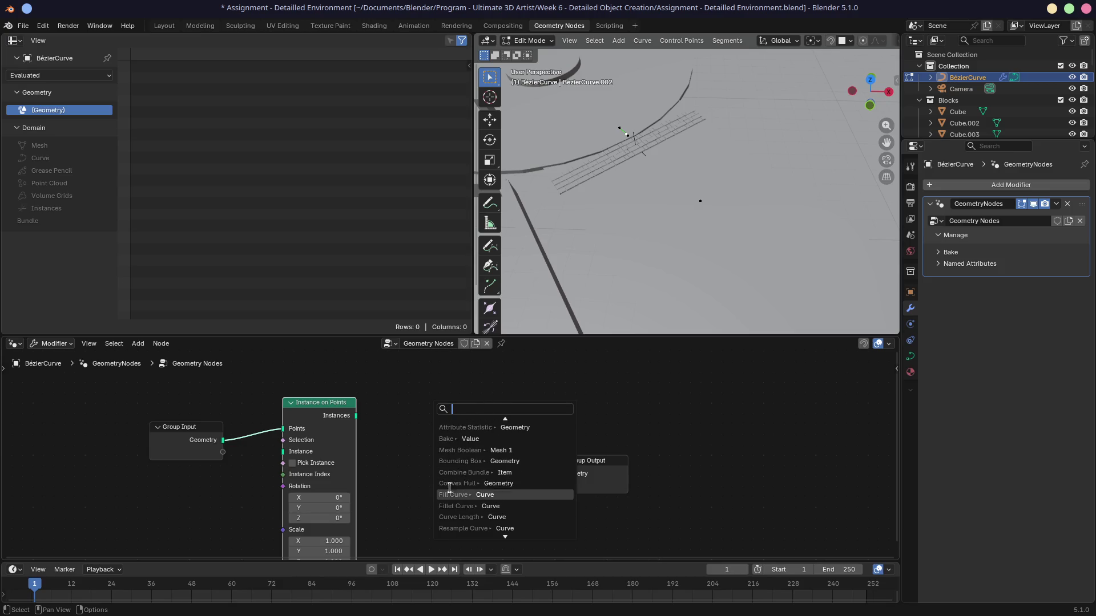
pyautogui.scroll(-13, 449, 470)
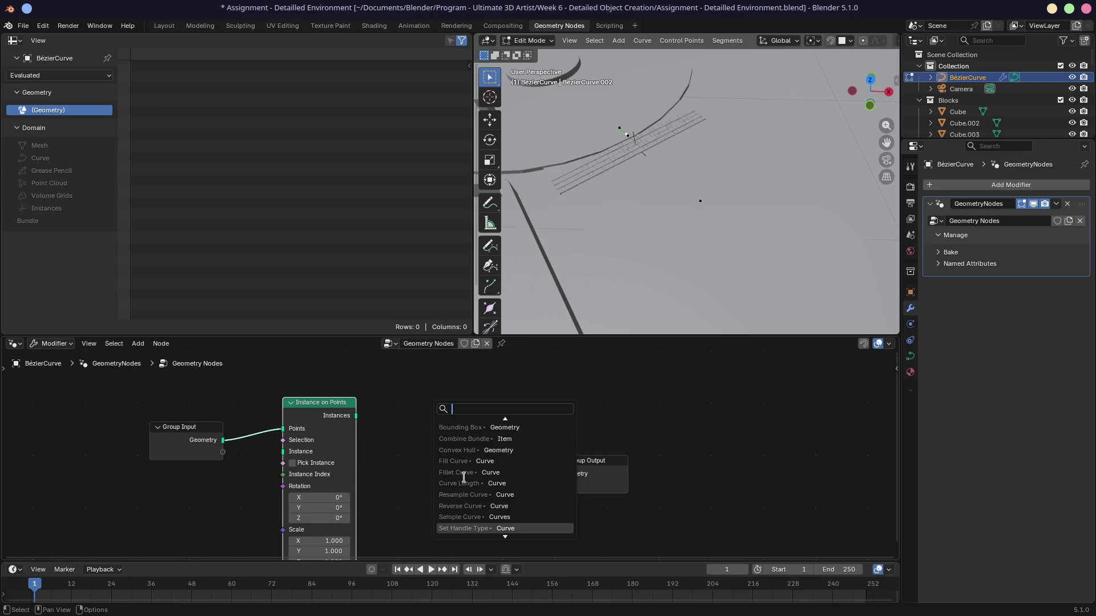
pyautogui.scroll(-4, 463, 477)
pyautogui.press('Escape')
pyautogui.hotkey('shift', 'a')
pyautogui.moveTo(423, 353)
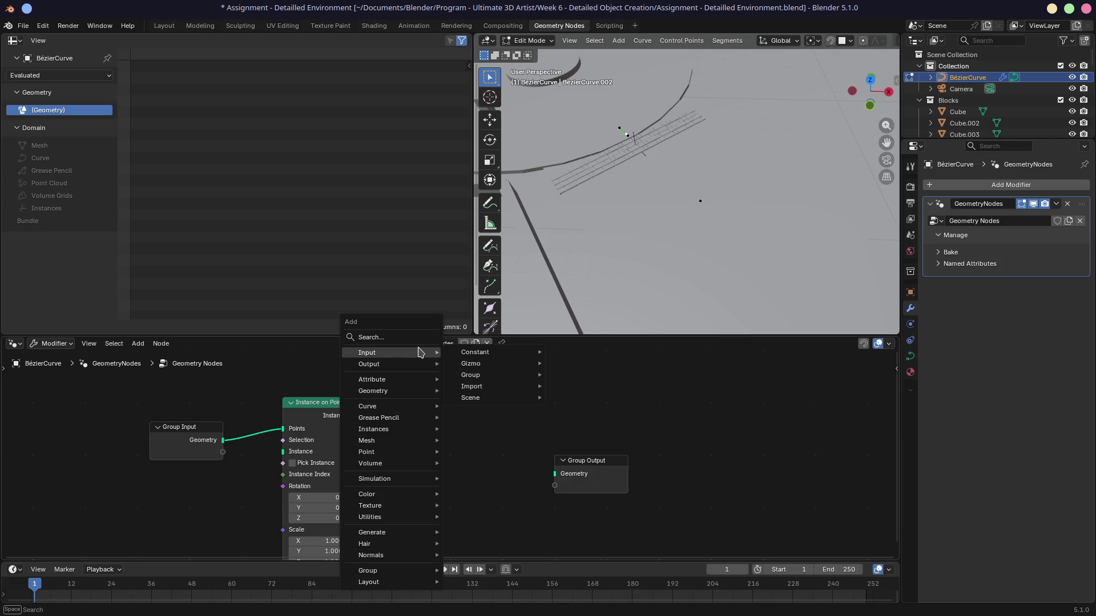
pyautogui.moveTo(489, 352)
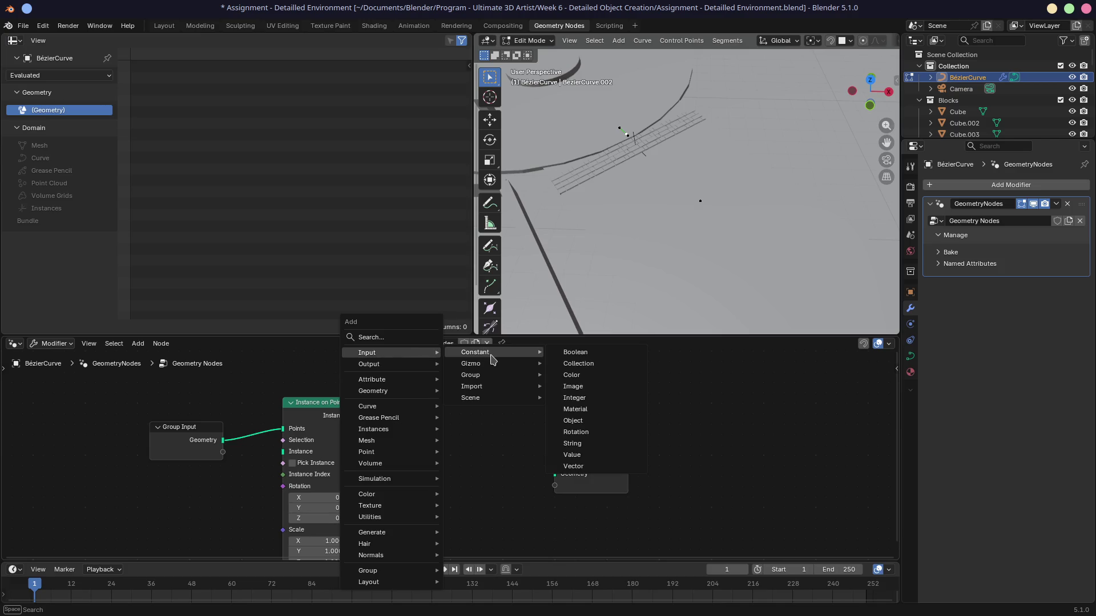
pyautogui.moveTo(495, 390)
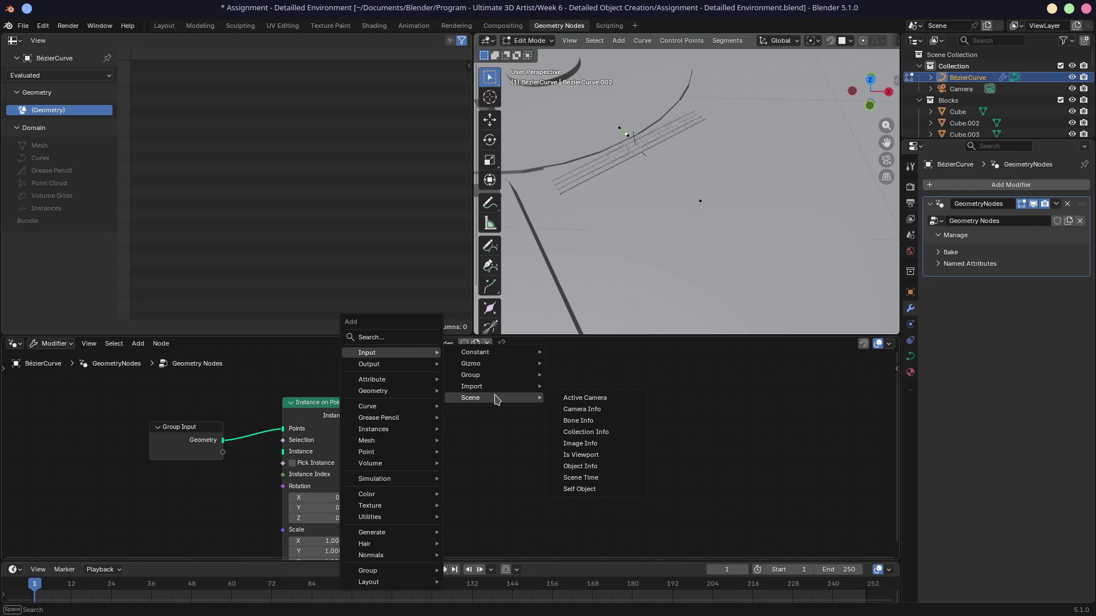
pyautogui.moveTo(399, 392)
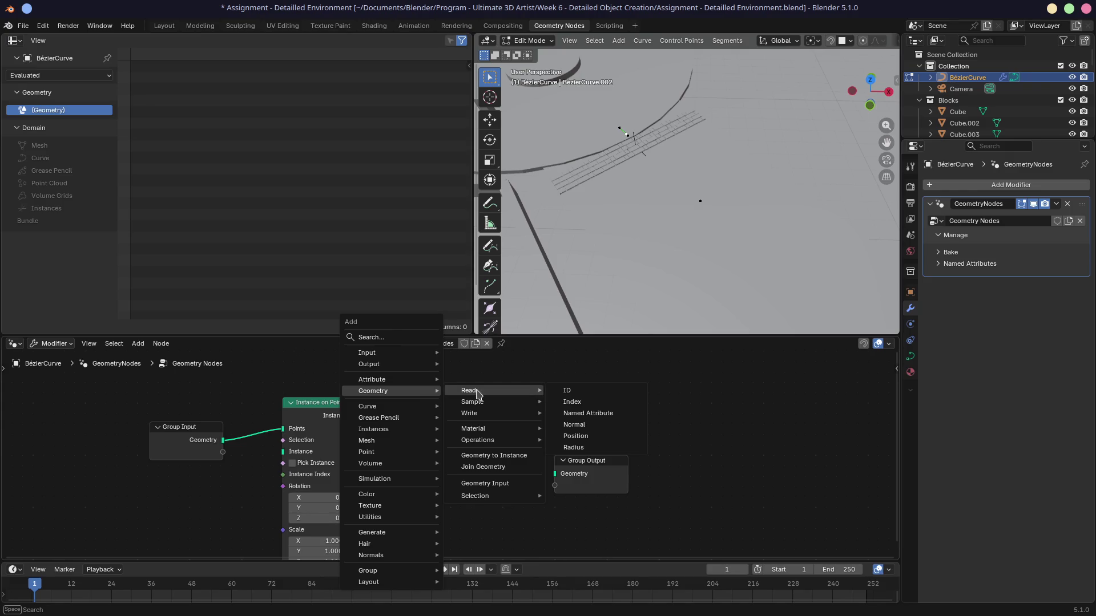
pyautogui.click(494, 455)
pyautogui.click(437, 404)
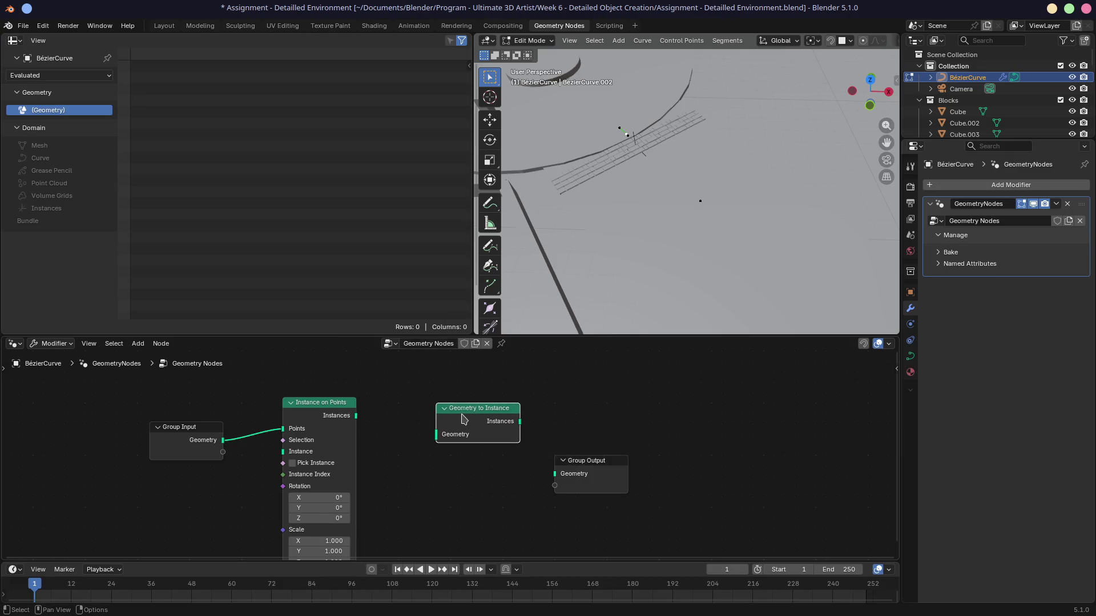
# Delete the Geometry to Instance node and browse the Add menu categories
pyautogui.press('x')
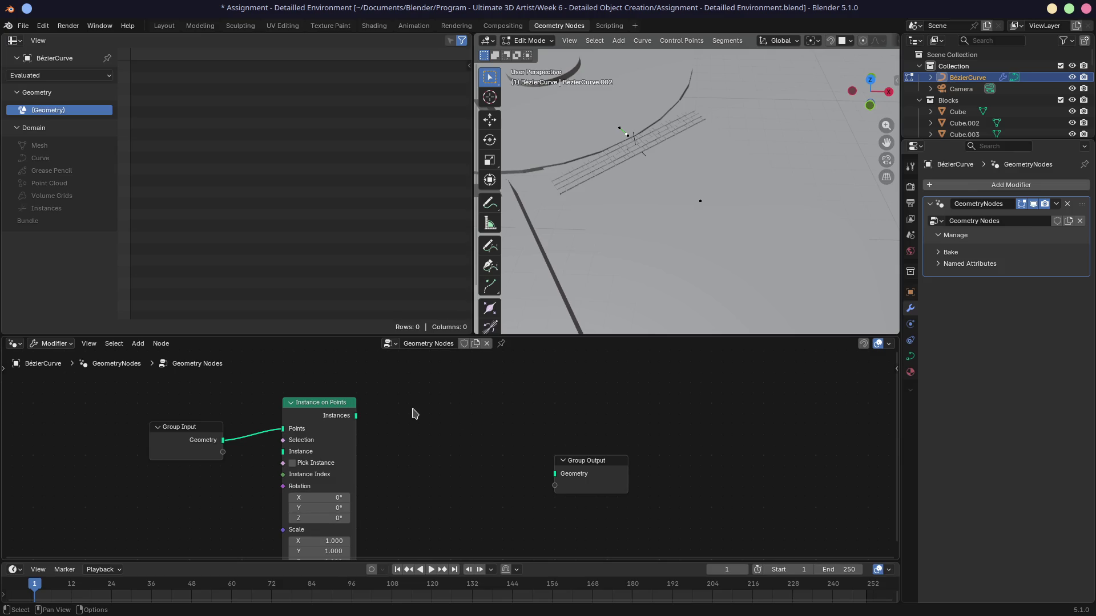
pyautogui.hotkey('shift', 'a')
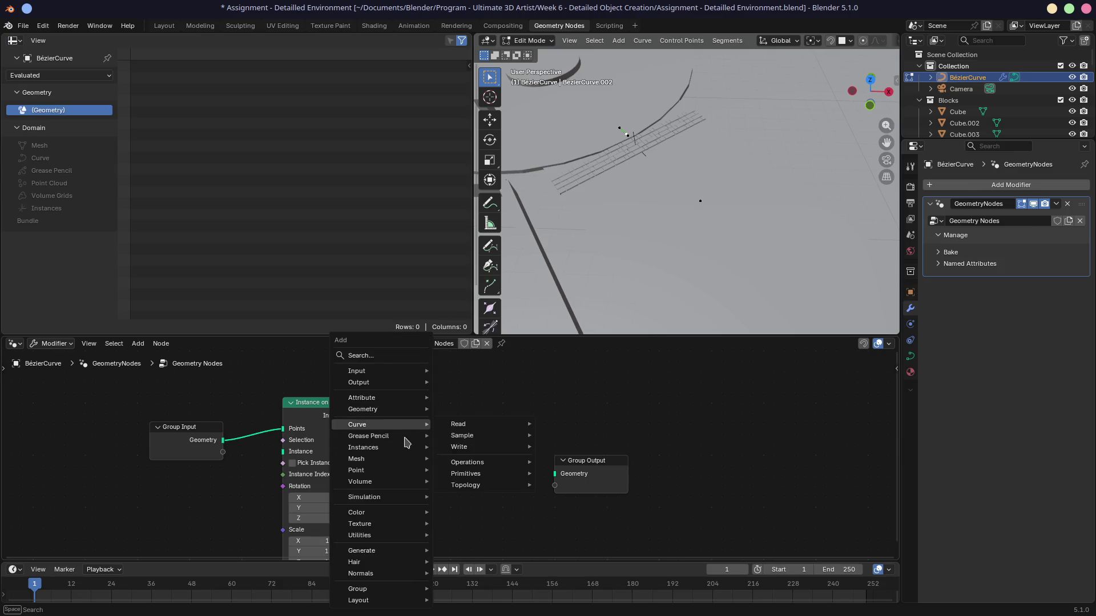
pyautogui.moveTo(398, 552)
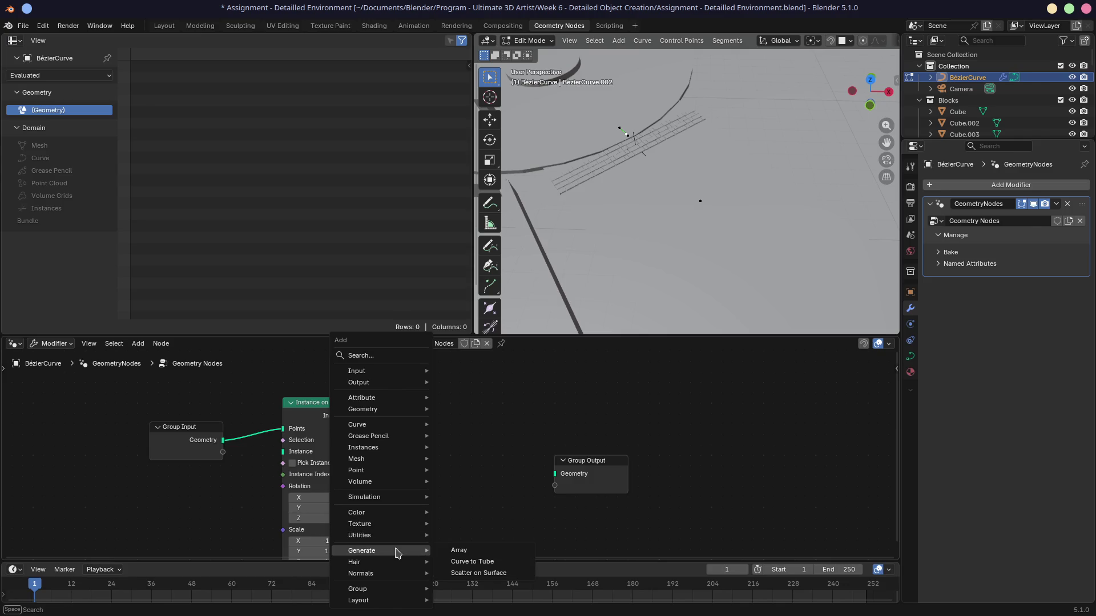
pyautogui.moveTo(389, 575)
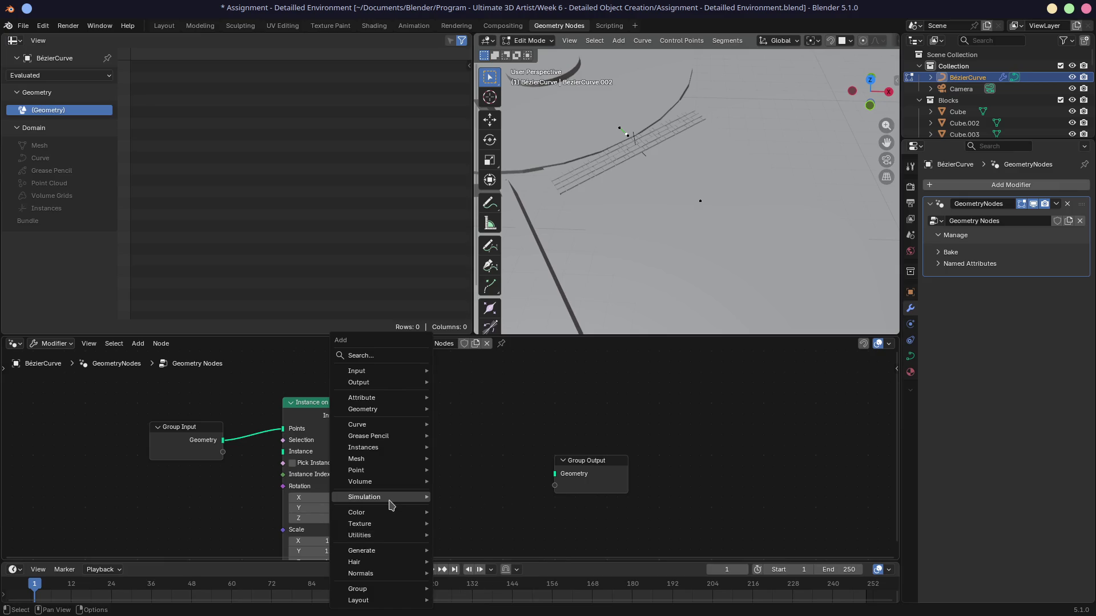
pyautogui.moveTo(380, 374)
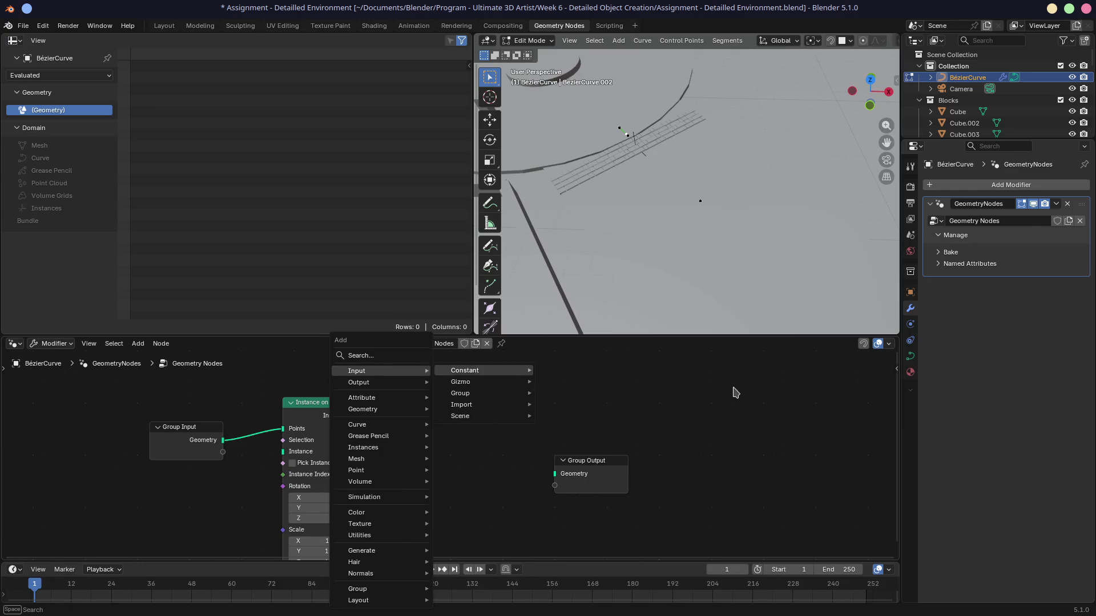
# Expand the modifier's Named Attributes section and browse the addable geometry nodes
pyautogui.click(947, 264)
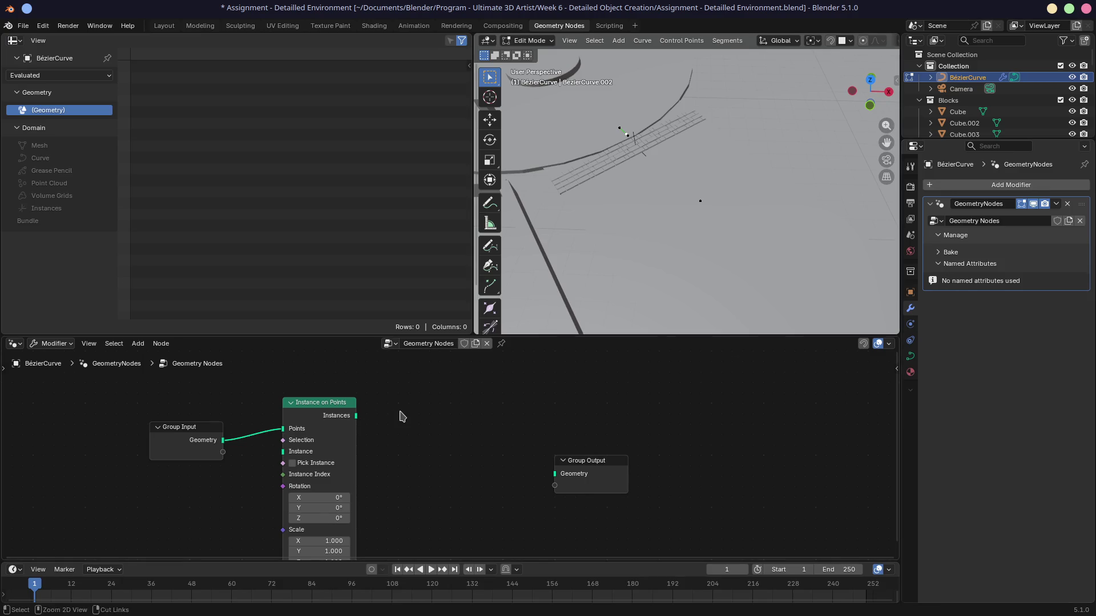
pyautogui.hotkey('shift', 'a')
pyautogui.moveTo(405, 412)
pyautogui.moveTo(449, 416)
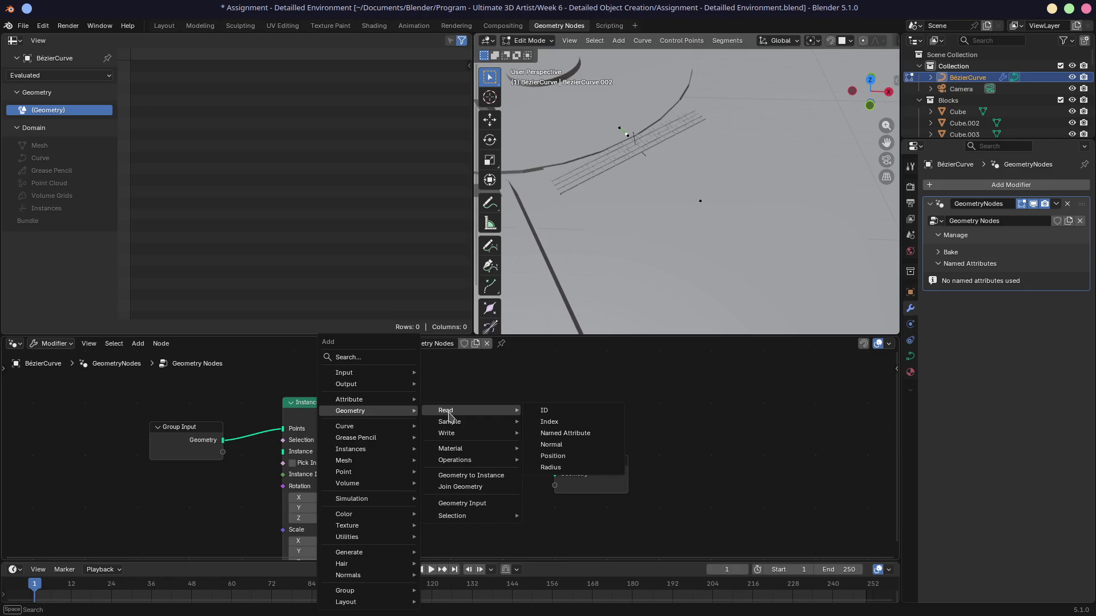
pyautogui.moveTo(453, 463)
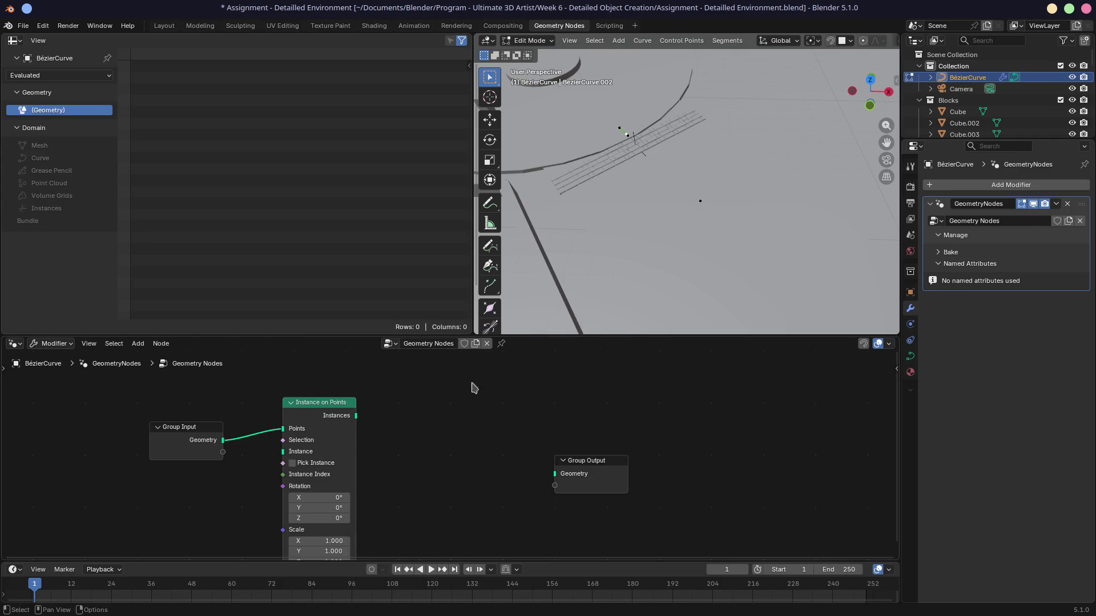
# Move the Instance on Points and Group Input nodes higher in the graph
pyautogui.moveTo(321, 402); pyautogui.dragTo(366, 388)
pyautogui.moveTo(271, 475)
pyautogui.mouseDown(button='middle')
pyautogui.moveTo(303, 453)
pyautogui.moveTo(320, 470)
pyautogui.mouseUp(button='middle')
pyautogui.moveTo(254, 431); pyautogui.dragTo(262, 393)
# Try a Capture Attribute node on the Instance input, then delete it
pyautogui.moveTo(378, 431); pyautogui.dragTo(234, 471)
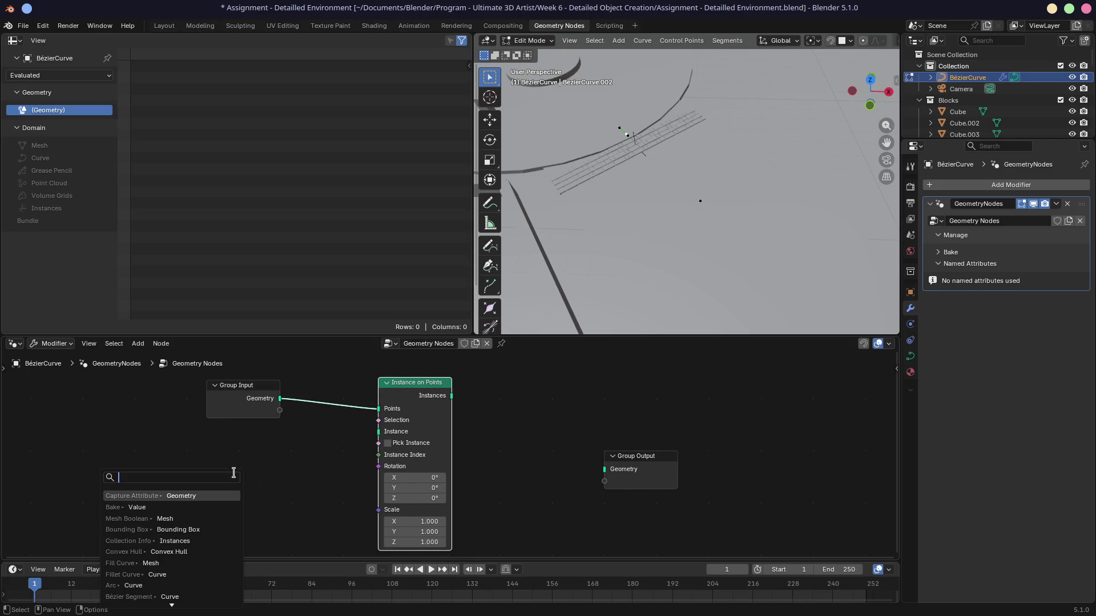
pyautogui.click(189, 496)
pyautogui.click(199, 496)
pyautogui.press('x')
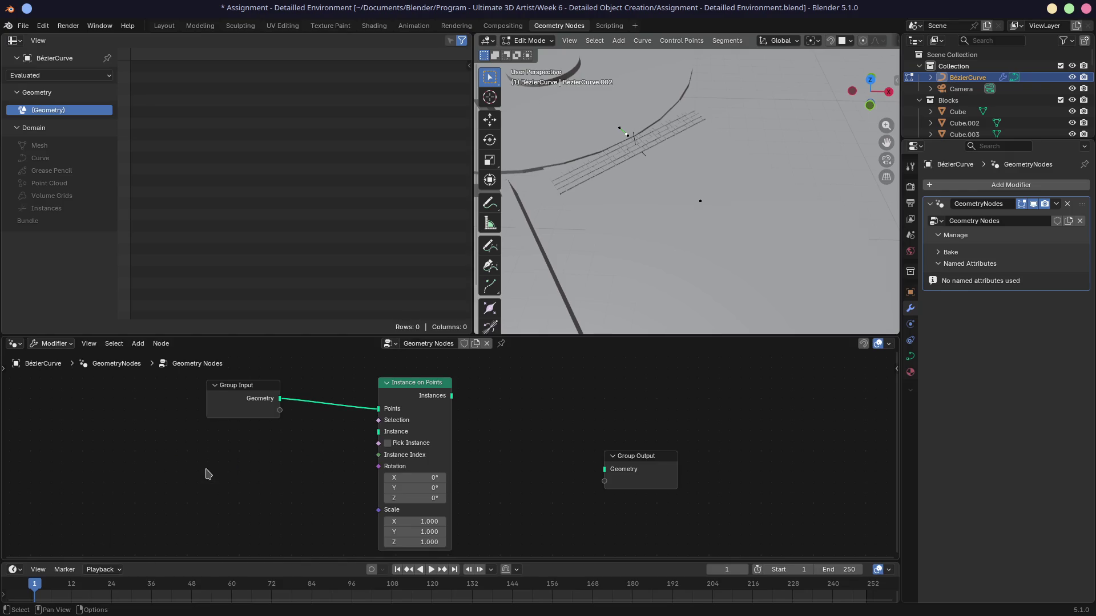
# Browse the nodes that can feed the Instance input without adding any, then return to the manual
pyautogui.moveTo(379, 431); pyautogui.dragTo(271, 455)
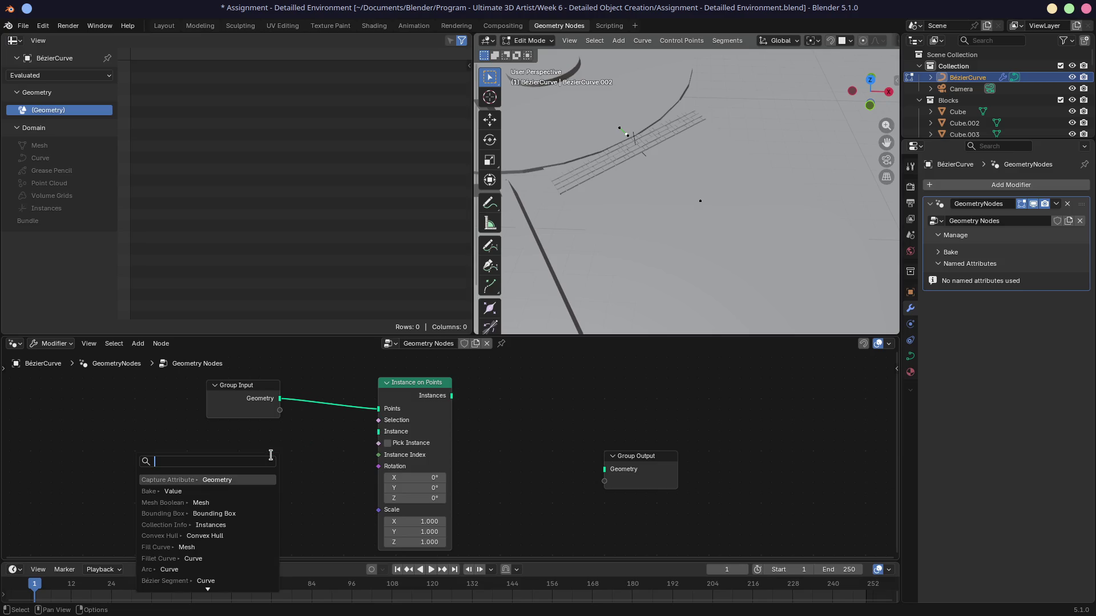
pyautogui.scroll(-10, 195, 521)
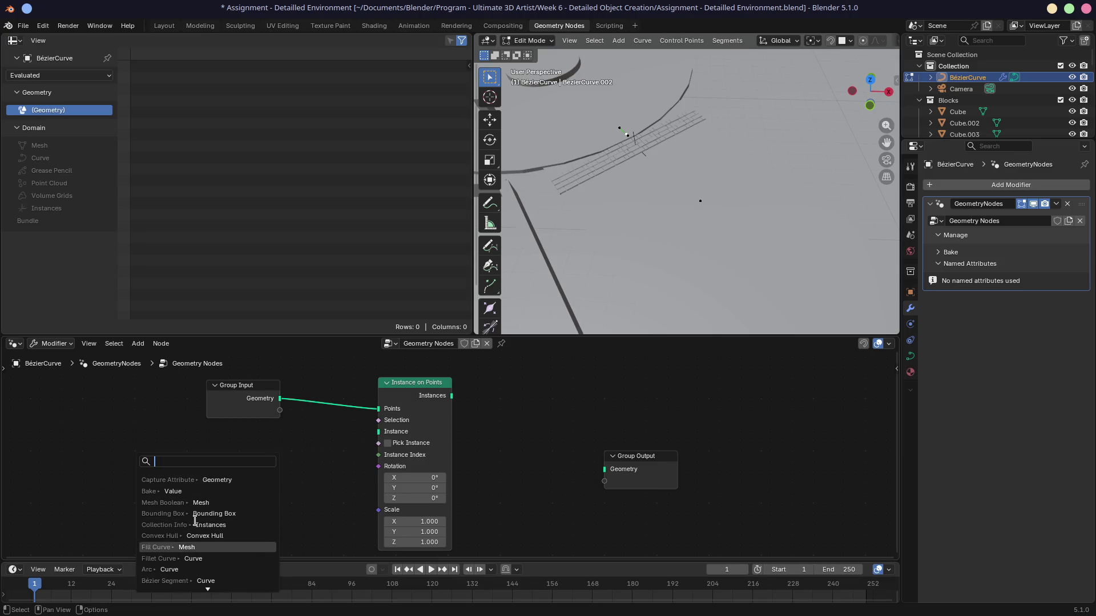
pyautogui.scroll(-15, 196, 520)
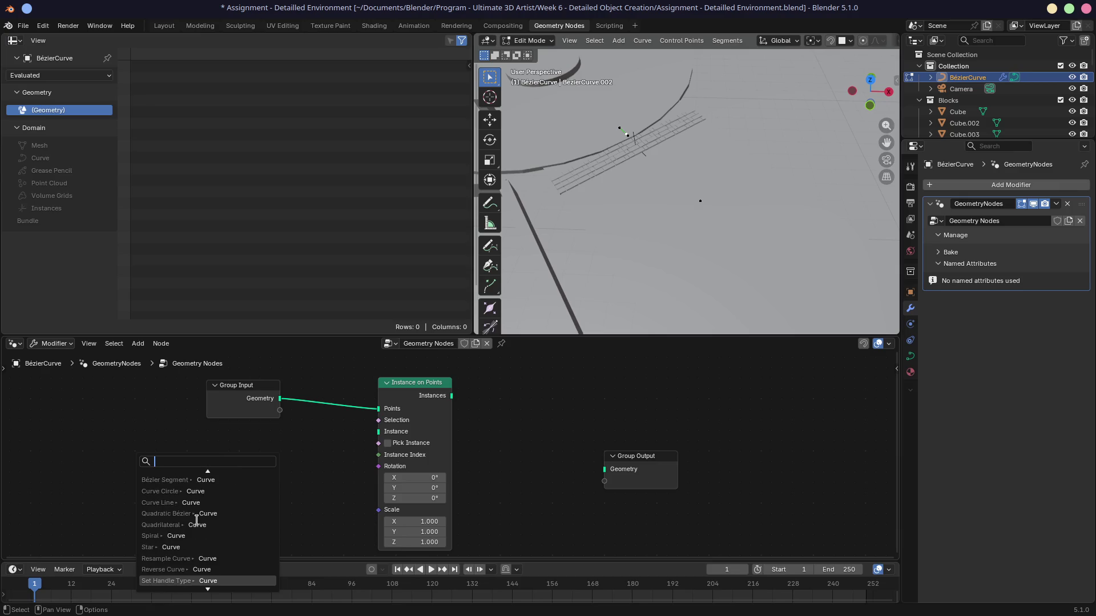
pyautogui.scroll(-15, 198, 521)
pyautogui.scroll(-6, 197, 520)
pyautogui.scroll(-12, 197, 516)
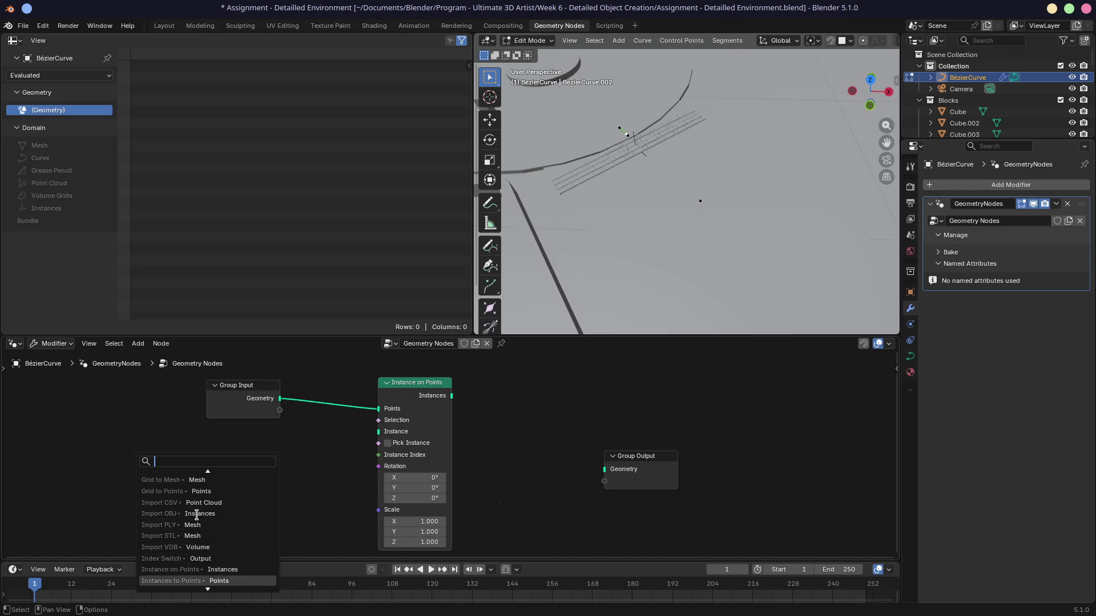
pyautogui.scroll(-2, 196, 515)
pyautogui.scroll(-3, 196, 515)
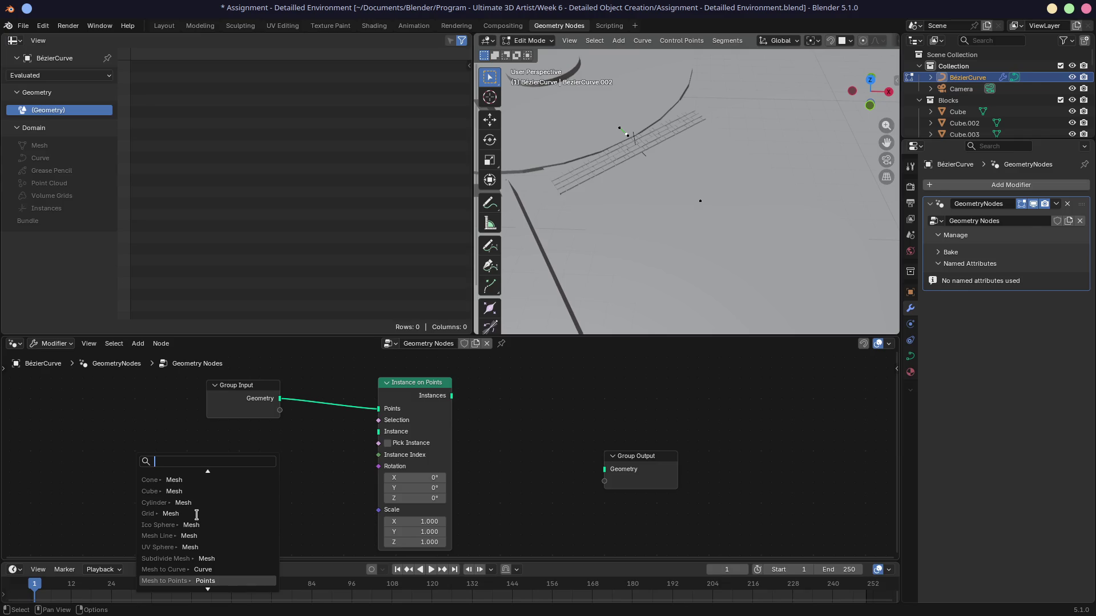
pyautogui.scroll(-7, 196, 515)
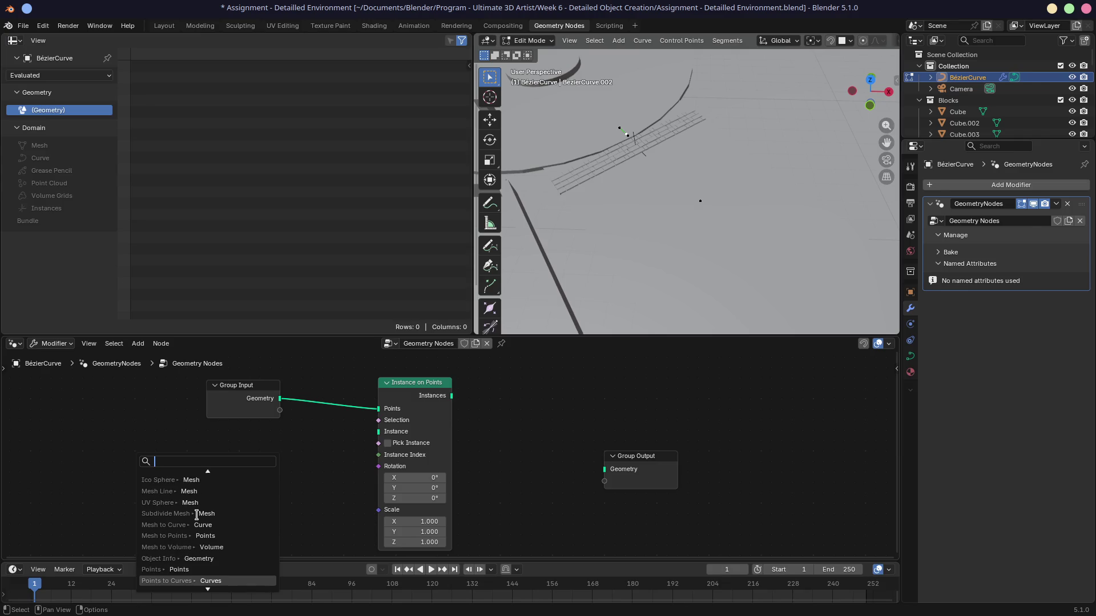
pyautogui.scroll(-10, 197, 515)
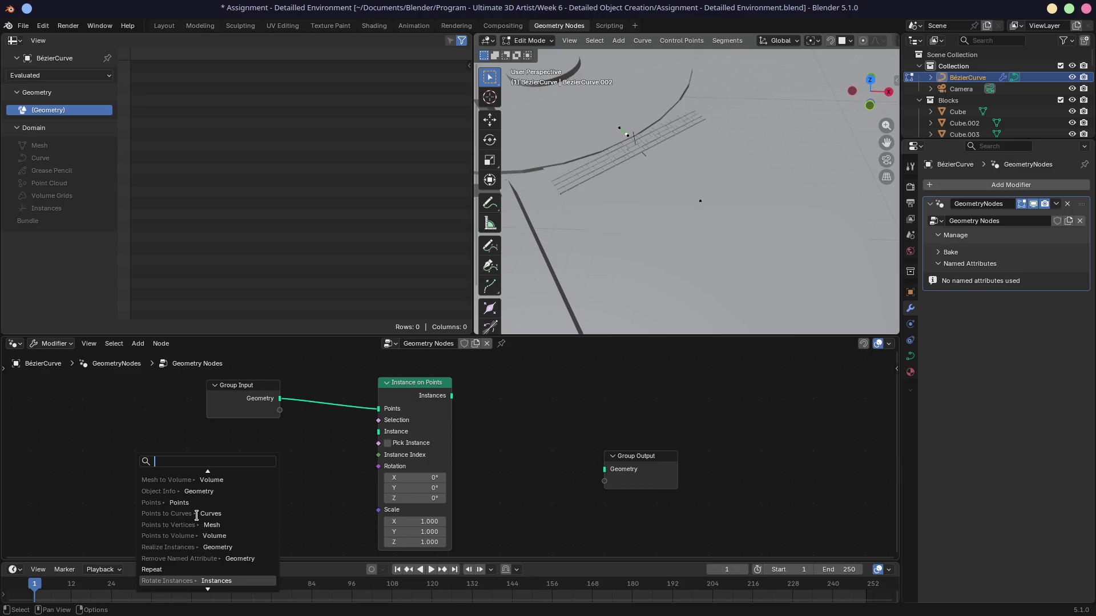
pyautogui.scroll(-15, 196, 515)
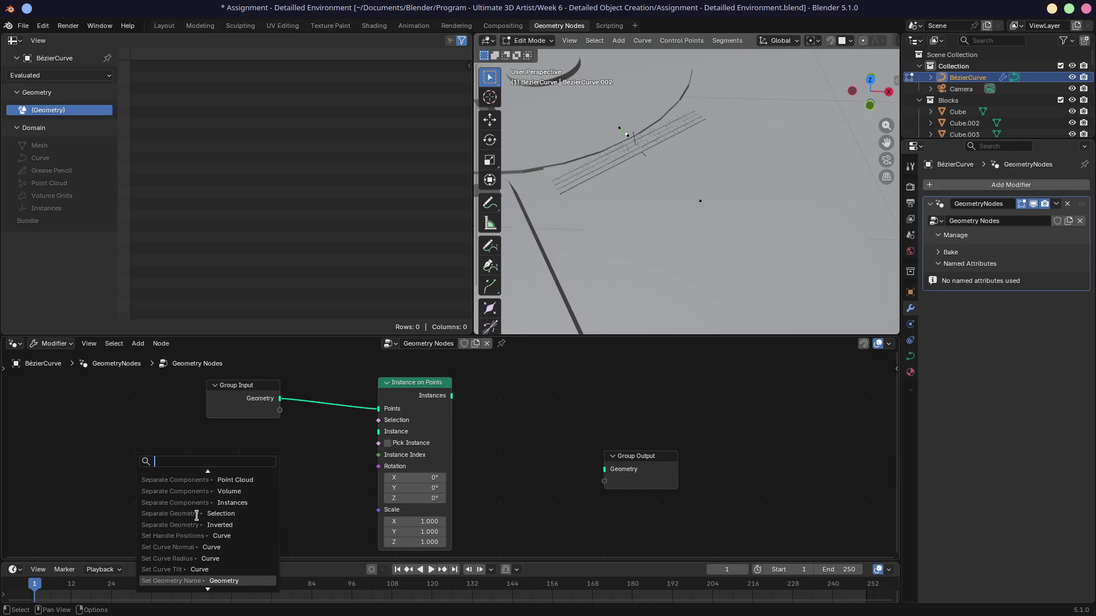
pyautogui.scroll(-4, 196, 516)
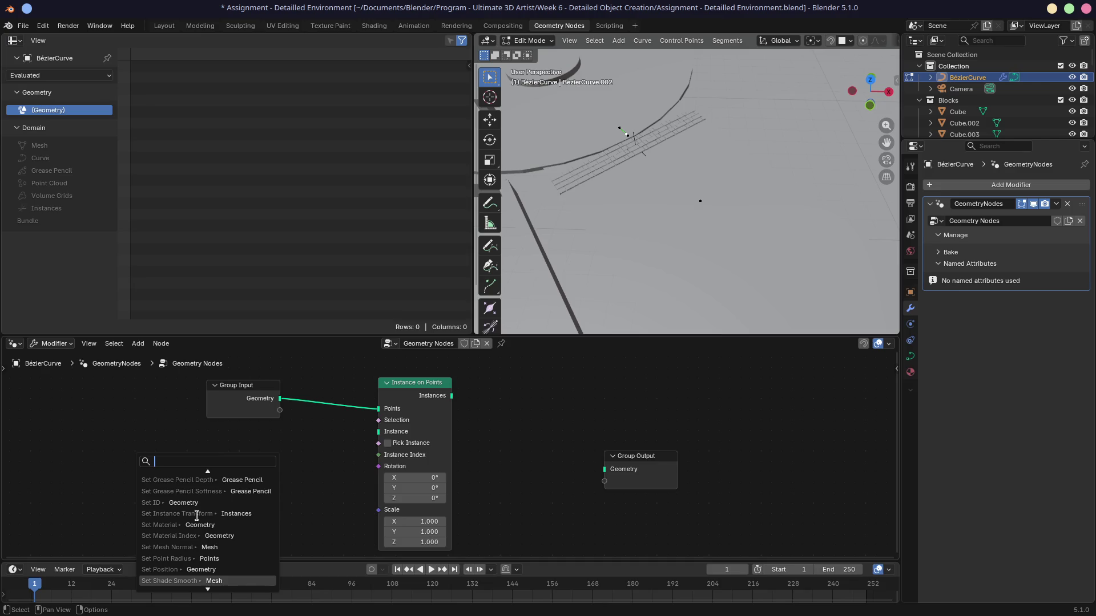
pyautogui.scroll(-7, 197, 515)
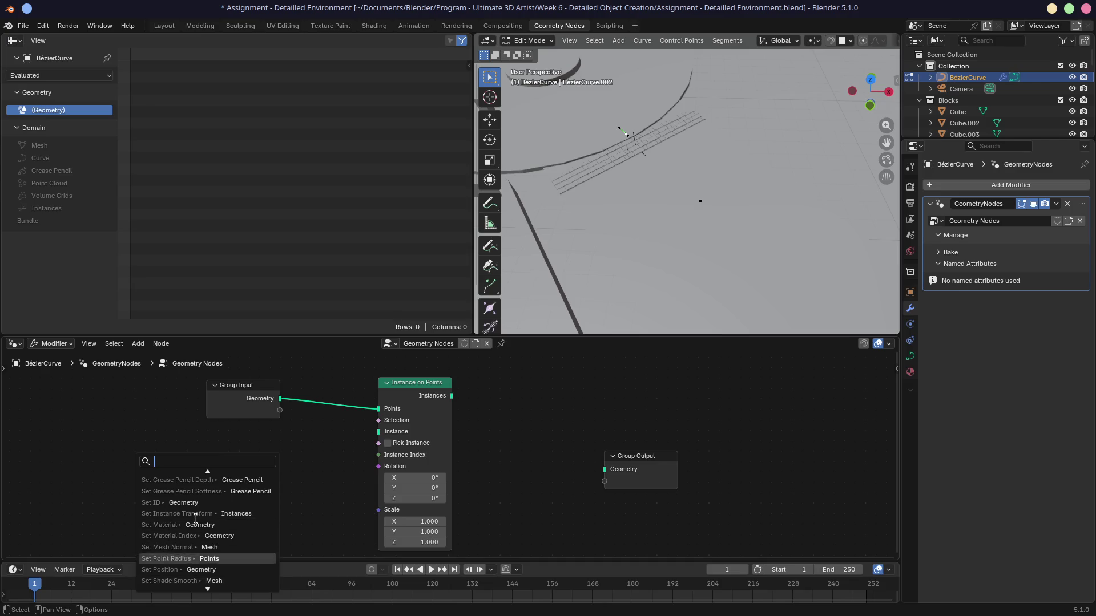
pyautogui.press('Escape')
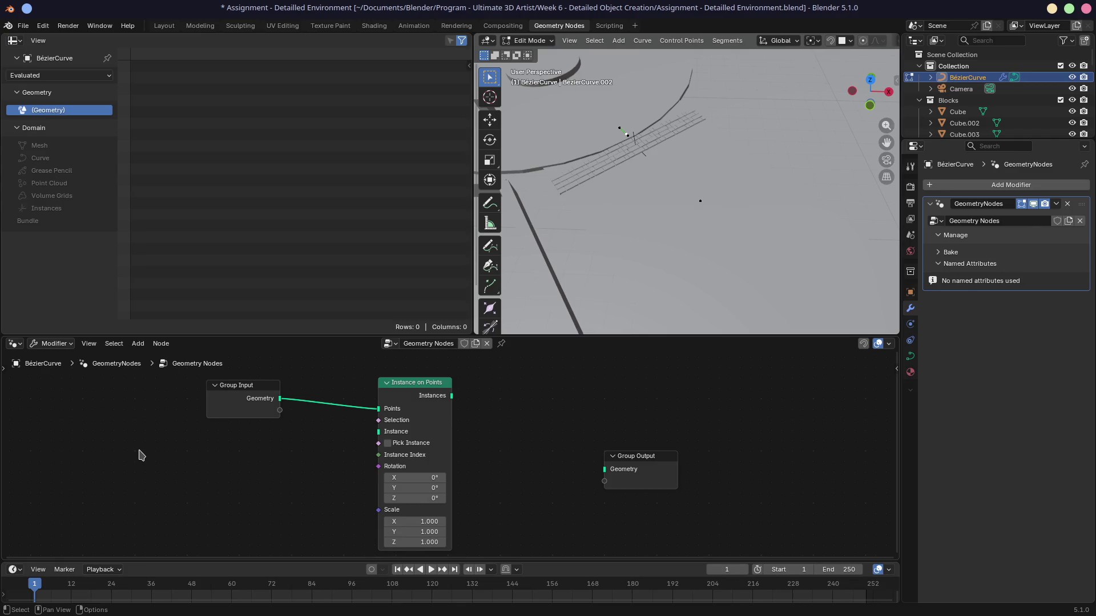
pyautogui.hotkey('alt', 'Tab')
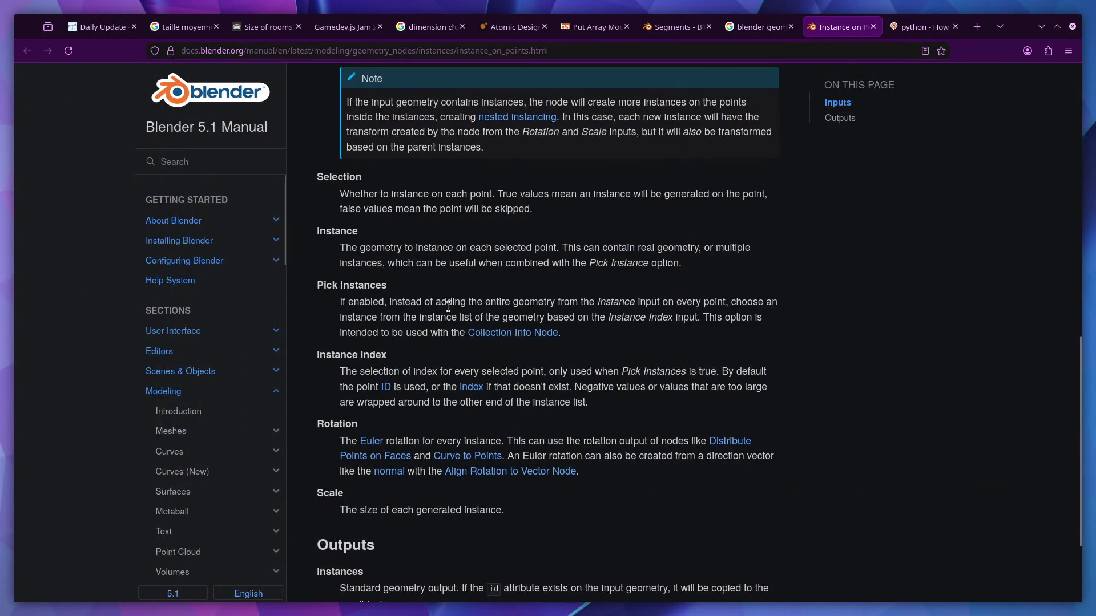
# Open the Instances Nodes index page from the manual's Geometry Nodes sidebar
pyautogui.scroll(-4, 447, 306)
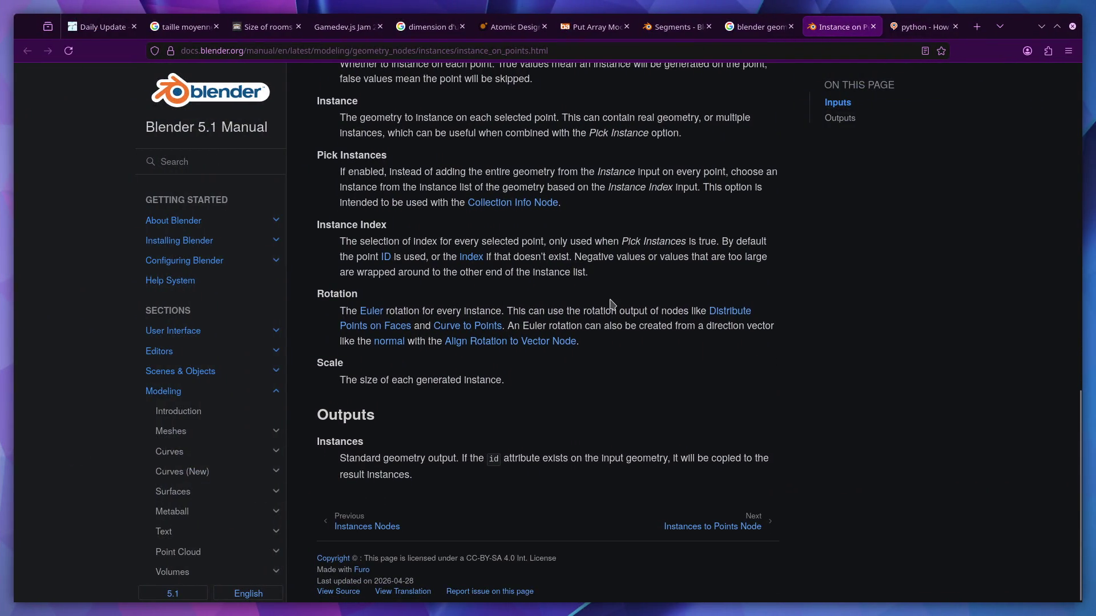
pyautogui.scroll(3, 605, 306)
pyautogui.scroll(-6, 211, 348)
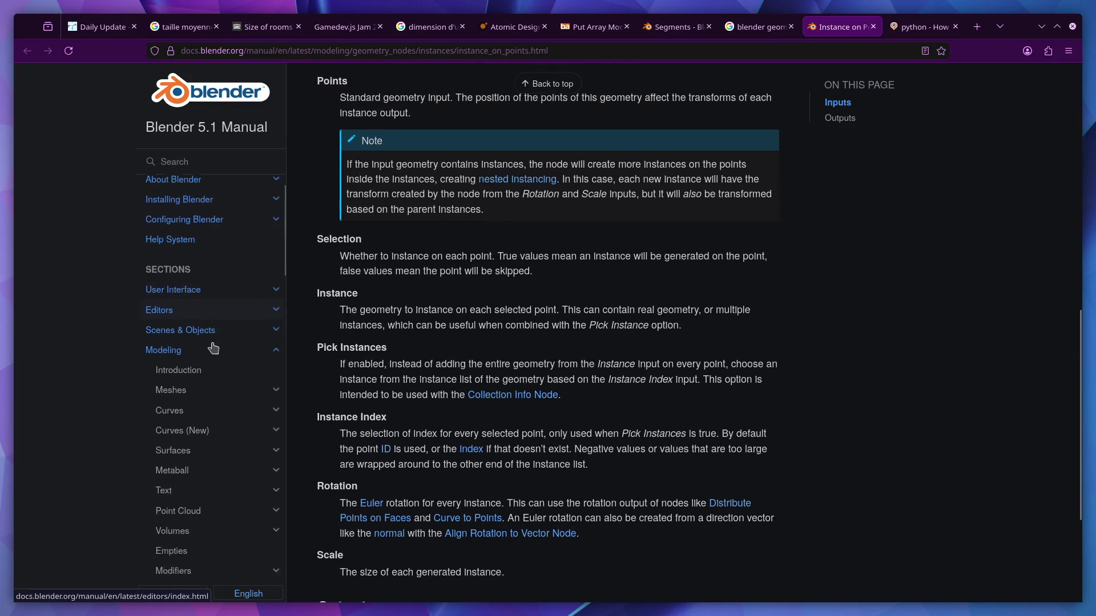
pyautogui.scroll(6, 212, 348)
pyautogui.scroll(-10, 213, 348)
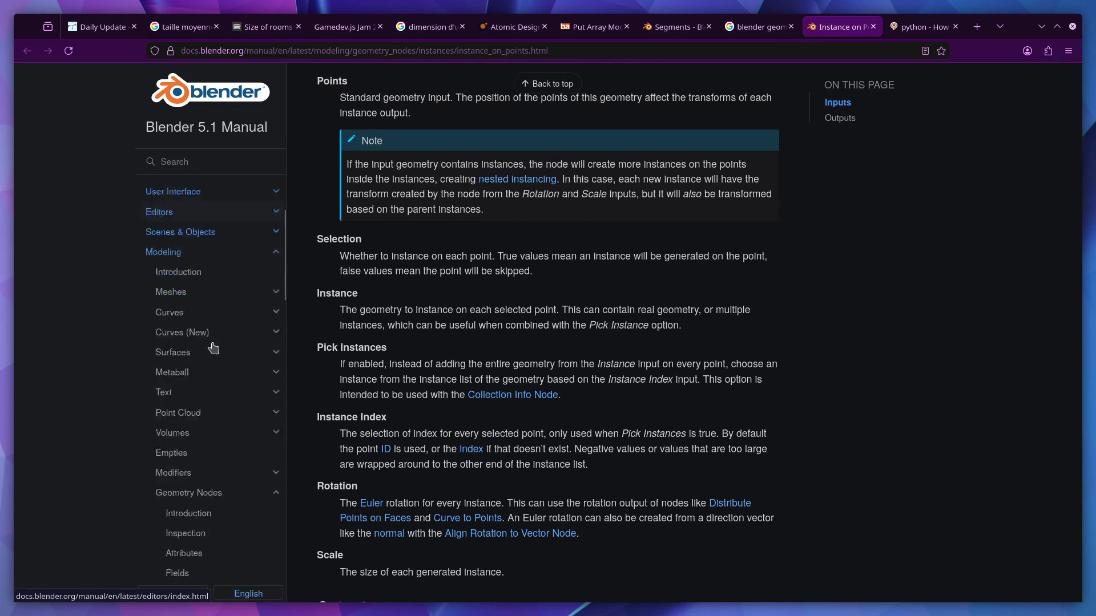
pyautogui.scroll(-1, 213, 348)
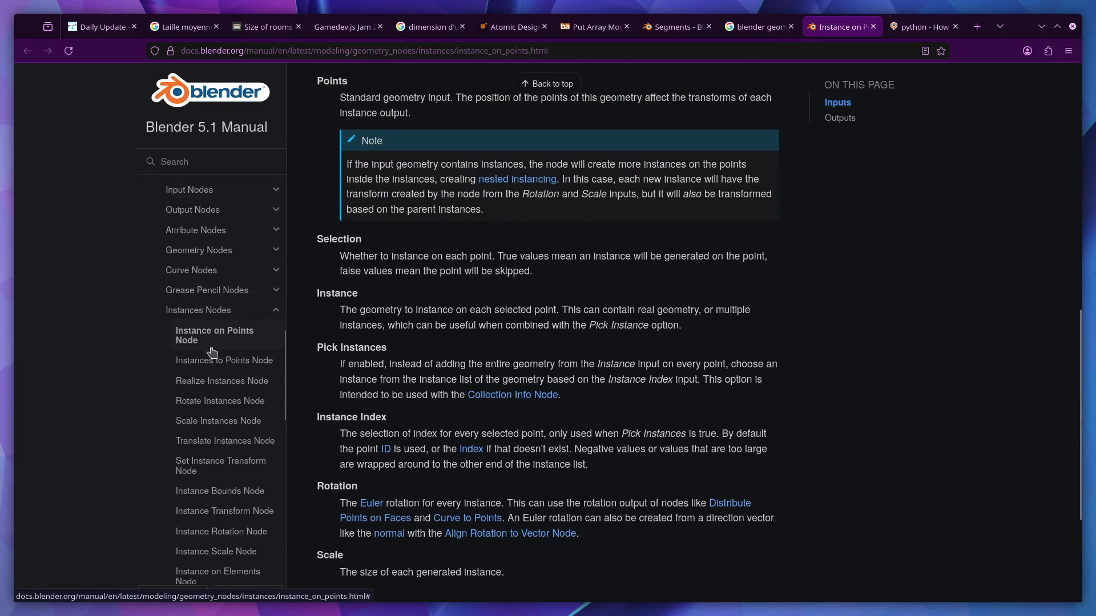
pyautogui.click(209, 317)
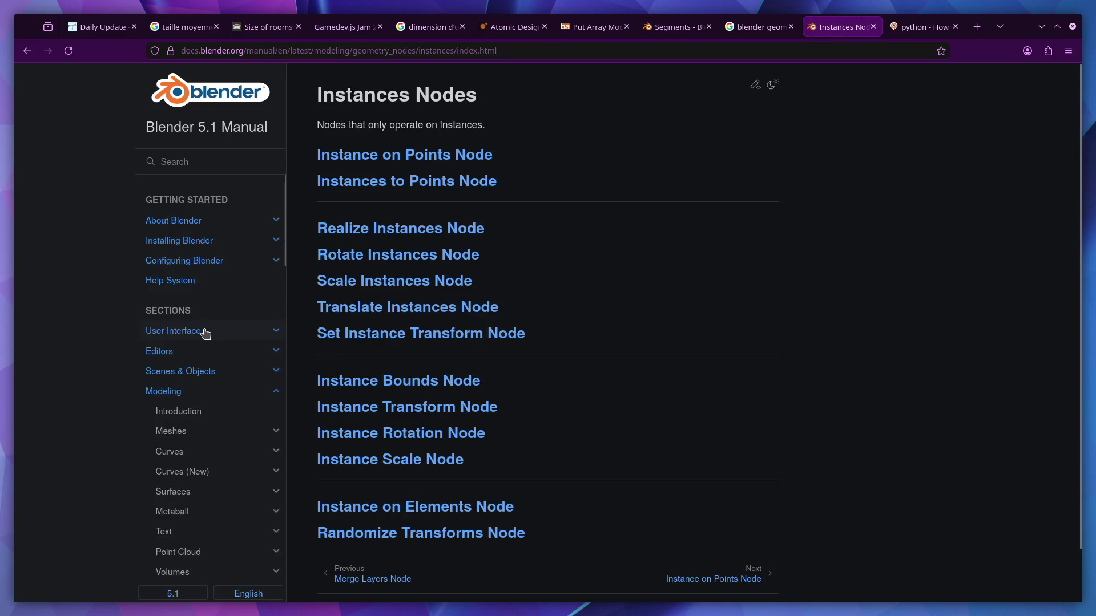
# Skim the Instances Nodes list, then go to the Stack Exchange tab's address bar
pyautogui.scroll(-4, 215, 327)
pyautogui.scroll(-1, 392, 310)
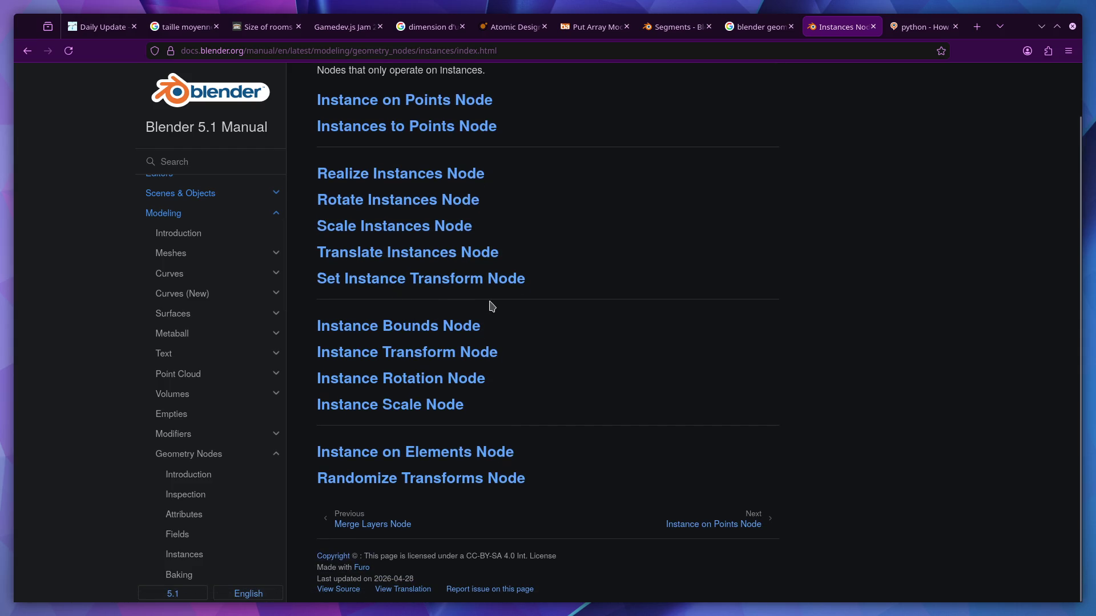
pyautogui.scroll(1, 502, 285)
pyautogui.click(920, 27)
pyautogui.click(879, 50)
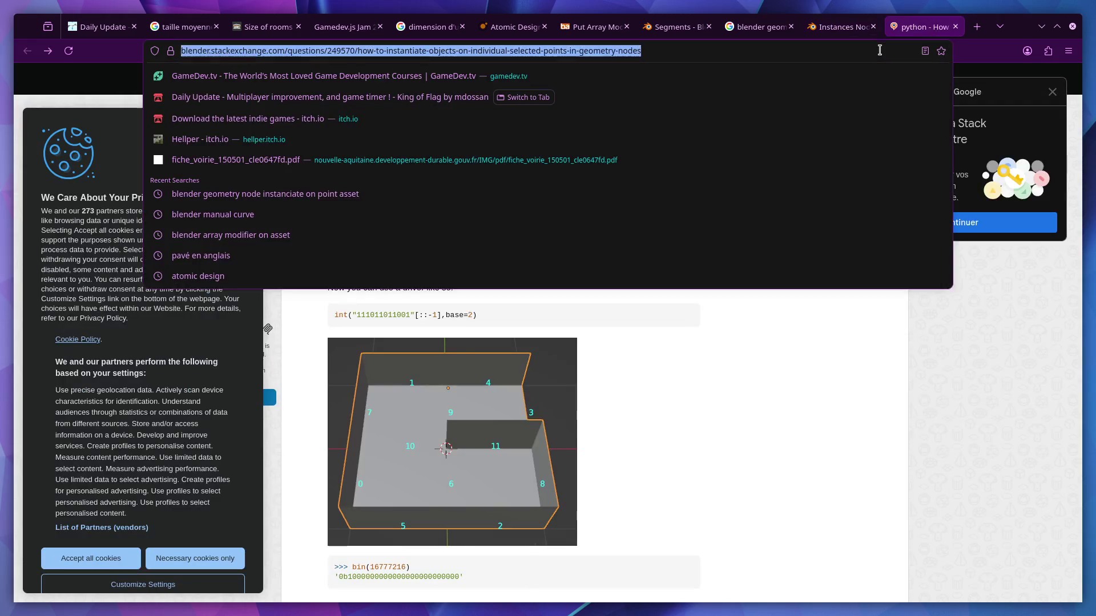
# Search 'blender geometry node instantiate asset' and open the 'Instances - Blender 5.1 Manual' result
pyautogui.write('blender geometry node instantiate')
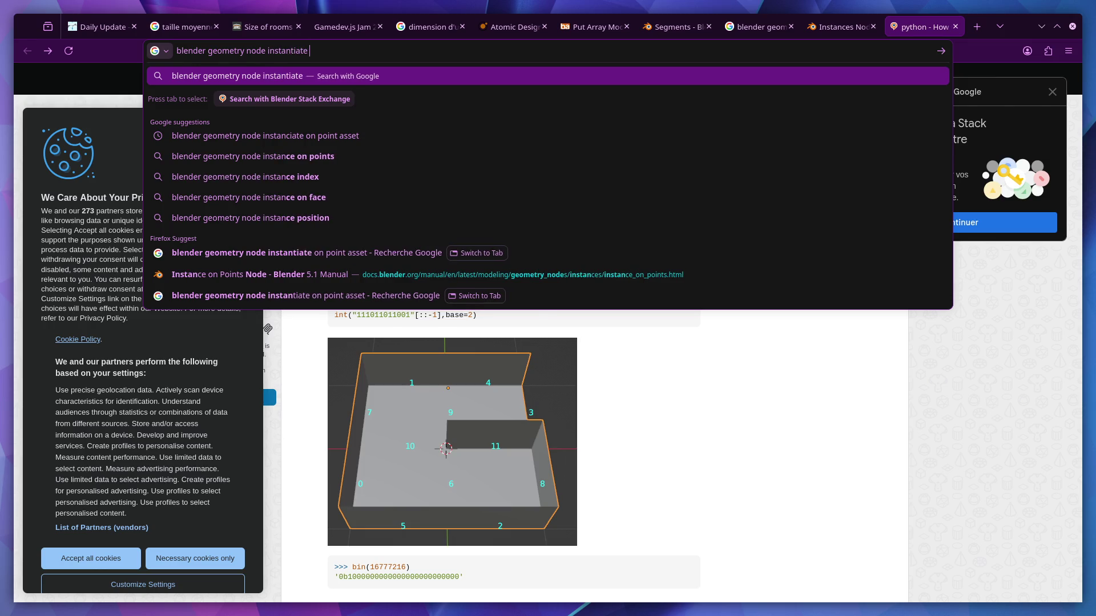
pyautogui.write(' asset')
pyautogui.press('Return')
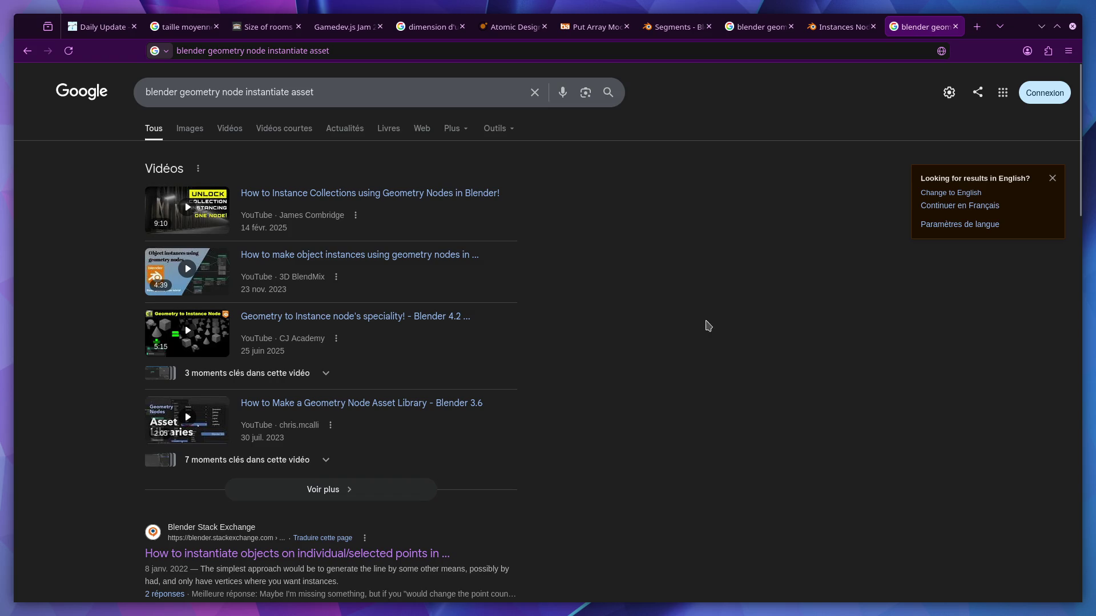
pyautogui.scroll(-5, 524, 346)
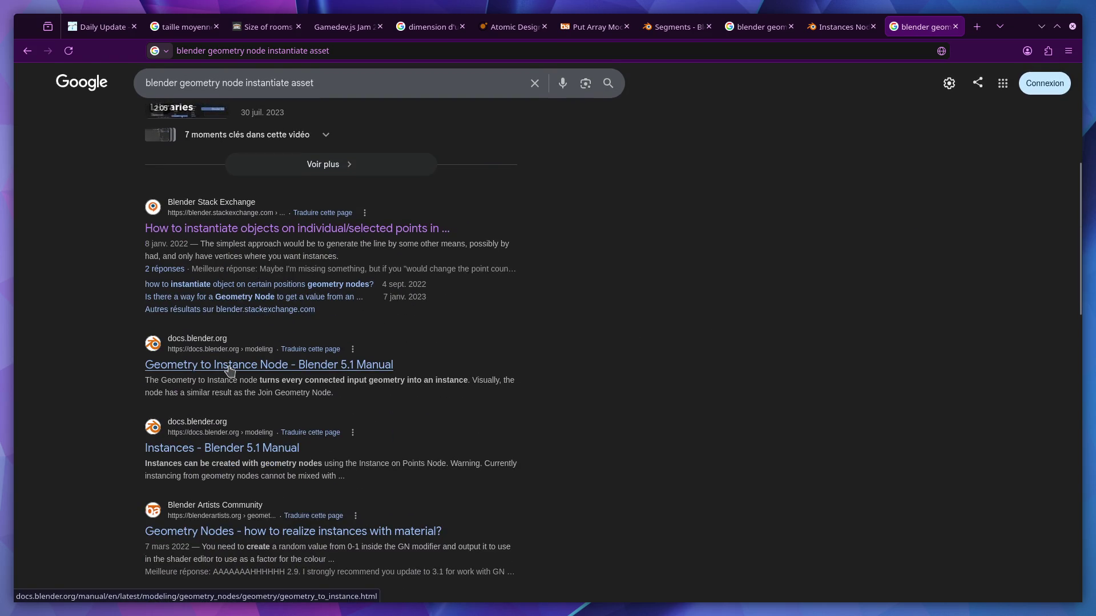
pyautogui.scroll(-2, 230, 371)
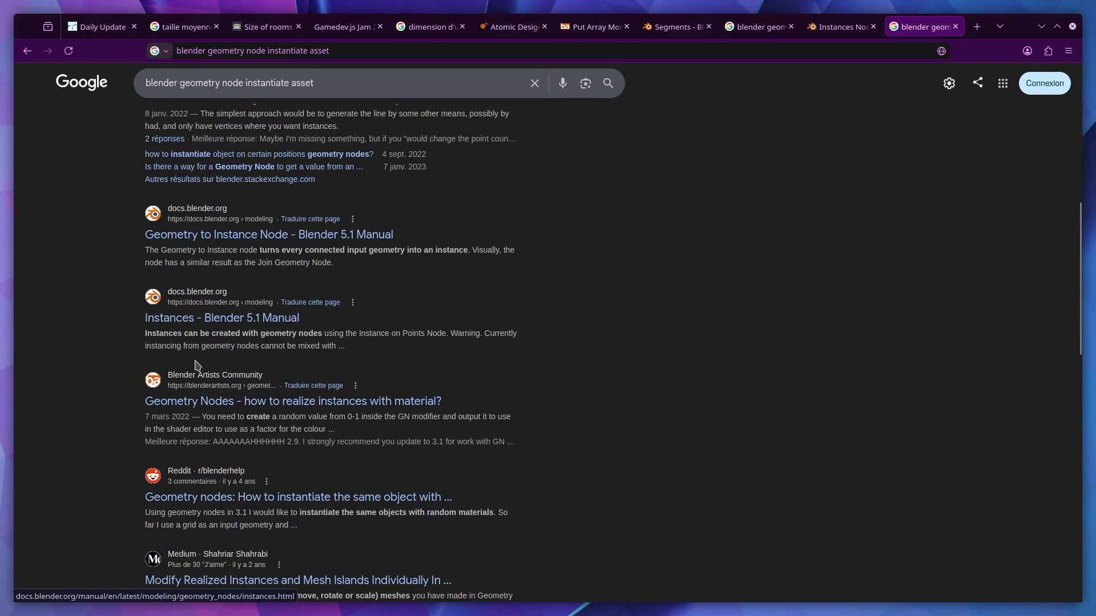
pyautogui.middleClick(210, 320)
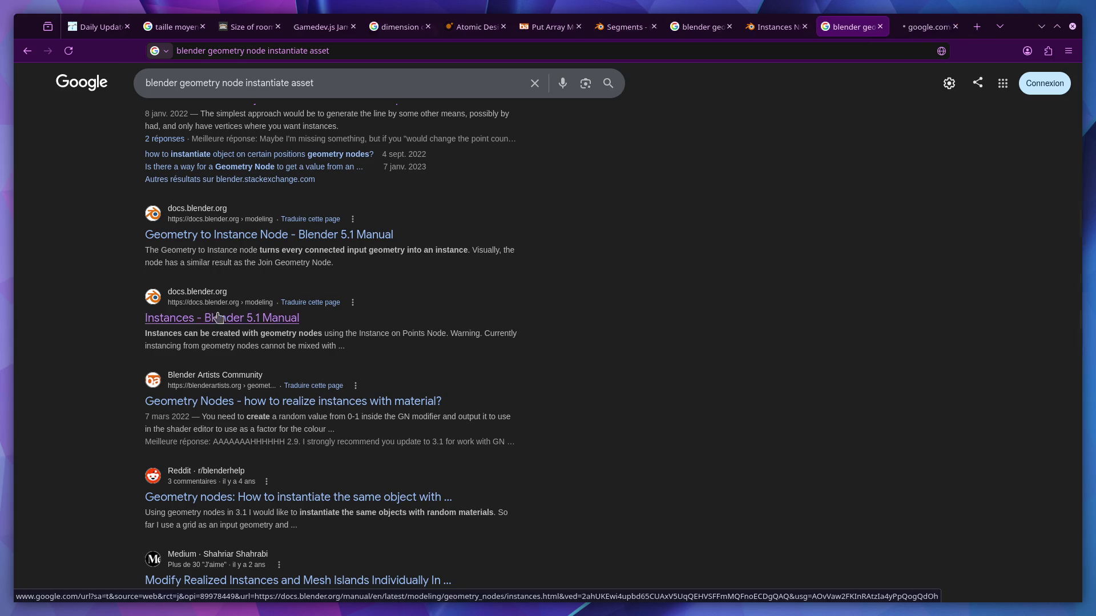
pyautogui.click(902, 24)
# Scroll through the Instances page's Nested Instancing, Realizing Instances and Instance Processing sections
pyautogui.scroll(-7, 706, 252)
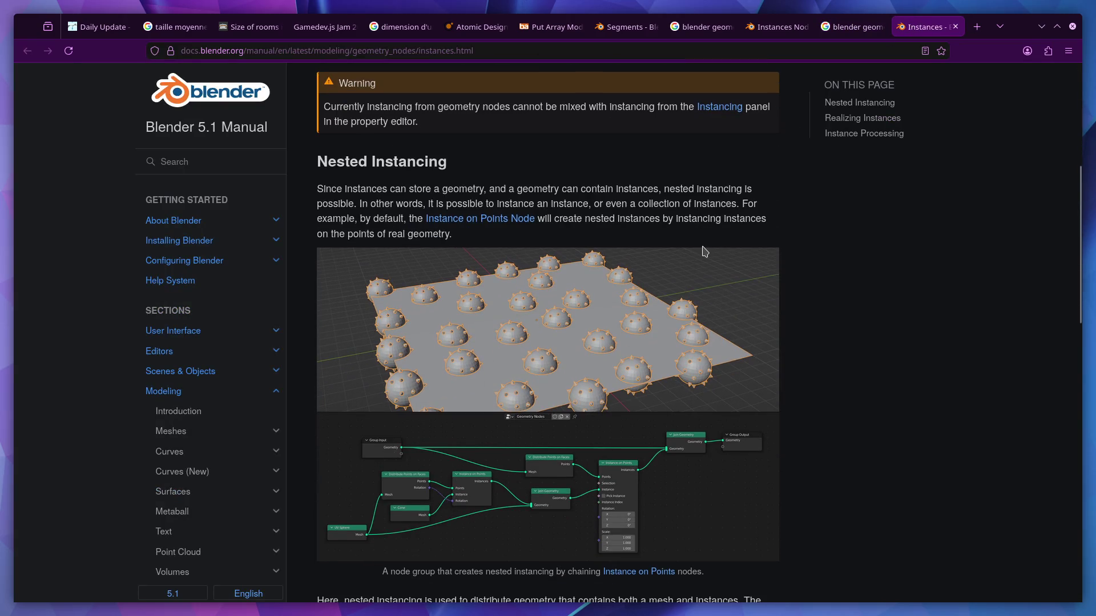
pyautogui.scroll(-1, 706, 251)
pyautogui.scroll(1, 427, 345)
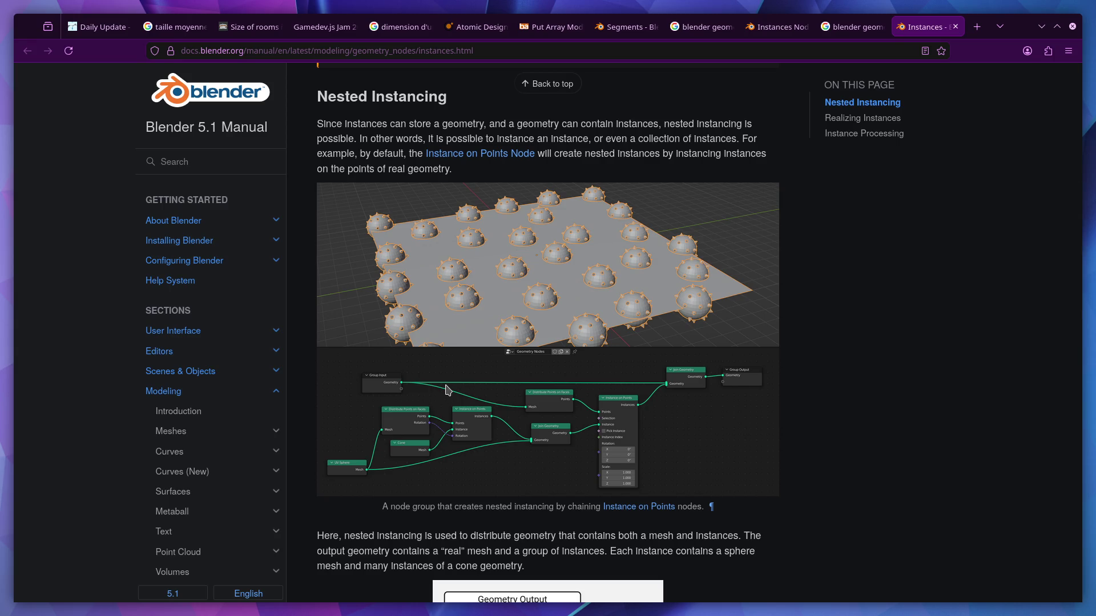
pyautogui.scroll(-3, 447, 390)
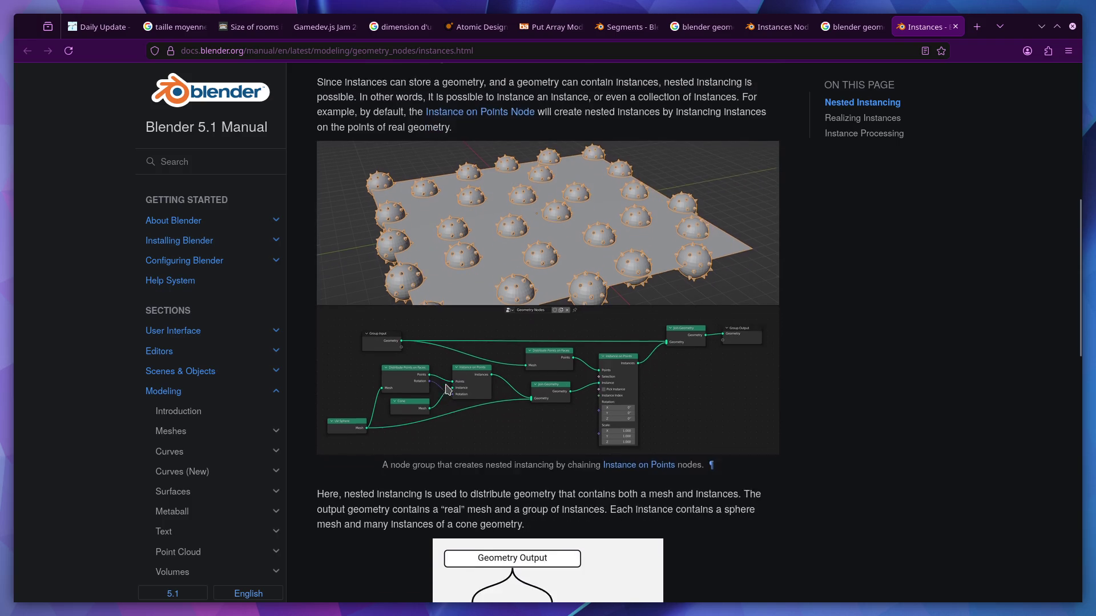
pyautogui.scroll(-4, 447, 390)
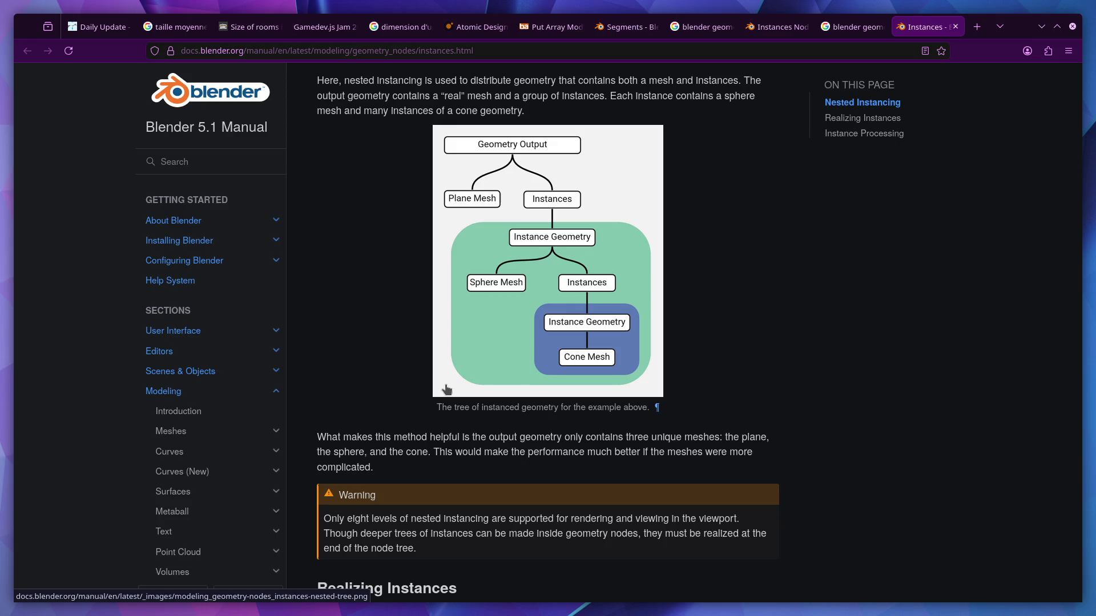
pyautogui.scroll(-6, 447, 390)
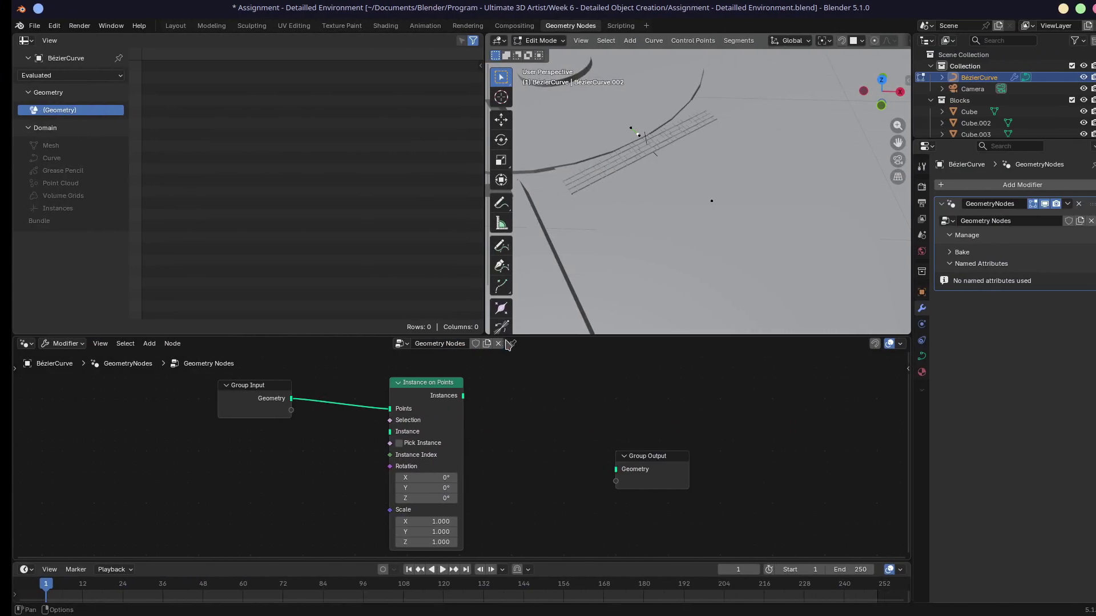
# Link Group Input geometry to Group Output and drop Instance on Points onto that link
pyautogui.moveTo(403, 386)
pyautogui.mouseDown()
pyautogui.moveTo(606, 469)
pyautogui.moveTo(561, 425)
pyautogui.mouseUp()
pyautogui.moveTo(389, 406)
pyautogui.mouseDown()
pyautogui.moveTo(301, 397)
pyautogui.moveTo(605, 469)
pyautogui.mouseUp()
pyautogui.moveTo(425, 389); pyautogui.dragTo(310, 455)
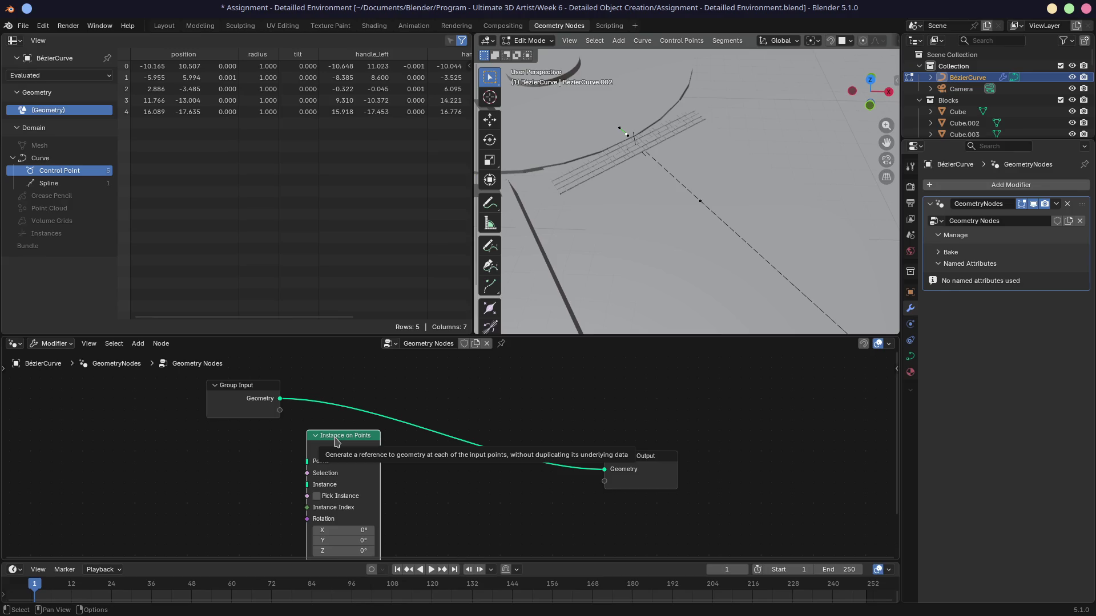
pyautogui.moveTo(336, 440); pyautogui.dragTo(404, 397)
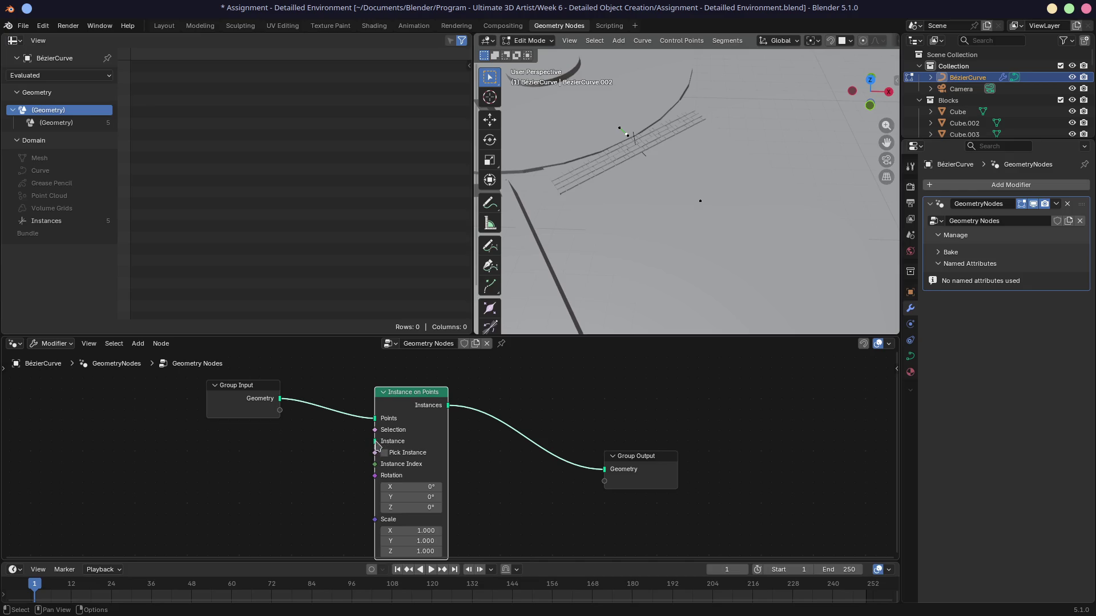
pyautogui.moveTo(375, 441); pyautogui.dragTo(293, 470)
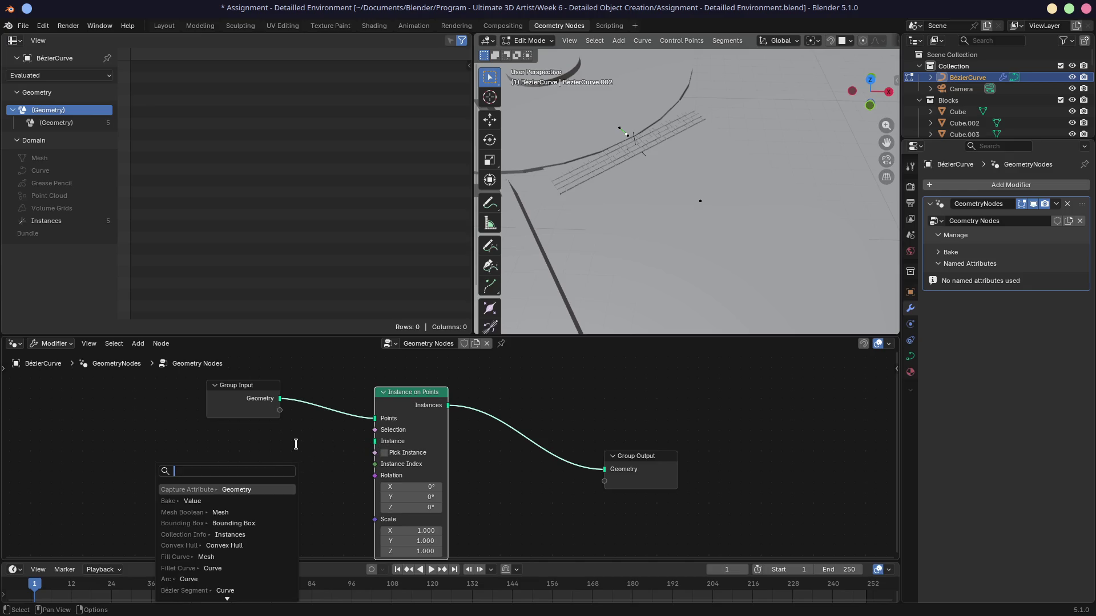
# Feed a Cube mesh node into the Instance input, inspect the viewport, and tidy the nodes
pyautogui.write('mes')
pyautogui.press('Down')
pyautogui.press('Return')
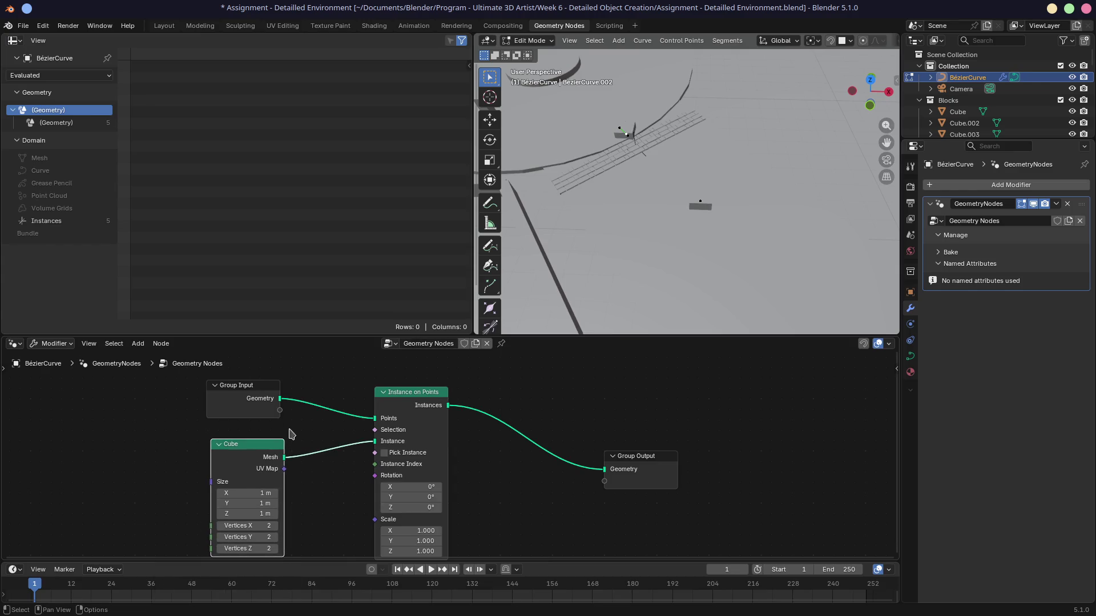
pyautogui.moveTo(548, 228)
pyautogui.mouseDown(button='middle')
pyautogui.moveTo(611, 179)
pyautogui.moveTo(531, 240)
pyautogui.moveTo(479, 252)
pyautogui.mouseUp(button='middle')
pyautogui.moveTo(474, 252)
pyautogui.mouseDown()
pyautogui.moveTo(456, 175)
pyautogui.moveTo(345, 175)
pyautogui.mouseUp()
pyautogui.moveTo(502, 171)
pyautogui.mouseDown(button='middle')
pyautogui.moveTo(525, 164)
pyautogui.moveTo(618, 195)
pyautogui.moveTo(639, 238)
pyautogui.moveTo(569, 175)
pyautogui.mouseUp(button='middle')
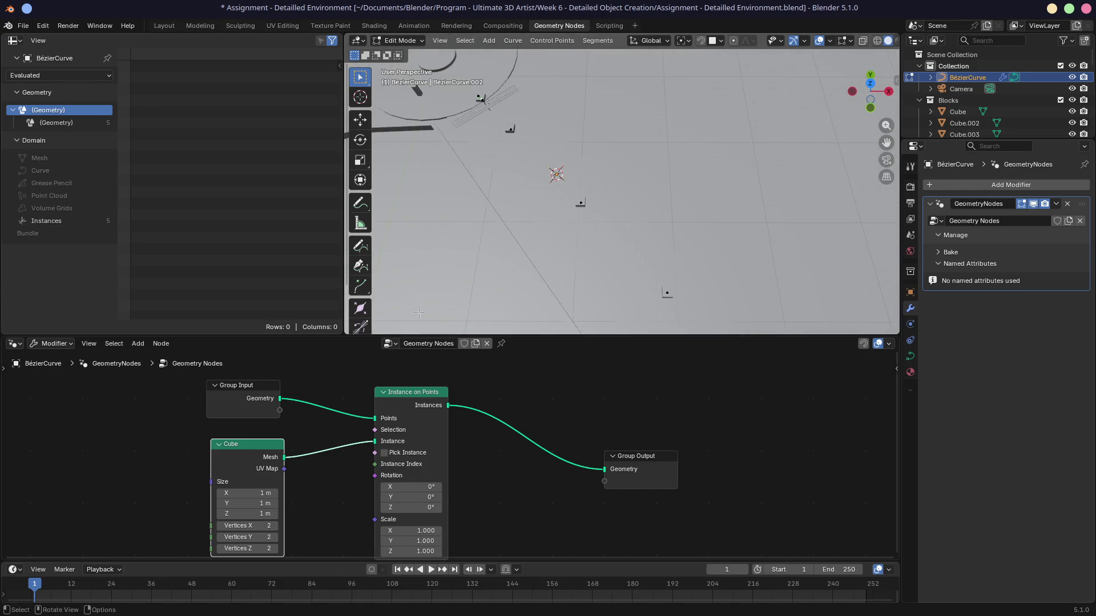
pyautogui.moveTo(308, 492)
pyautogui.mouseDown(button='middle')
pyautogui.moveTo(331, 435)
pyautogui.moveTo(346, 465)
pyautogui.mouseUp(button='middle')
pyautogui.moveTo(280, 428); pyautogui.dragTo(254, 430)
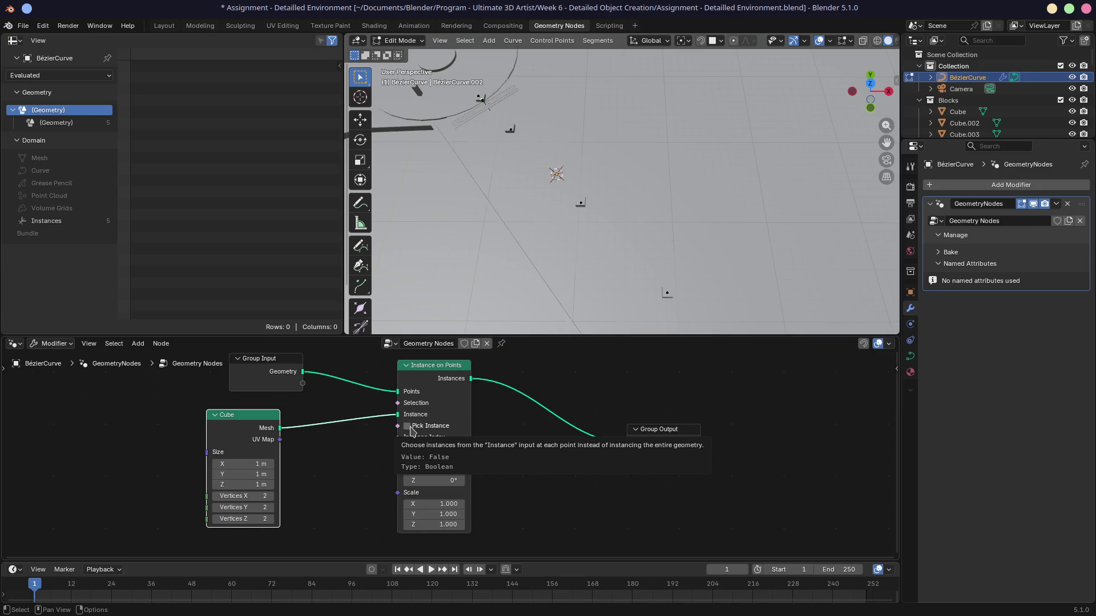
# Toggle Pick Instance while linking and unlinking the Cube node, ending unlinked with Pick Instance on
pyautogui.click(411, 430)
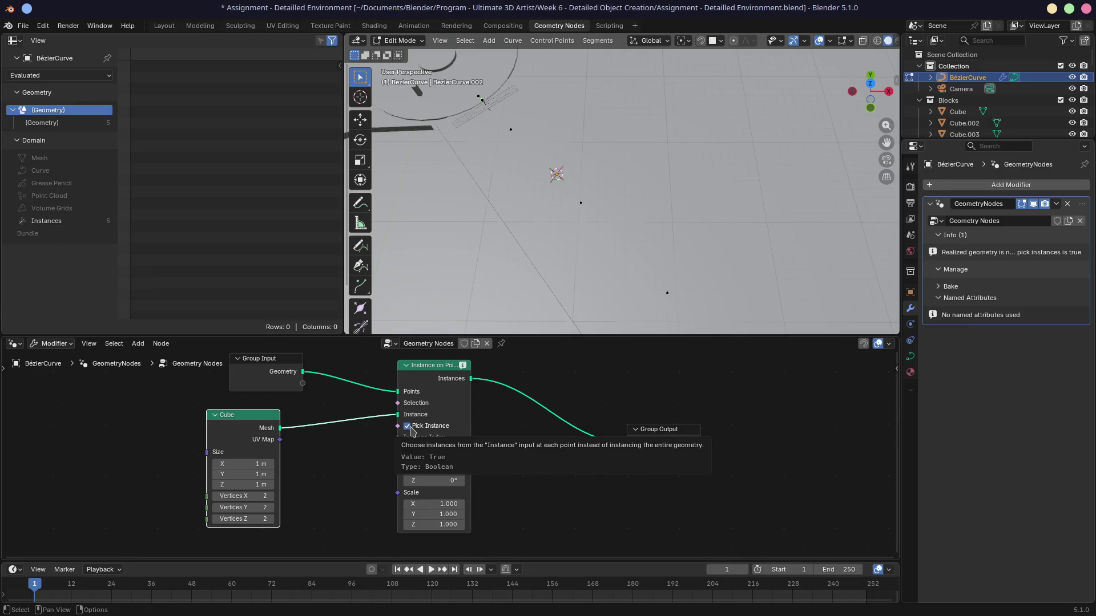
pyautogui.moveTo(398, 414); pyautogui.dragTo(362, 419)
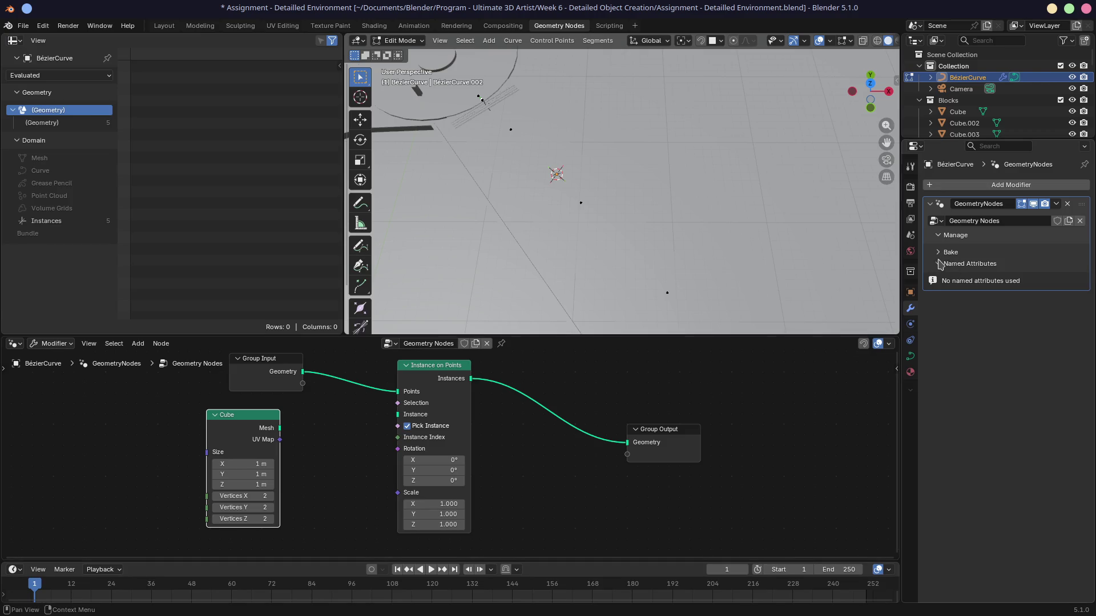
pyautogui.click(938, 253)
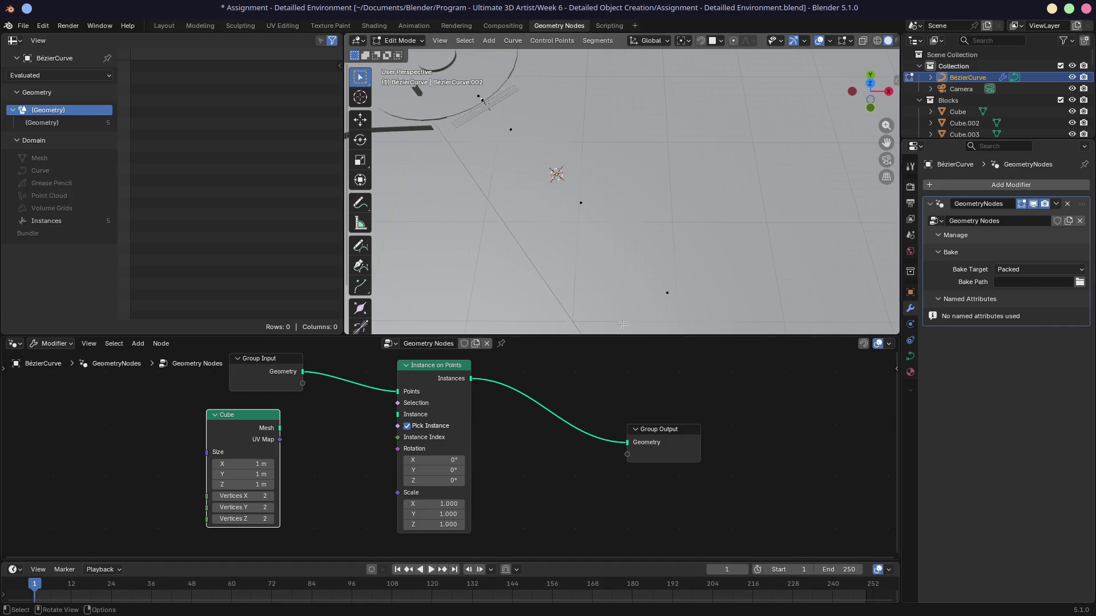
pyautogui.moveTo(280, 428); pyautogui.dragTo(399, 417)
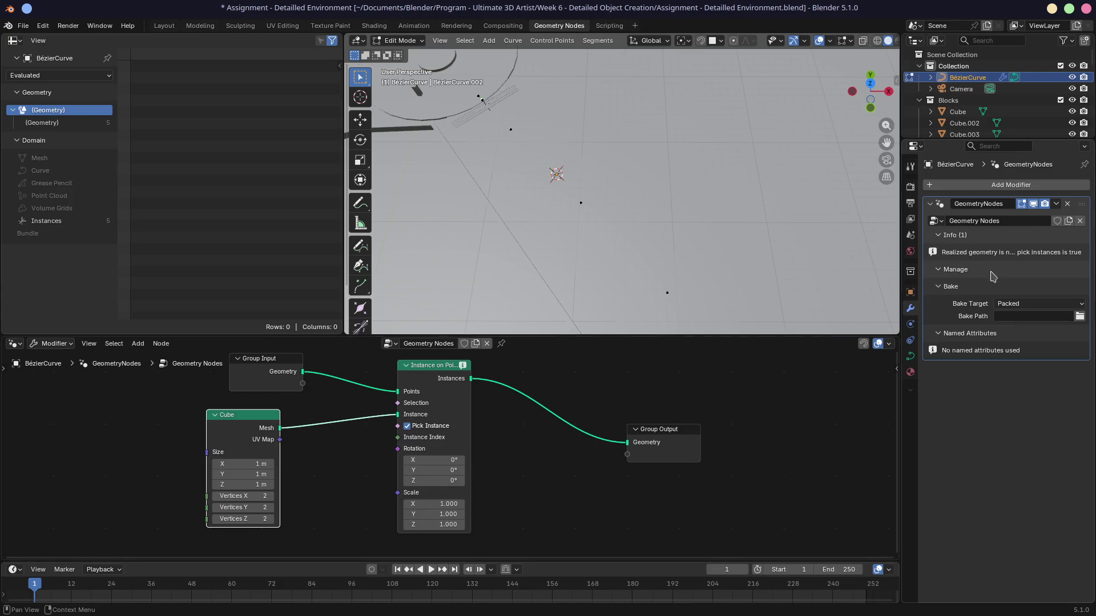
pyautogui.moveTo(899, 253)
pyautogui.mouseDown()
pyautogui.moveTo(763, 255)
pyautogui.moveTo(825, 255)
pyautogui.mouseUp()
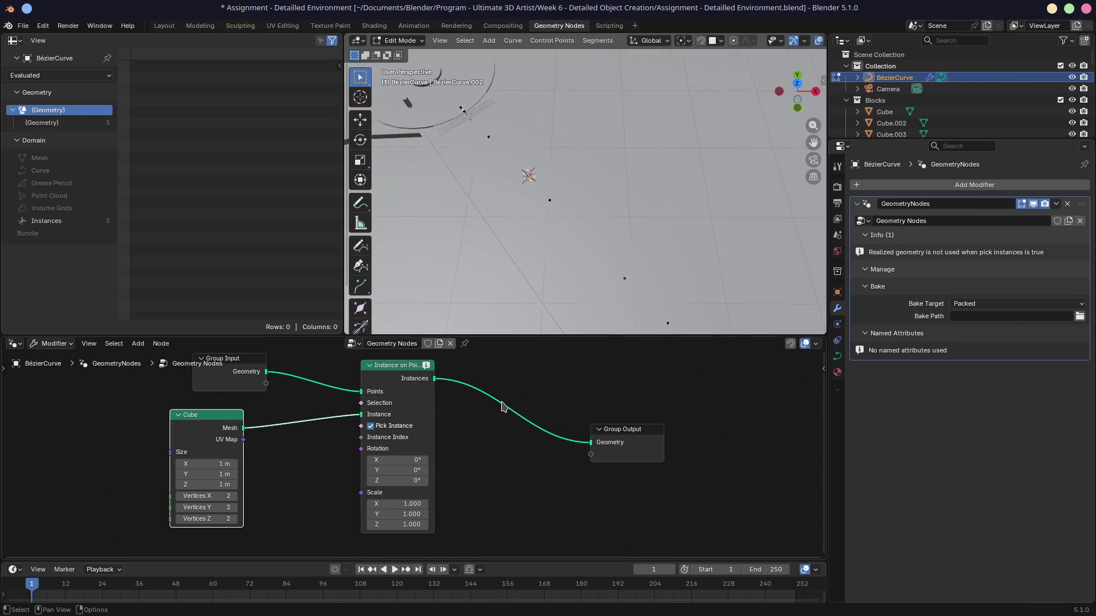
pyautogui.click(371, 426)
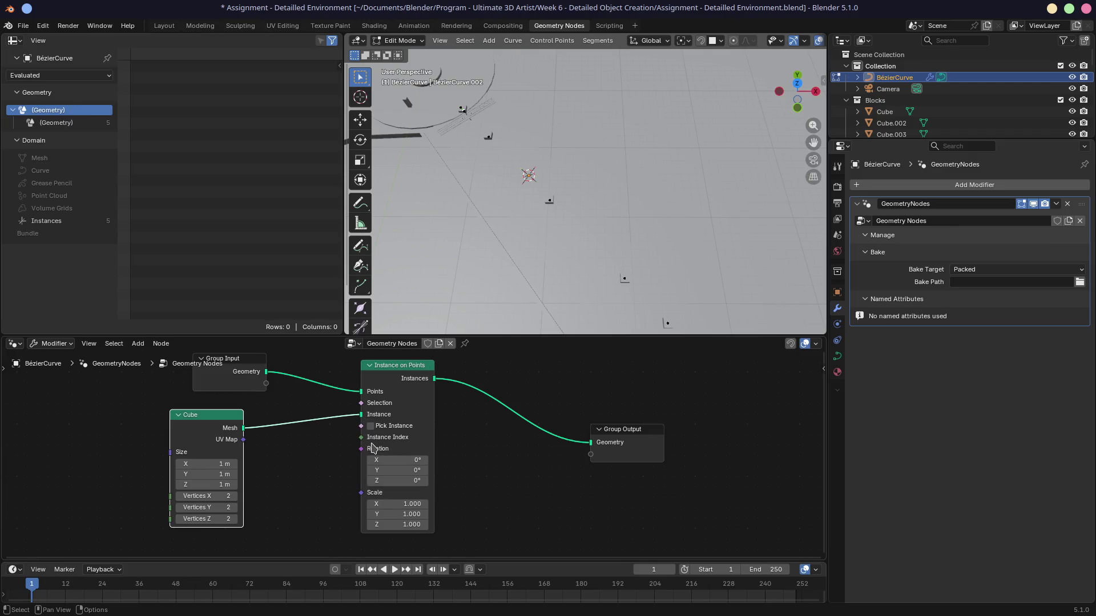
pyautogui.moveTo(362, 416)
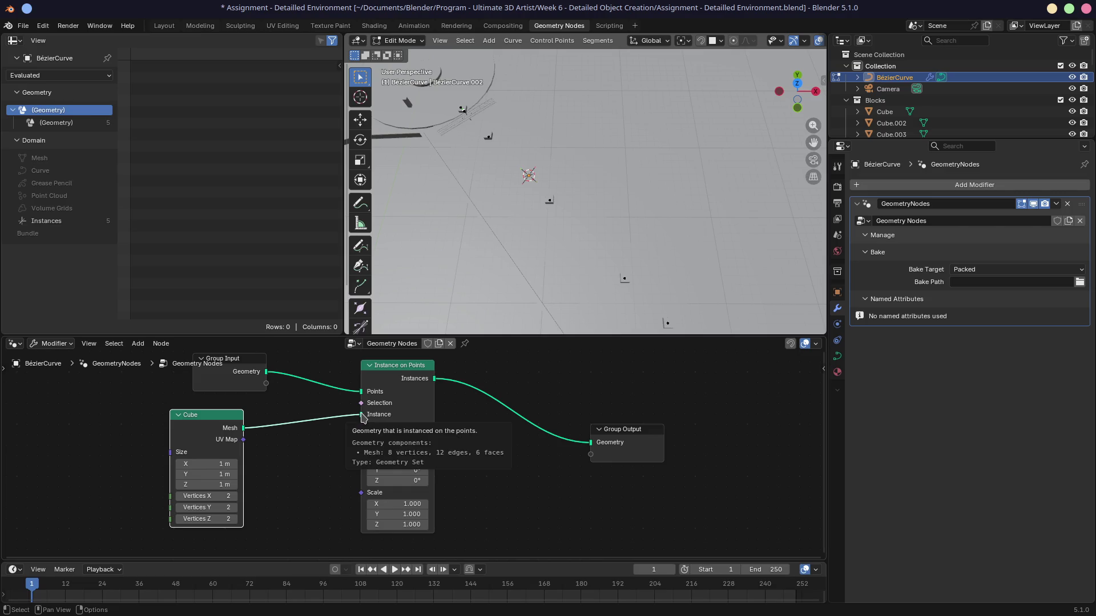
pyautogui.moveTo(362, 415); pyautogui.dragTo(373, 431)
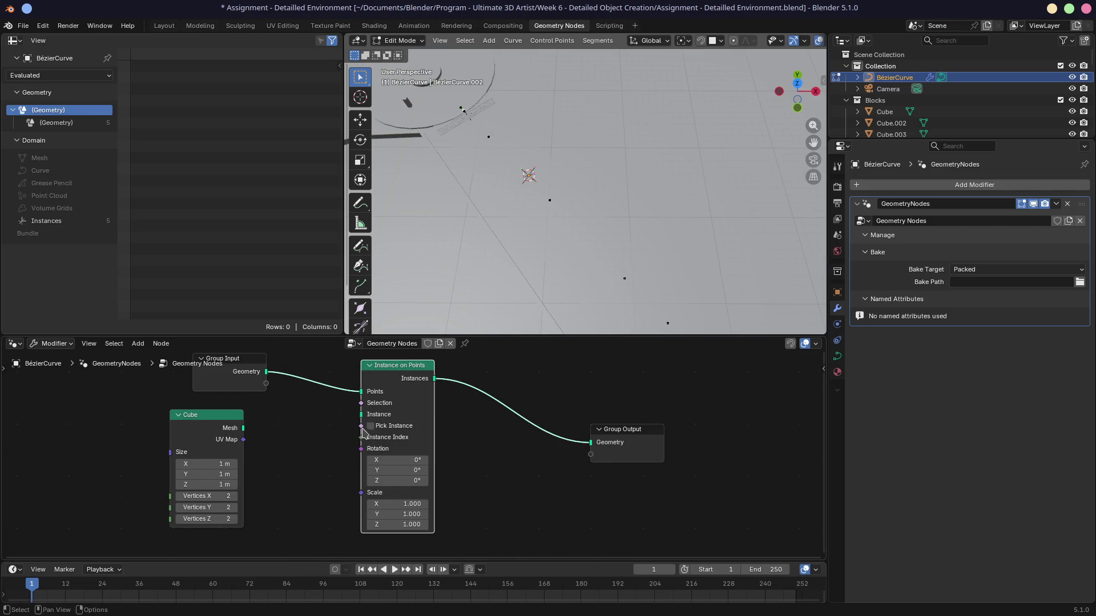
pyautogui.click(371, 426)
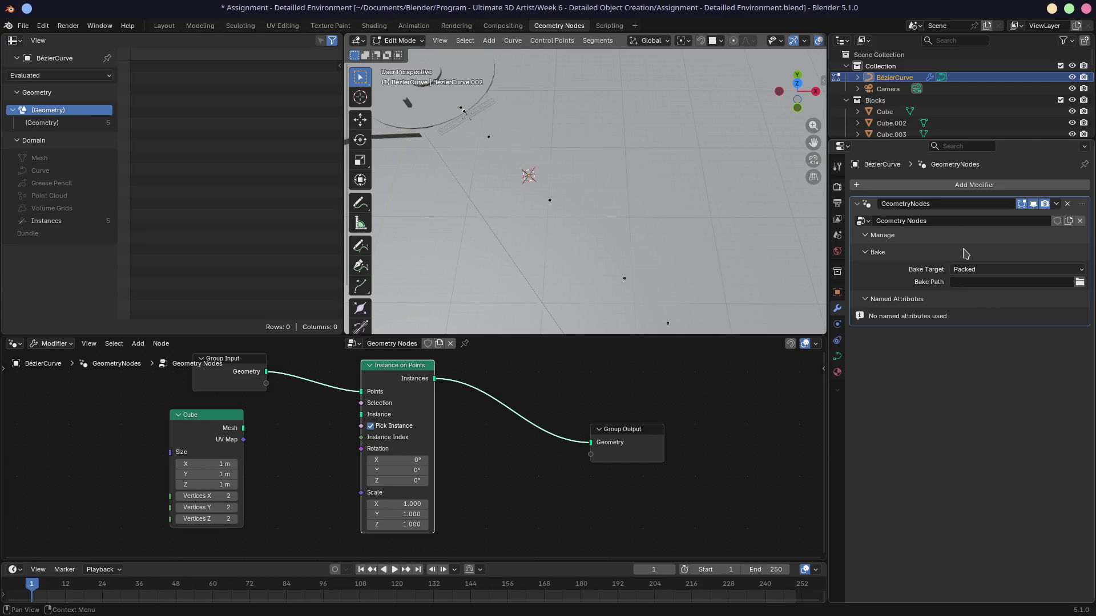
# In the Blender Manual, open the Instance on Points Node page from the Instances Nodes overview
pyautogui.press('ctrl+super+Right')
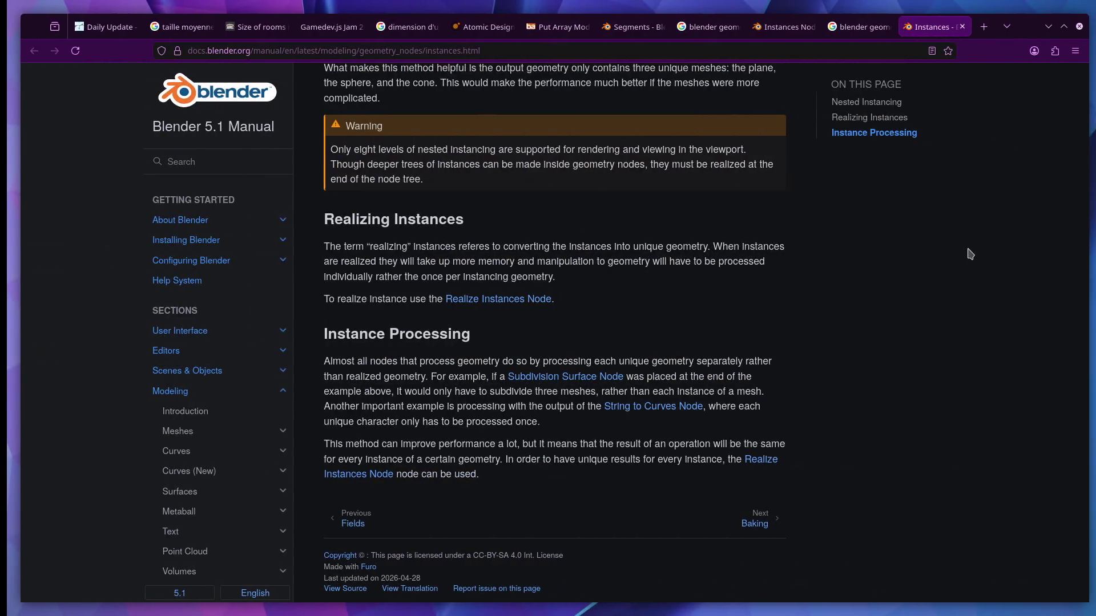
pyautogui.scroll(5, 600, 368)
pyautogui.scroll(-5, 236, 412)
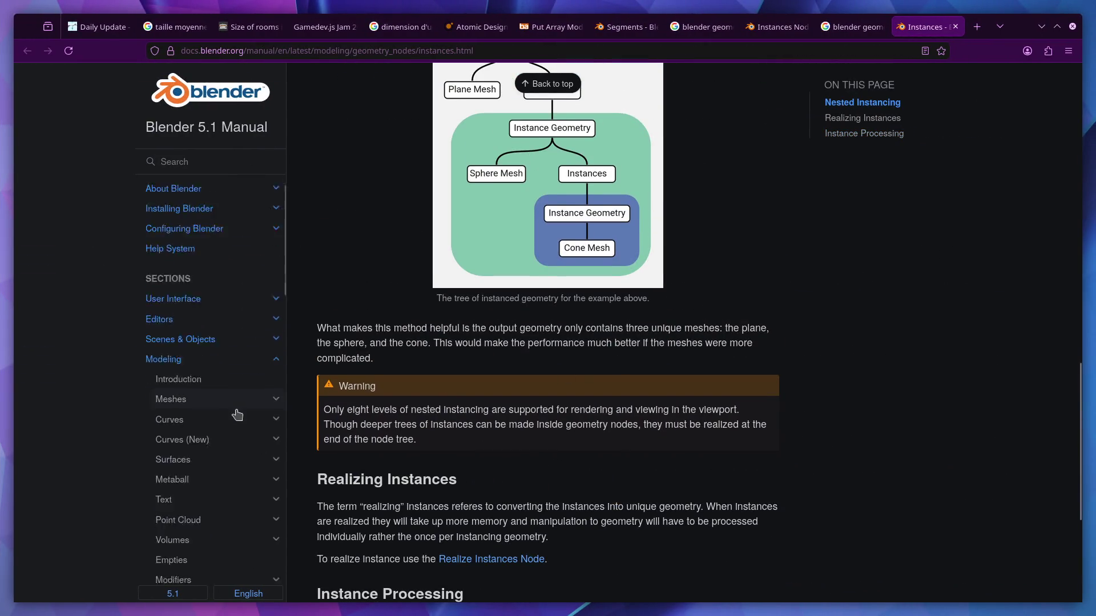
pyautogui.scroll(-8, 236, 412)
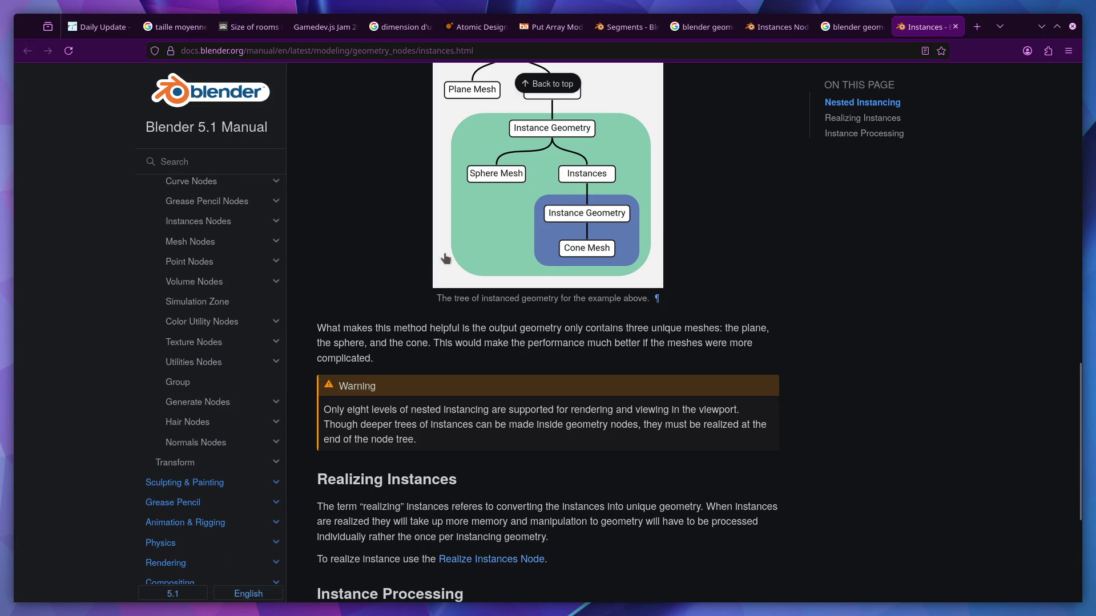
pyautogui.click(782, 34)
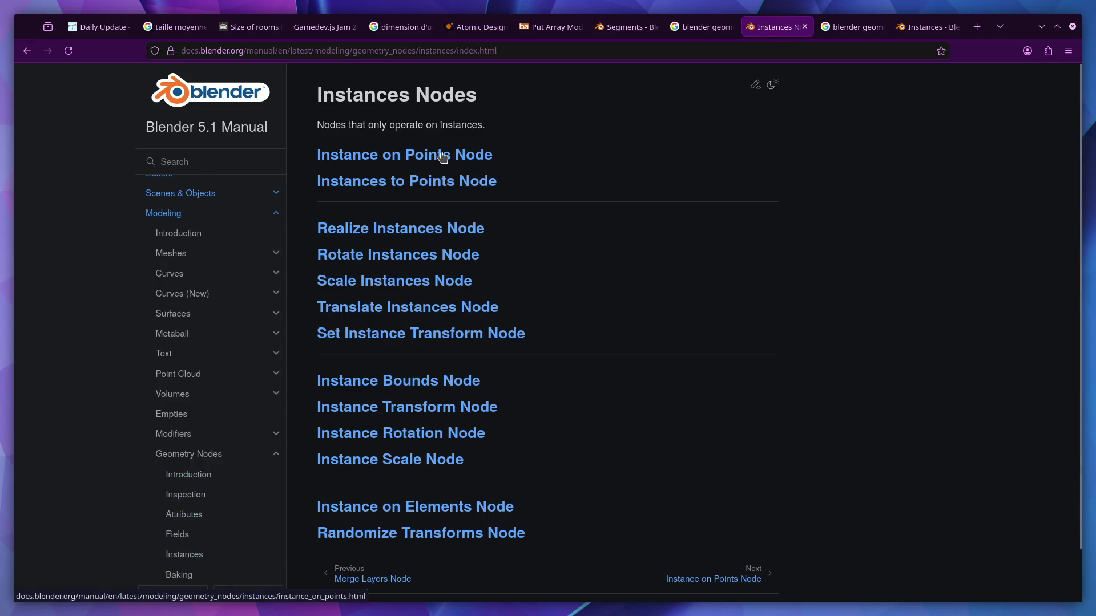
pyautogui.click(442, 158)
# Read the Pick Instances input explanation, then open the Collection Info Node page in a new tab
pyautogui.hotkey('alt', 'Tab')
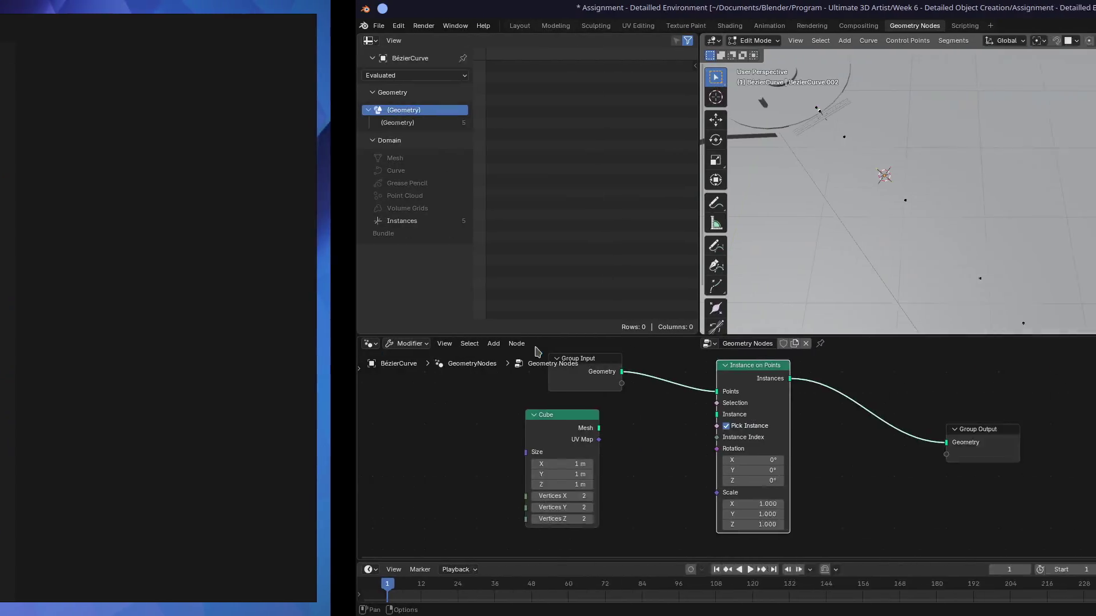
pyautogui.hotkey('alt', 'Tab')
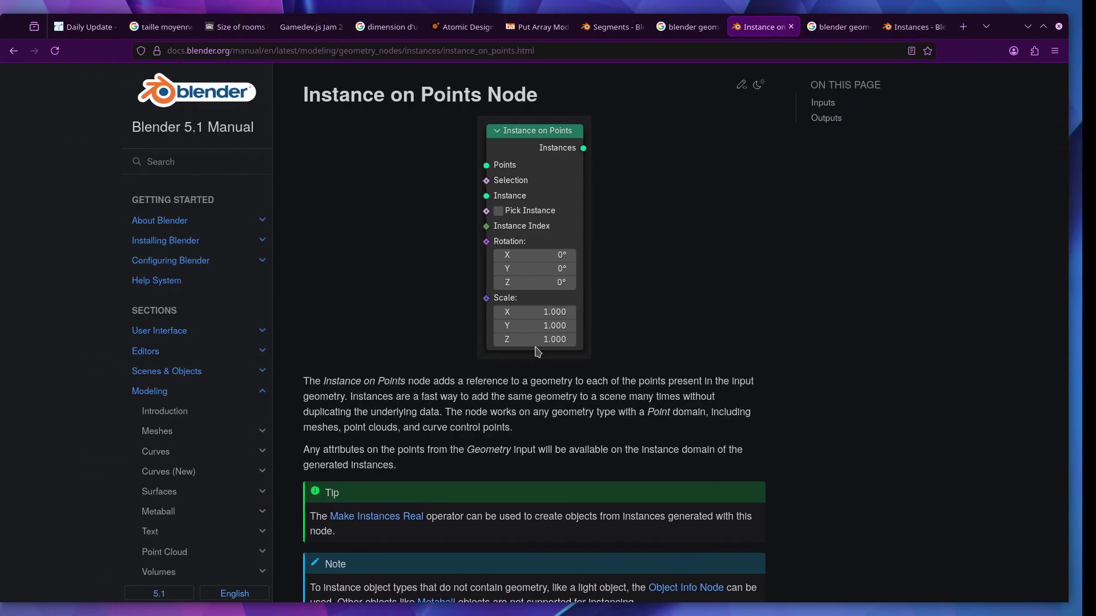
pyautogui.scroll(-7, 536, 354)
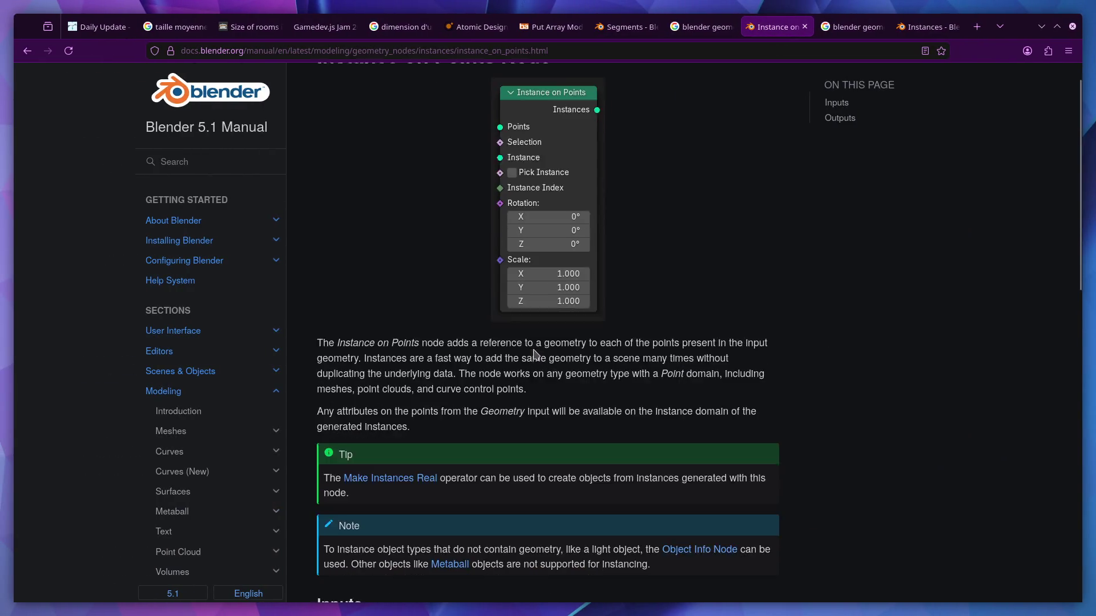
pyautogui.scroll(-3, 536, 355)
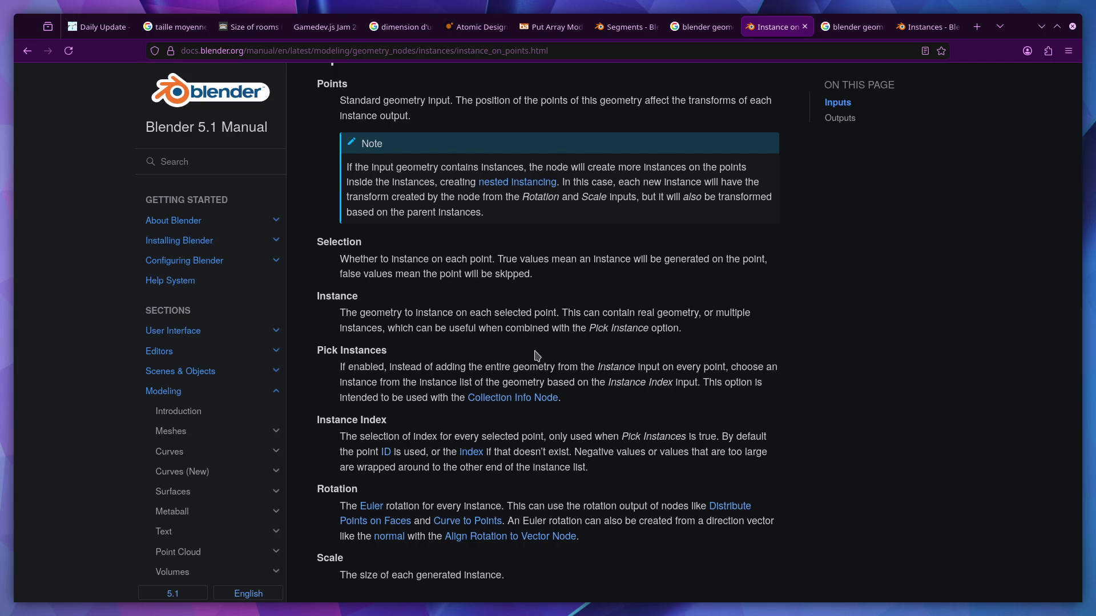
pyautogui.scroll(5, 536, 354)
pyautogui.scroll(-2, 536, 354)
pyautogui.scroll(-2, 536, 354)
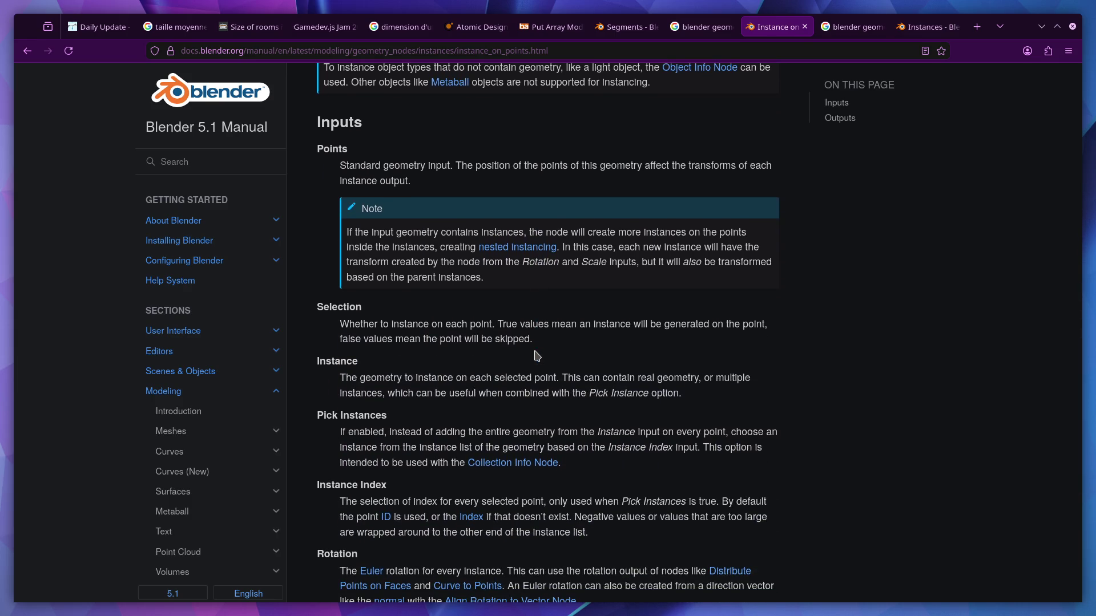
pyautogui.scroll(-2, 537, 355)
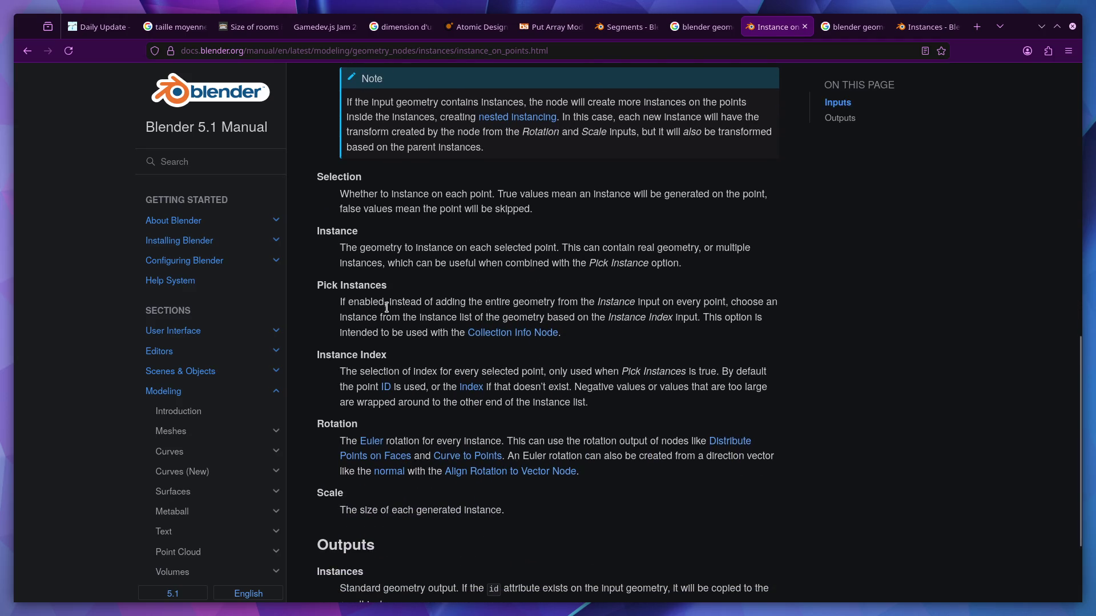
pyautogui.moveTo(512, 302); pyautogui.dragTo(570, 301)
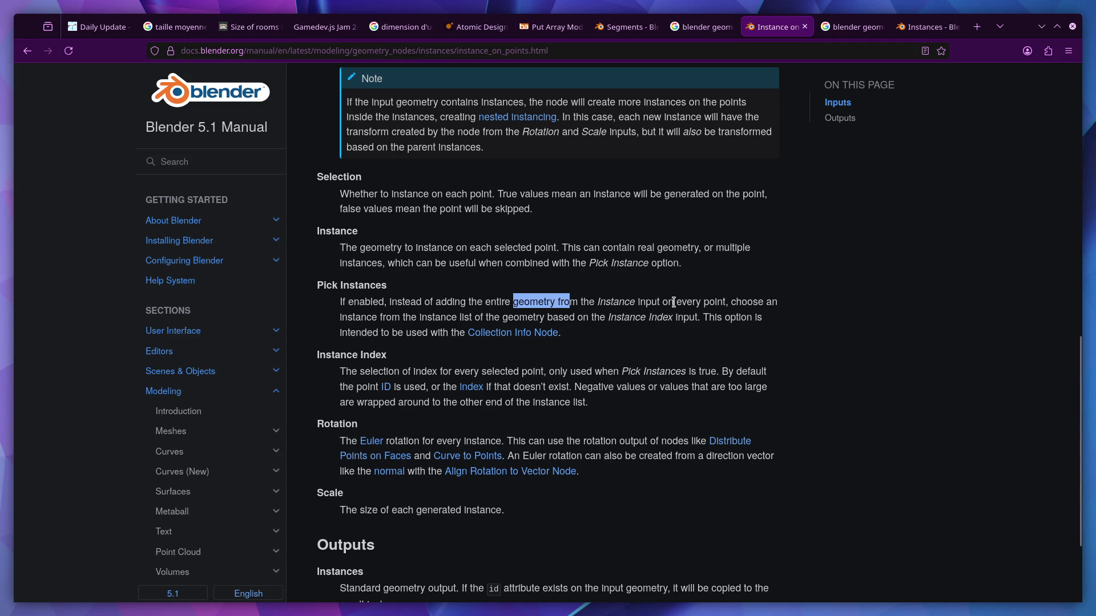
pyautogui.moveTo(417, 317); pyautogui.dragTo(482, 318)
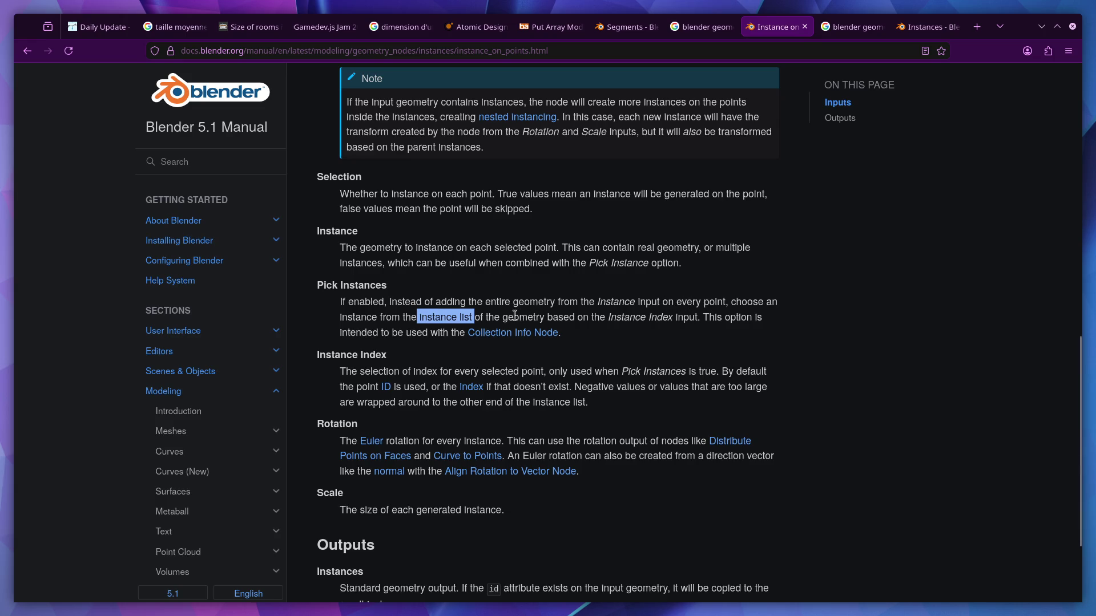
pyautogui.middleClick(513, 333)
pyautogui.click(790, 27)
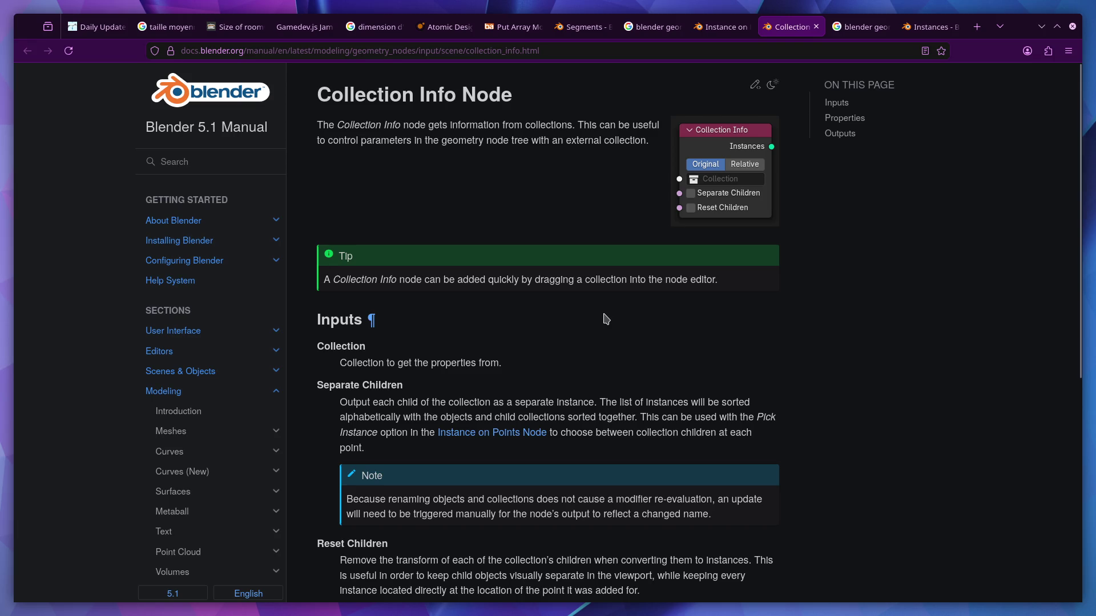
# Add a Collection Info node with its Collection set to Paved Road
pyautogui.hotkey('alt', 'Tab')
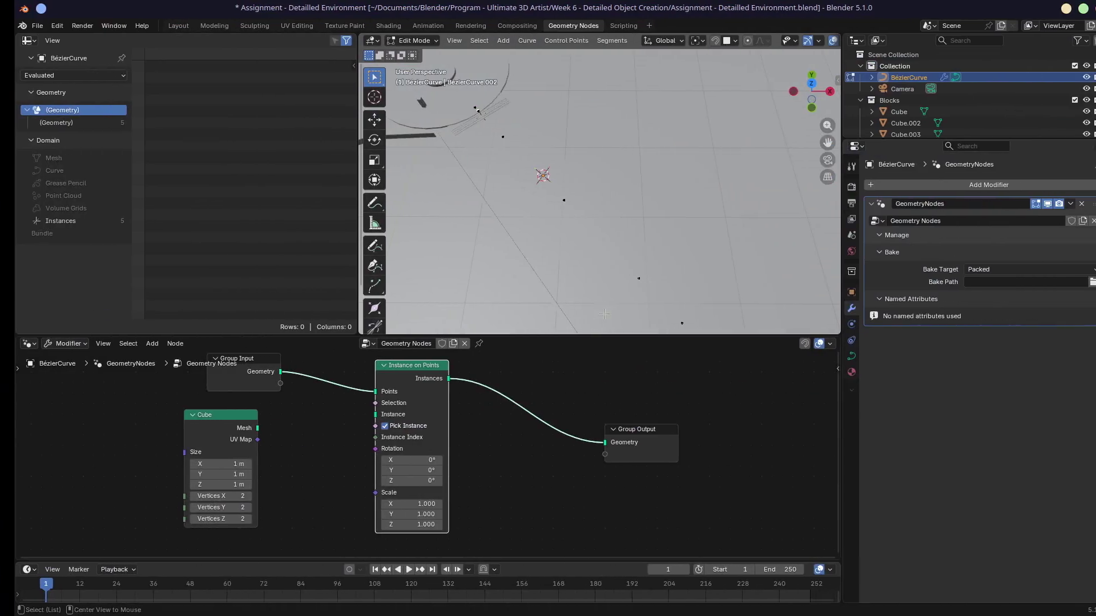
pyautogui.moveTo(284, 455); pyautogui.dragTo(384, 443, button='middle')
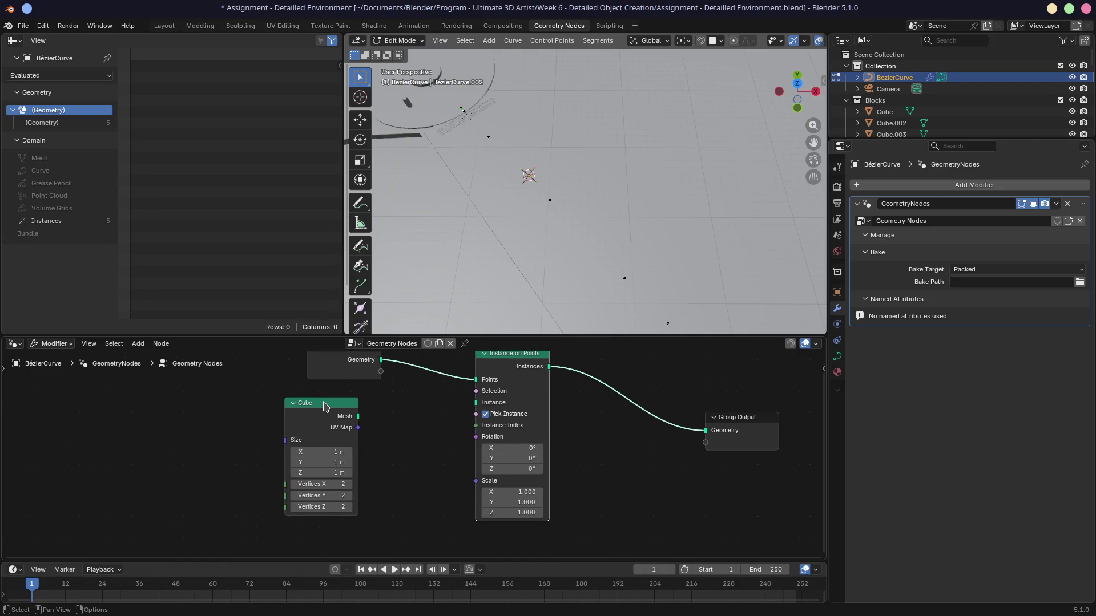
pyautogui.moveTo(307, 408); pyautogui.dragTo(185, 435)
pyautogui.hotkey('shift', 'a')
pyautogui.moveTo(304, 440)
pyautogui.write('collec')
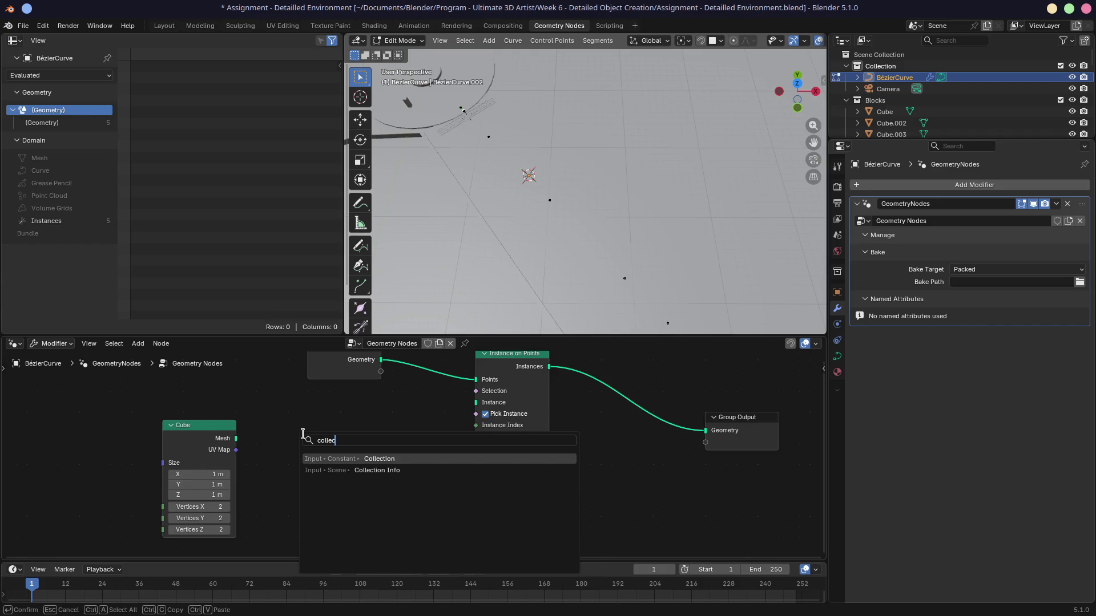
pyautogui.press('Down')
pyautogui.press('Return')
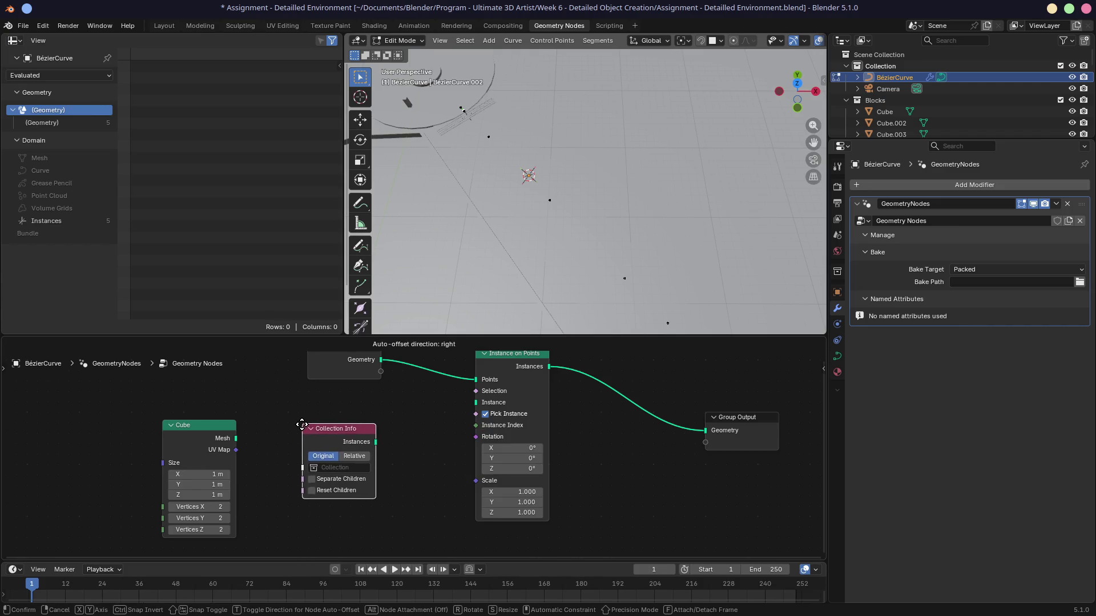
pyautogui.click(297, 424)
pyautogui.click(317, 468)
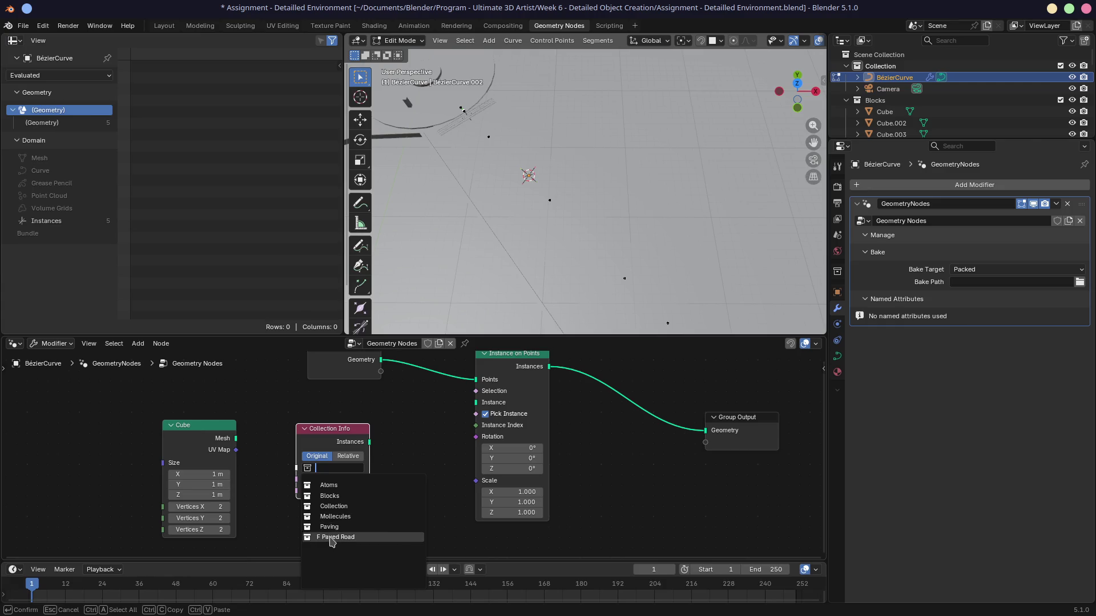
pyautogui.click(332, 539)
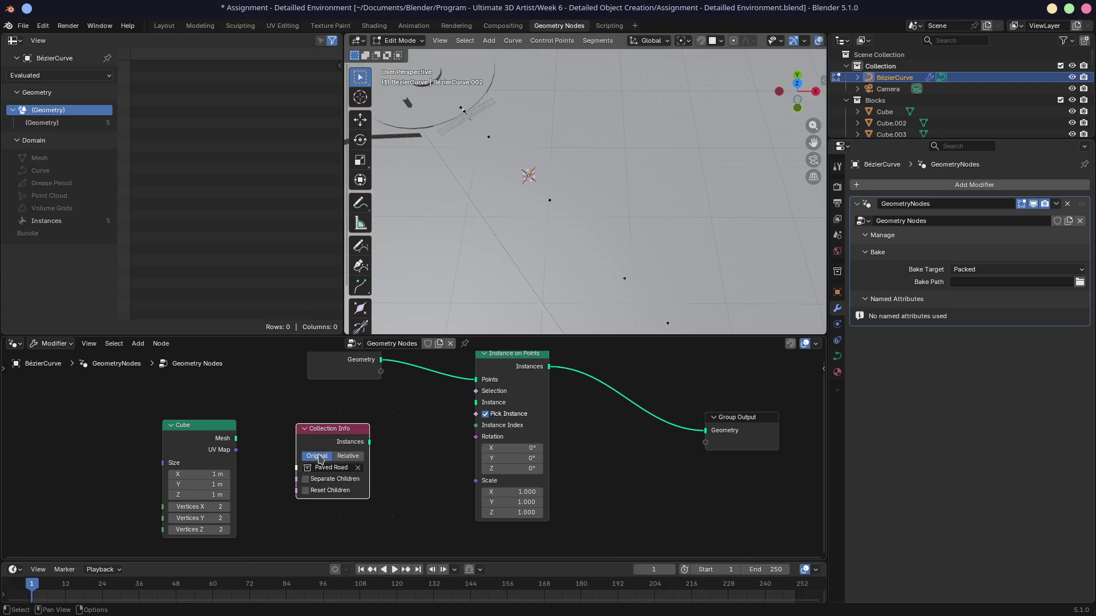
# Connect the Collection Info Instances output to Instance on Points' Instance input
pyautogui.moveTo(369, 442)
pyautogui.mouseDown()
pyautogui.moveTo(441, 433)
pyautogui.moveTo(476, 403)
pyautogui.mouseUp()
pyautogui.moveTo(502, 222); pyautogui.dragTo(539, 256, button='middle')
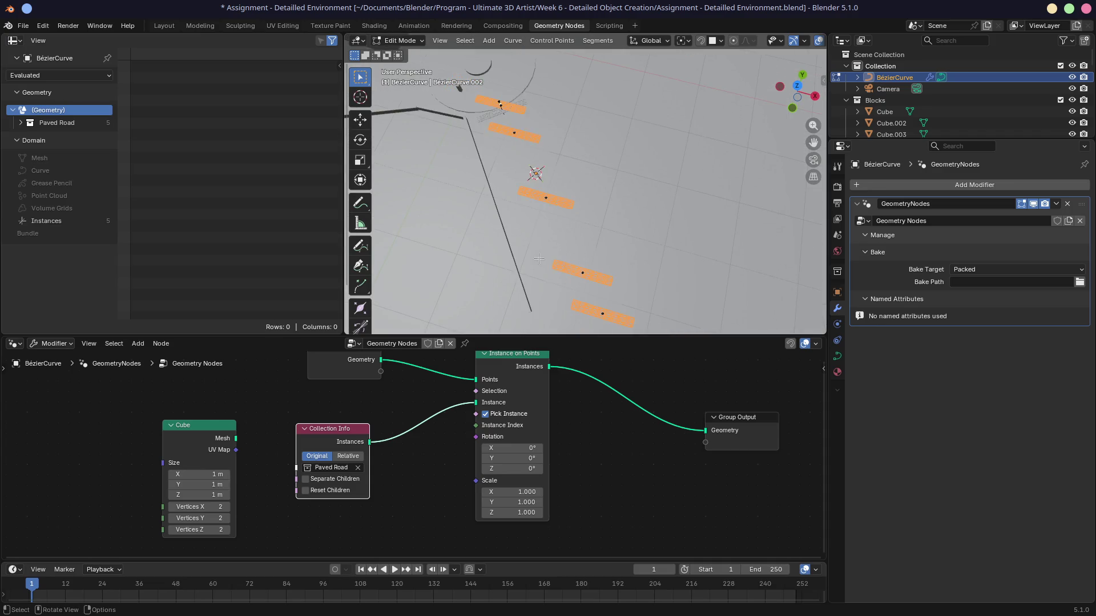
pyautogui.scroll(6, 539, 259)
pyautogui.moveTo(464, 229); pyautogui.dragTo(531, 184, button='middle')
pyautogui.scroll(-3, 531, 184)
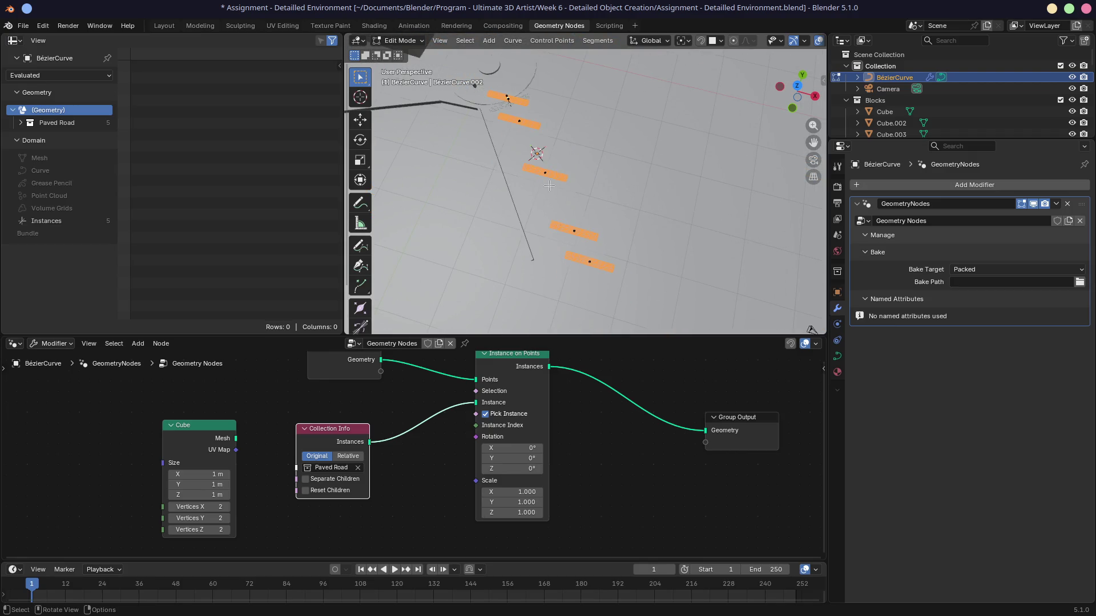
# Delete the unused Cube node and set the instances' Z rotation to 38.7°
pyautogui.click(202, 432)
pyautogui.press('x')
pyautogui.moveTo(274, 417); pyautogui.dragTo(244, 433, button='middle')
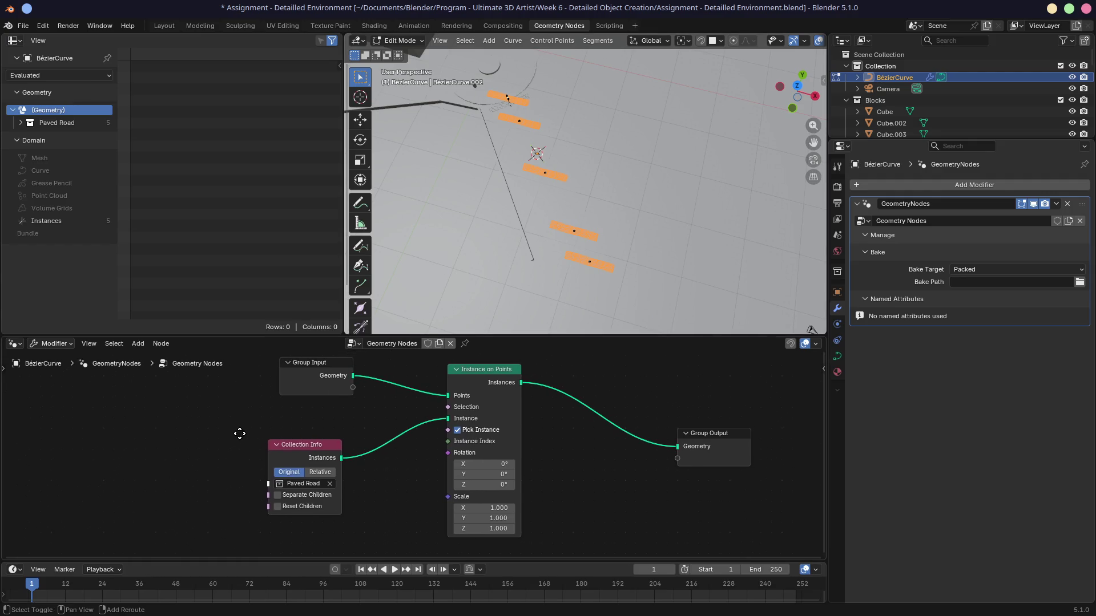
pyautogui.moveTo(483, 485); pyautogui.dragTo(484, 485)
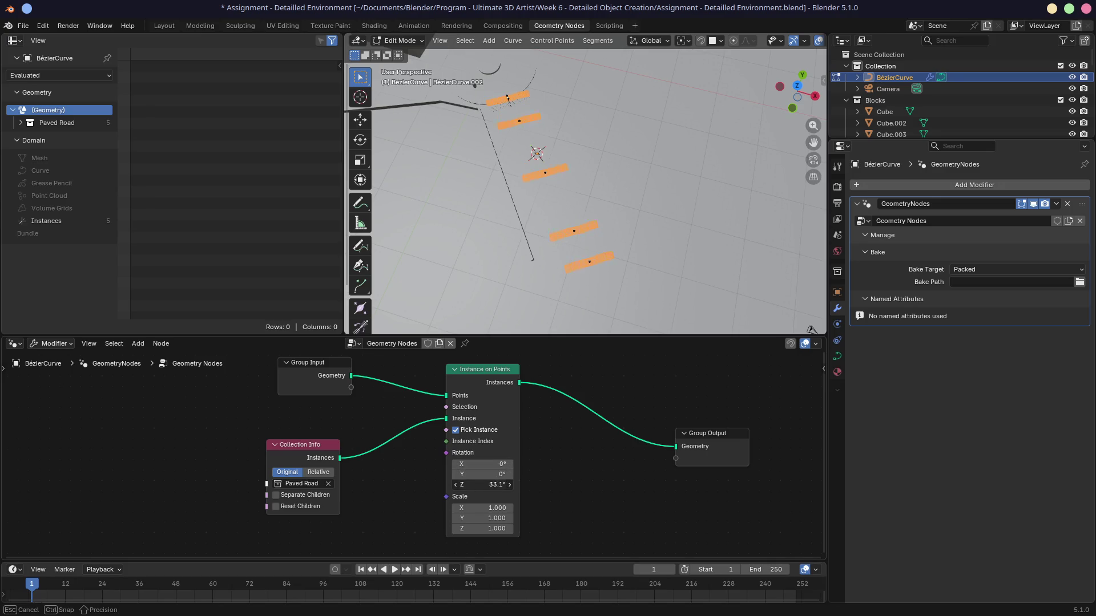
pyautogui.moveTo(484, 485); pyautogui.dragTo(484, 484)
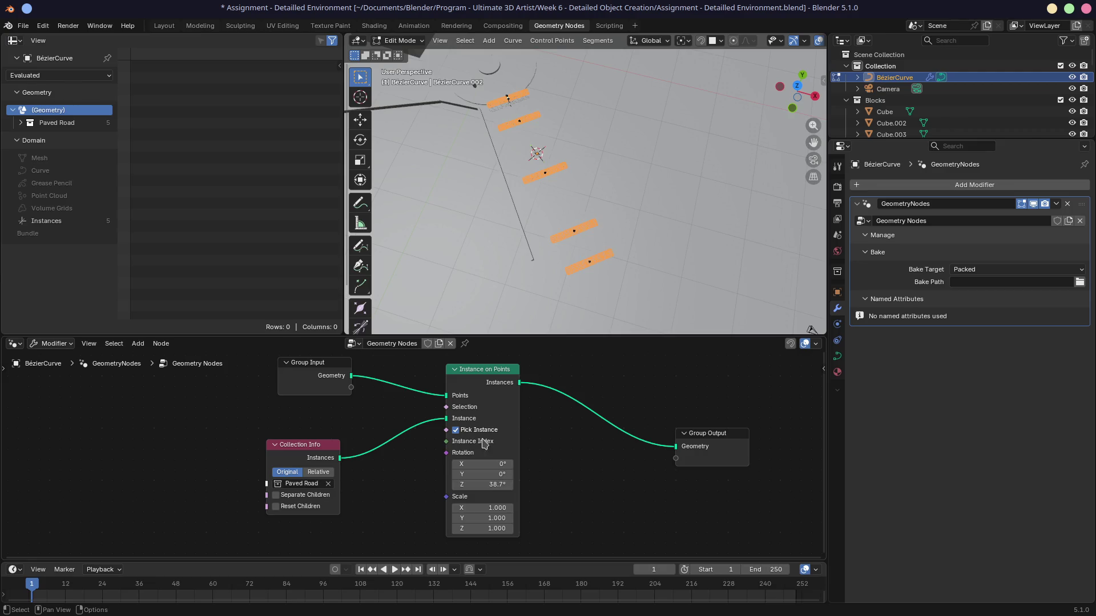
pyautogui.keyDown('shift'); pyautogui.moveTo(491, 145); pyautogui.dragTo(576, 202, button='middle'); pyautogui.keyUp('shift')
pyautogui.scroll(4, 578, 137)
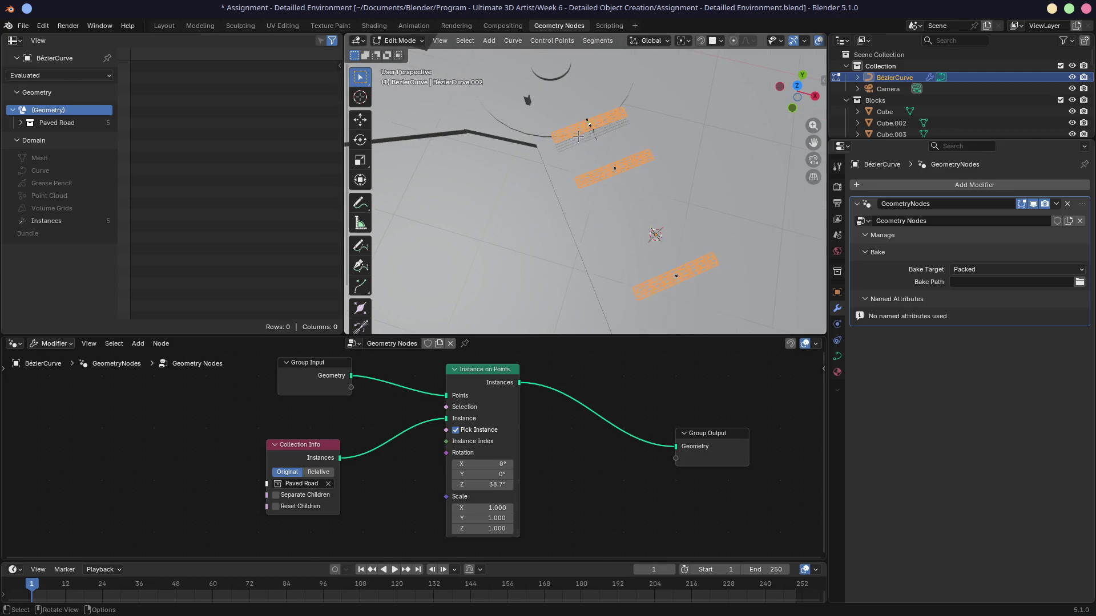
pyautogui.keyDown('shift'); pyautogui.moveTo(562, 260); pyautogui.dragTo(493, 211, button='middle'); pyautogui.keyUp('shift')
pyautogui.moveTo(337, 399); pyautogui.dragTo(328, 425, button='middle')
# Insert a Subdivide Curve node between Group Input and instancing, raising Cuts to 5
pyautogui.moveTo(329, 400)
pyautogui.mouseDown()
pyautogui.moveTo(230, 400)
pyautogui.moveTo(306, 405)
pyautogui.mouseUp()
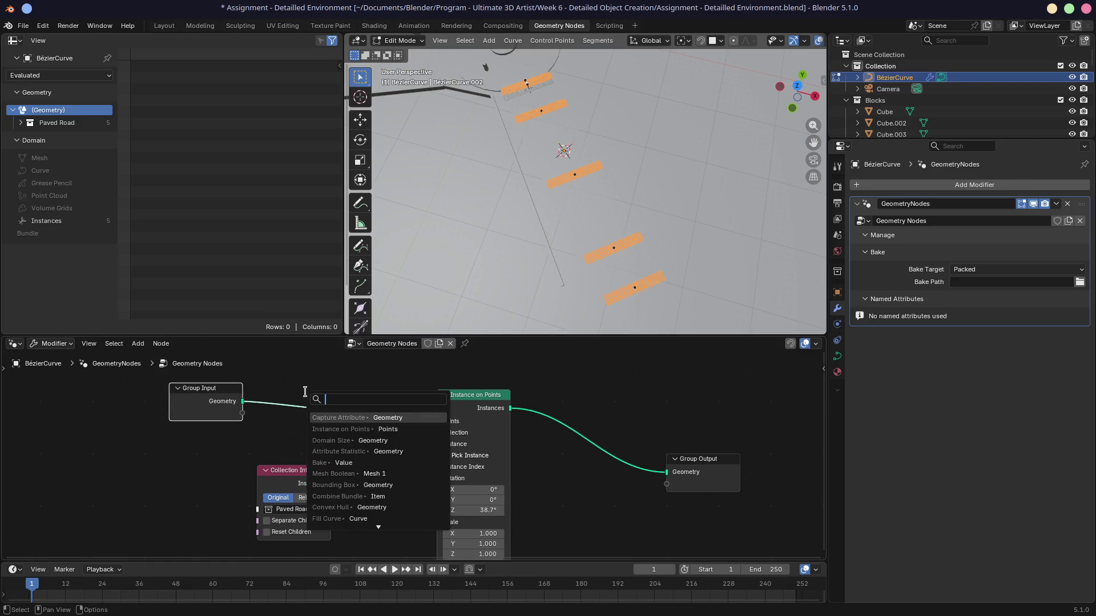
pyautogui.write('sub')
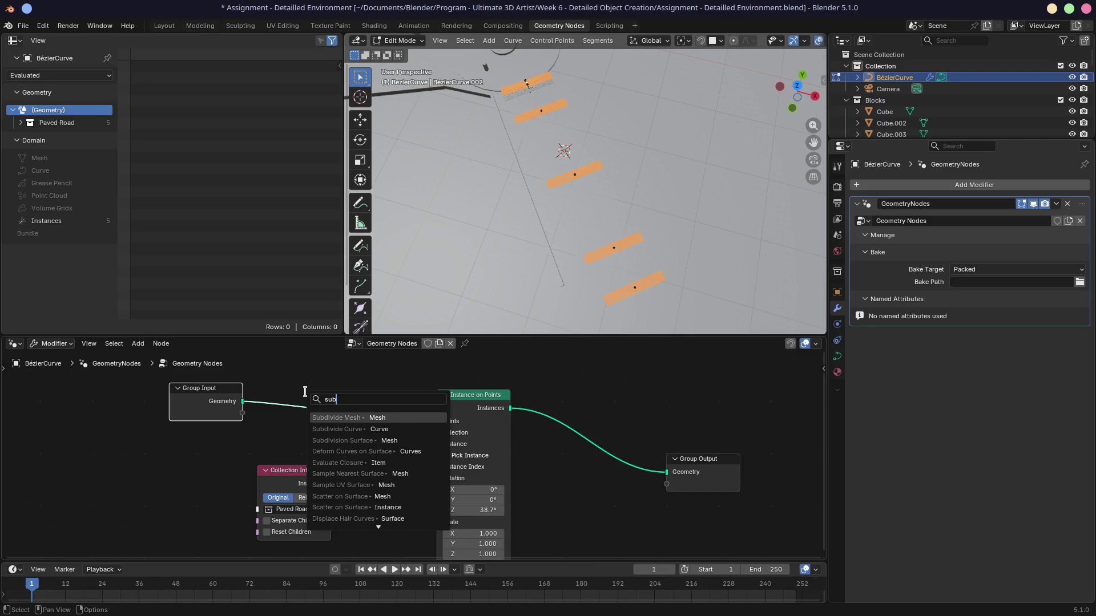
pyautogui.press('Down')
pyautogui.press('Return')
pyautogui.click(303, 403)
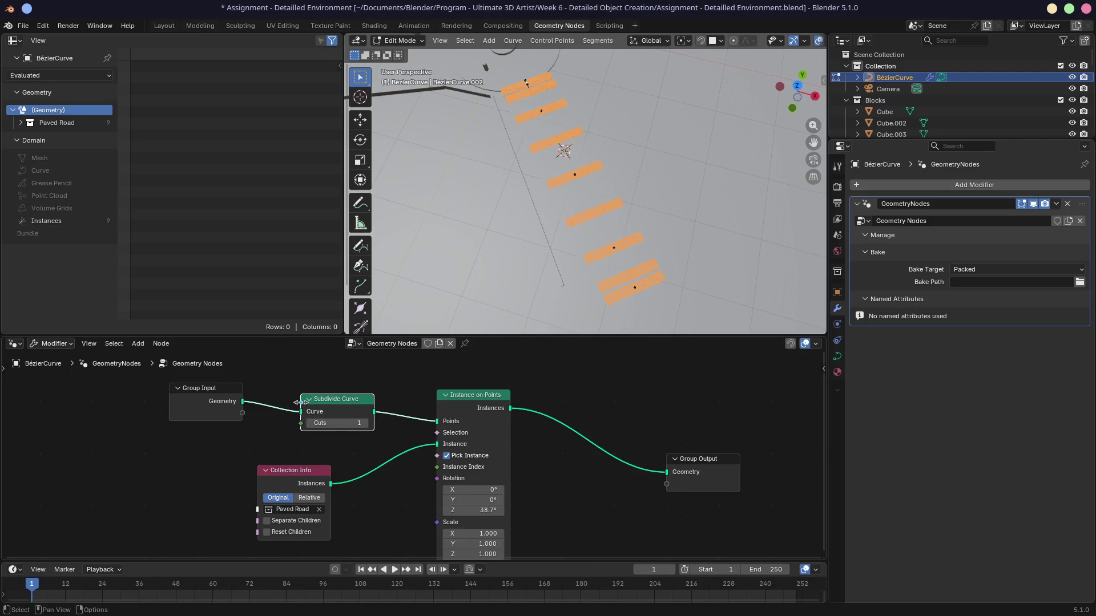
pyautogui.click(366, 424)
pyautogui.click(366, 423)
# Lower Cuts back to 3, then delete the Subdivide Curve node
pyautogui.scroll(5, 556, 267)
pyautogui.moveTo(556, 266); pyautogui.dragTo(513, 50, button='middle')
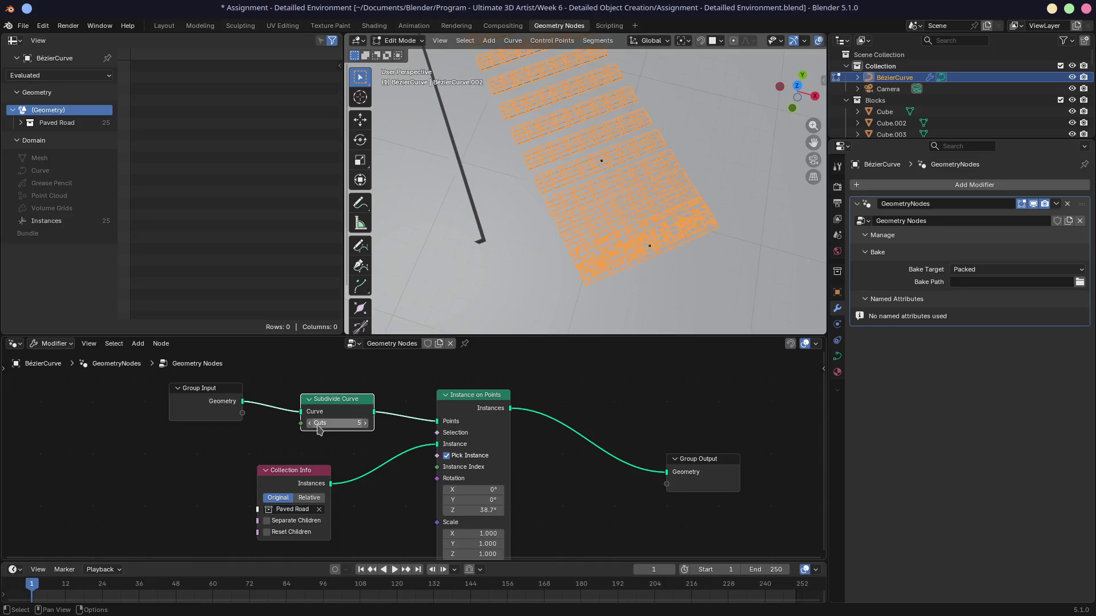
pyautogui.moveTo(328, 426); pyautogui.dragTo(314, 425)
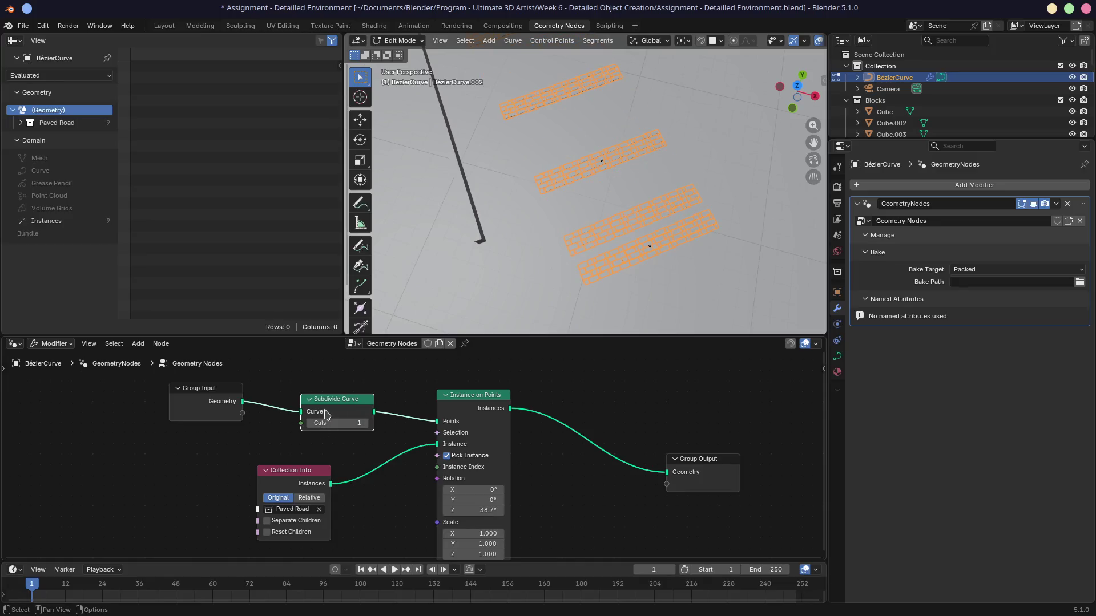
pyautogui.press('Delete')
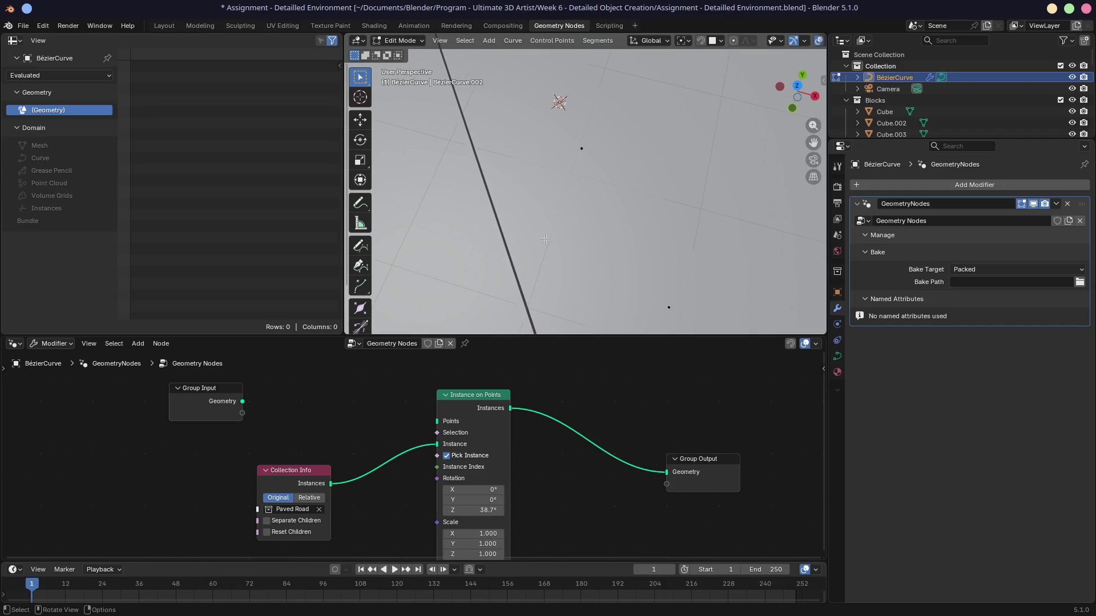
# In the Layout workspace, delete the curve points of three road segments
pyautogui.click(176, 26)
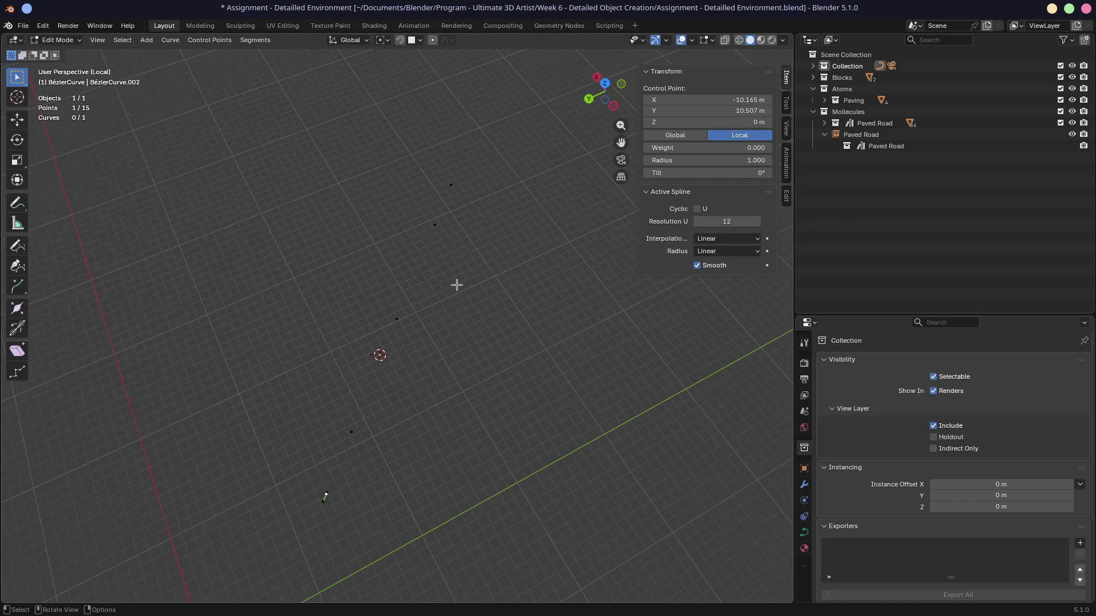
pyautogui.press('KP_7')
pyautogui.keyDown('ctrl'); pyautogui.click(425, 349); pyautogui.keyUp('ctrl')
pyautogui.press('x')
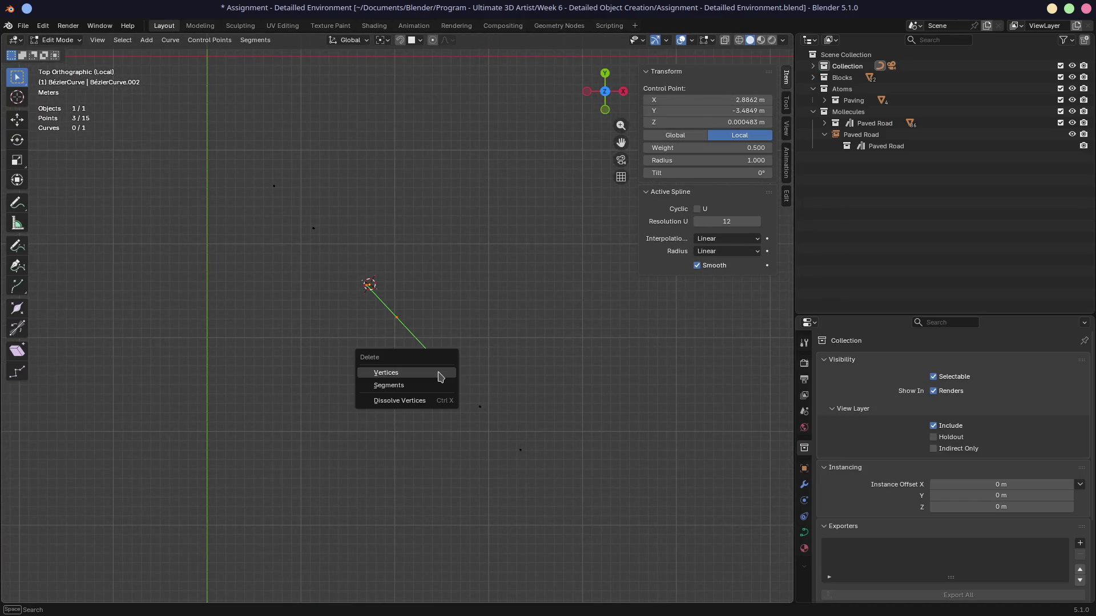
pyautogui.moveTo(308, 299)
pyautogui.mouseDown(button='middle')
pyautogui.moveTo(358, 305)
pyautogui.moveTo(354, 286)
pyautogui.moveTo(303, 318)
pyautogui.mouseUp(button='middle')
pyautogui.moveTo(260, 272)
pyautogui.mouseDown()
pyautogui.moveTo(467, 349)
pyautogui.moveTo(527, 389)
pyautogui.mouseUp()
pyautogui.press('x')
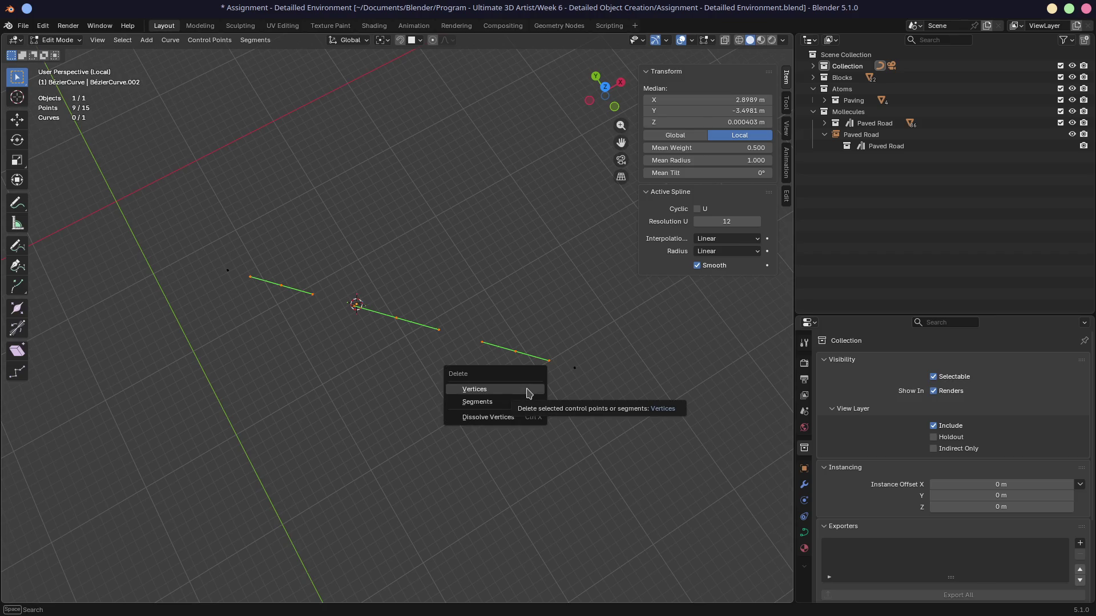
pyautogui.click(527, 392)
# Select the two curve end points and join them with F so the spline is cyclic
pyautogui.moveTo(460, 391)
pyautogui.mouseDown(button='middle')
pyautogui.moveTo(463, 306)
pyautogui.moveTo(505, 278)
pyautogui.moveTo(529, 309)
pyautogui.mouseUp(button='middle')
pyautogui.click(529, 308)
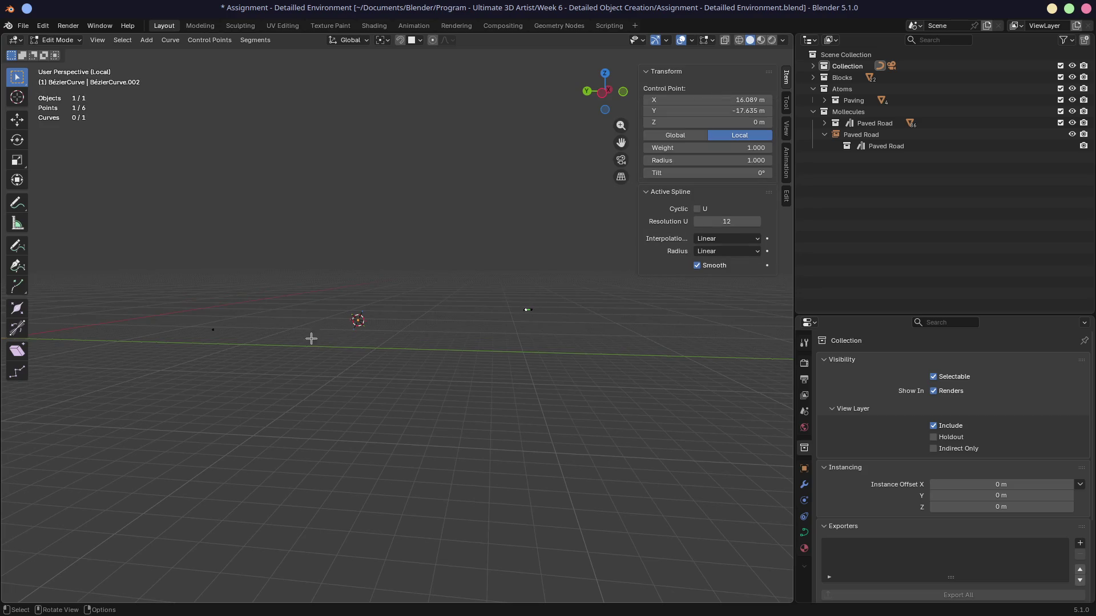
pyautogui.moveTo(289, 335); pyautogui.dragTo(308, 350, button='middle')
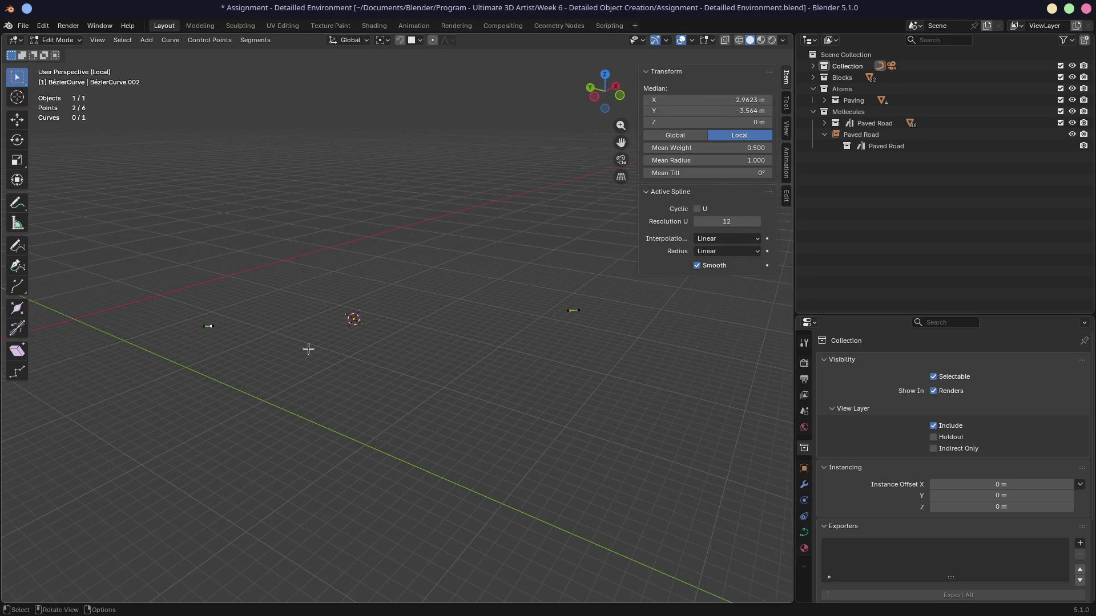
pyautogui.moveTo(417, 330)
pyautogui.mouseDown(button='middle')
pyautogui.moveTo(350, 386)
pyautogui.moveTo(391, 372)
pyautogui.moveTo(413, 320)
pyautogui.mouseUp(button='middle')
pyautogui.press('f')
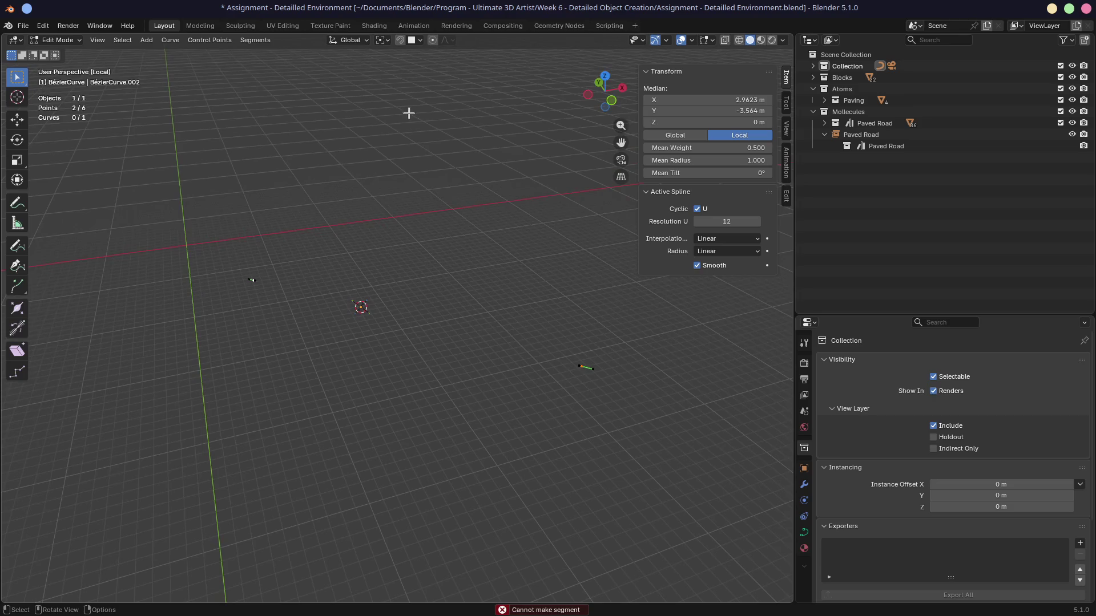
# In the Geometry Nodes workspace, add a Subdivide Curve node from the Group Input geometry link
pyautogui.click(559, 25)
pyautogui.moveTo(492, 251); pyautogui.dragTo(551, 250, button='middle')
pyautogui.moveTo(242, 402); pyautogui.dragTo(437, 422)
pyautogui.press('Return')
# Feed the Subdivide Curve output into Instance on Points and set Cuts to 6
pyautogui.click(290, 404)
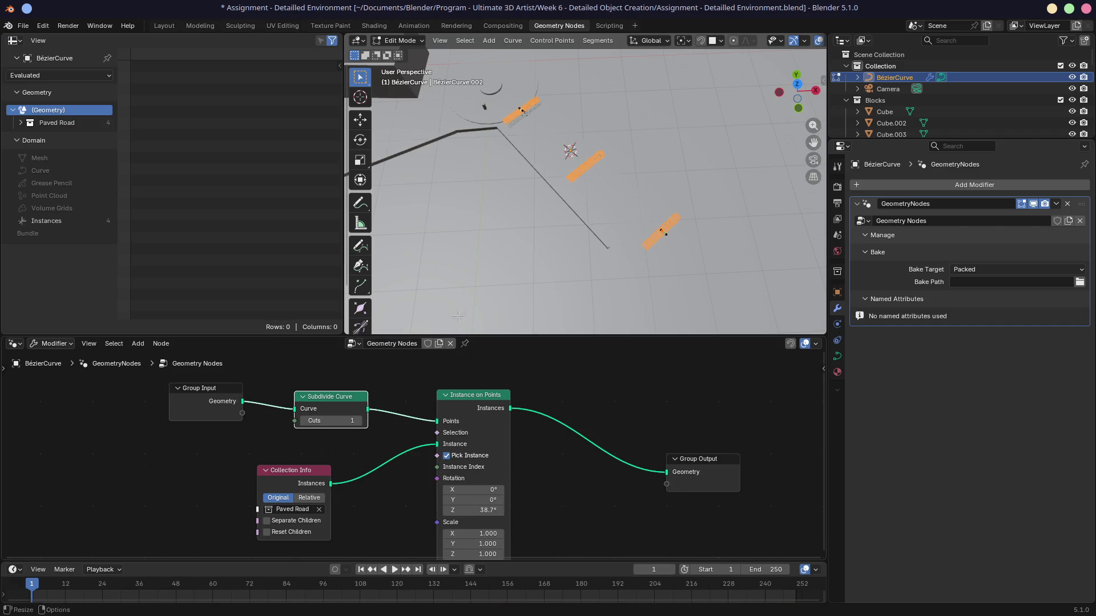
pyautogui.click(358, 421)
pyautogui.click(359, 421)
pyautogui.click(358, 421)
pyautogui.click(359, 421)
pyautogui.click(359, 422)
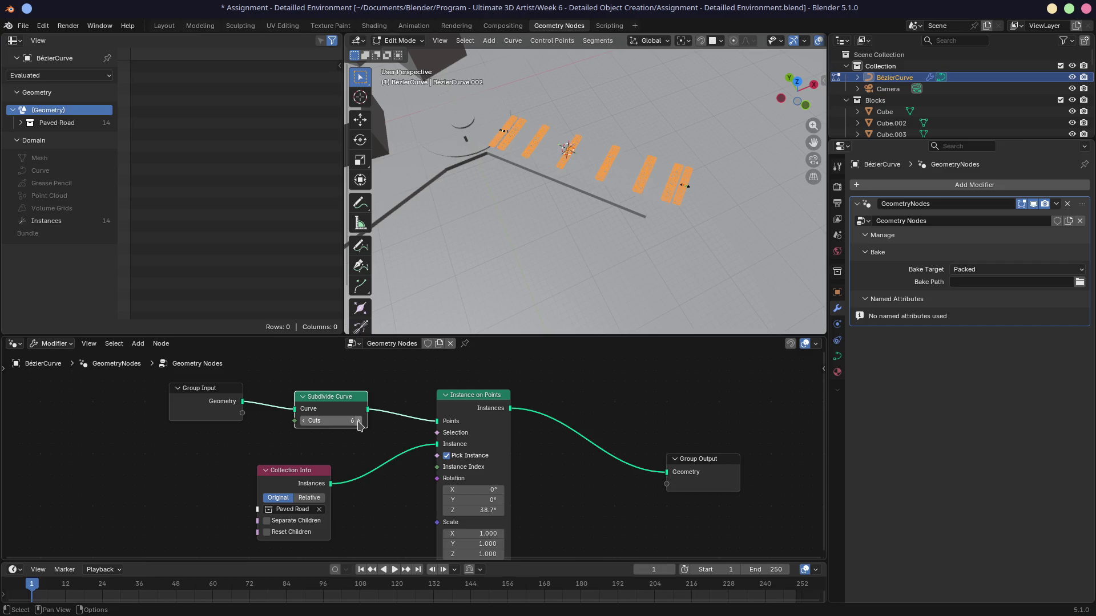
# Check the 14 Paved Road instances in the spreadsheet's Instances list
pyautogui.click(57, 123)
pyautogui.click(25, 124)
pyautogui.click(21, 123)
pyautogui.click(46, 110)
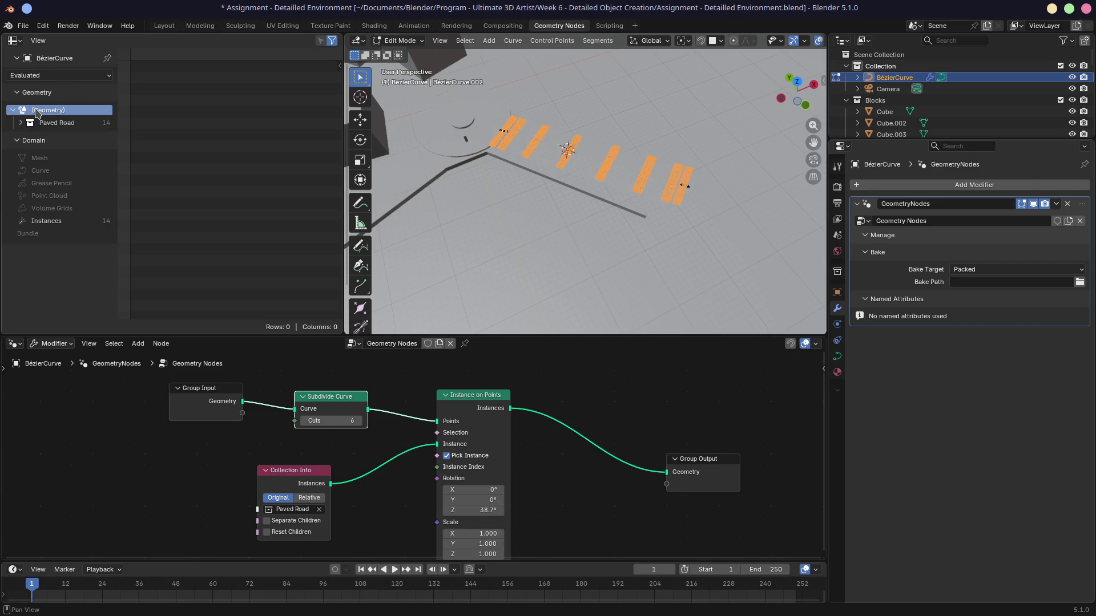
pyautogui.click(39, 221)
pyautogui.moveTo(346, 199)
pyautogui.mouseDown()
pyautogui.moveTo(342, 187)
pyautogui.moveTo(368, 185)
pyautogui.moveTo(354, 185)
pyautogui.mouseUp()
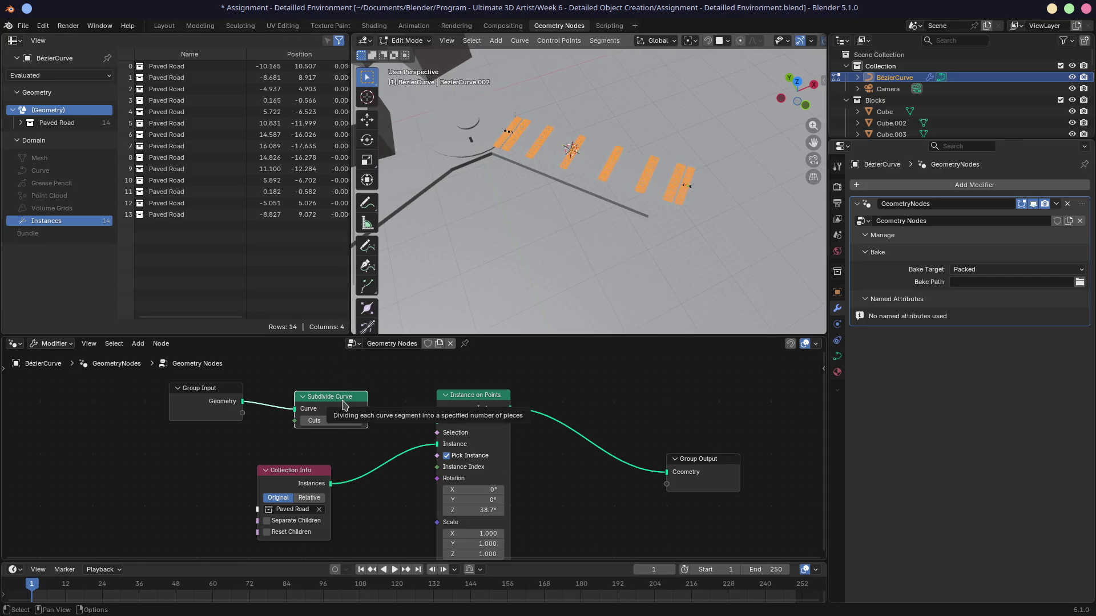
pyautogui.scroll(2, 621, 235)
pyautogui.scroll(3, 621, 235)
pyautogui.moveTo(620, 236)
pyautogui.mouseDown(button='middle')
pyautogui.moveTo(543, 188)
pyautogui.moveTo(652, 255)
pyautogui.moveTo(594, 240)
pyautogui.mouseUp(button='middle')
# Move the Collection Info node to the lower left and save the file
pyautogui.moveTo(307, 472)
pyautogui.mouseDown()
pyautogui.moveTo(290, 468)
pyautogui.moveTo(319, 467)
pyautogui.moveTo(247, 492)
pyautogui.mouseUp()
pyautogui.moveTo(682, 179)
pyautogui.mouseDown(button='middle')
pyautogui.moveTo(635, 172)
pyautogui.moveTo(568, 188)
pyautogui.mouseUp(button='middle')
pyautogui.hotkey('ctrl', 's')
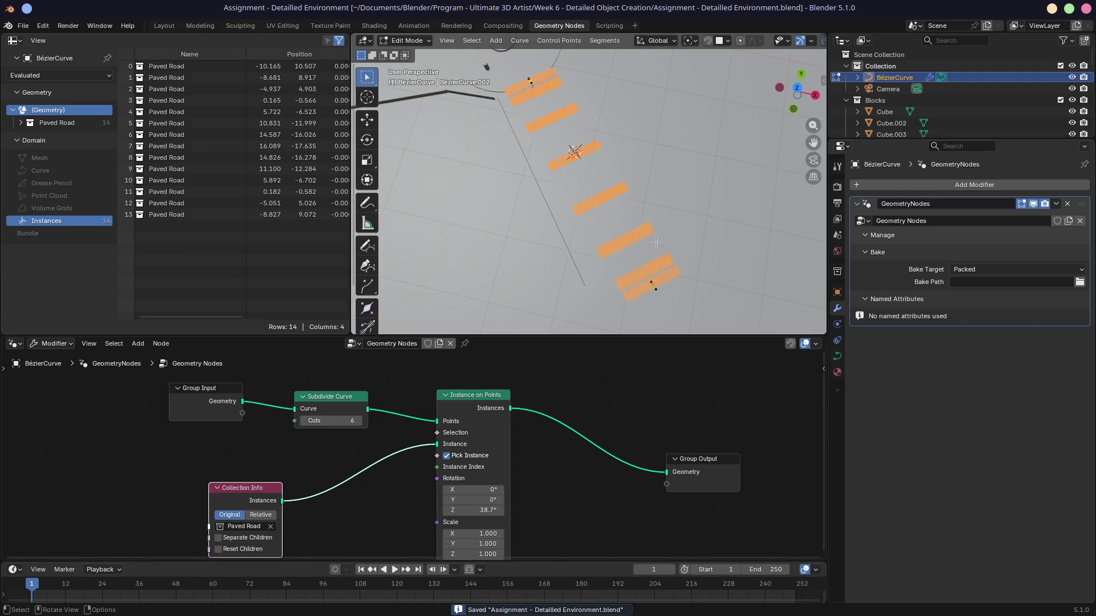
# Move the Group Output node further right to tidy the node tree
pyautogui.moveTo(657, 242)
pyautogui.mouseDown(button='middle')
pyautogui.moveTo(595, 171)
pyautogui.moveTo(614, 170)
pyautogui.mouseUp(button='middle')
pyautogui.scroll(-2, 391, 431)
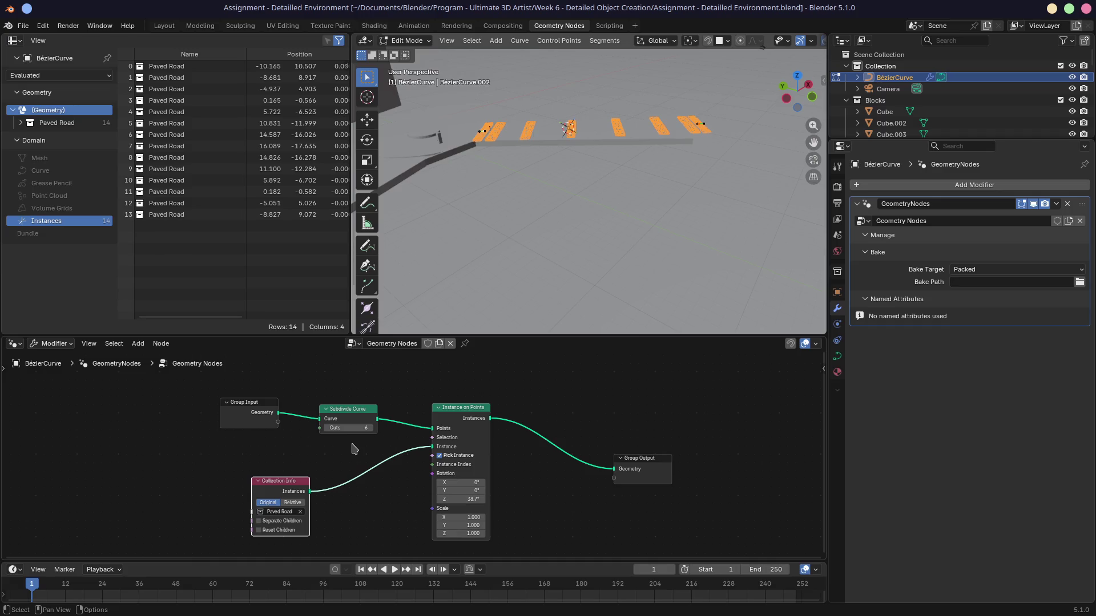
pyautogui.scroll(-1, 353, 448)
pyautogui.scroll(-1, 353, 448)
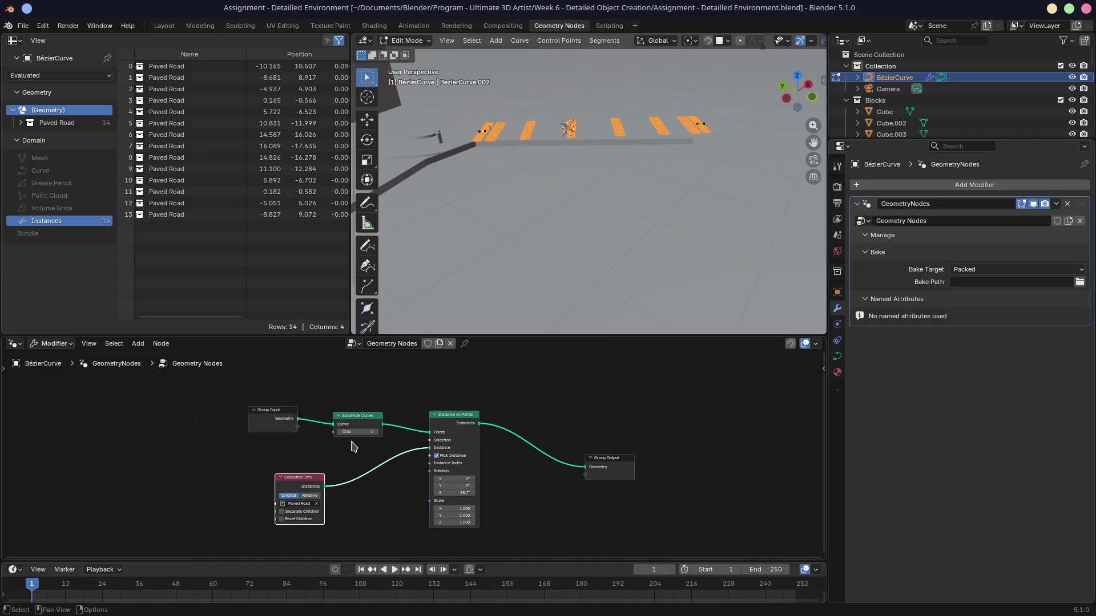
pyautogui.scroll(3, 408, 503)
pyautogui.scroll(2, 376, 440)
pyautogui.moveTo(379, 440); pyautogui.dragTo(420, 526, button='middle')
pyautogui.moveTo(706, 479)
pyautogui.mouseDown()
pyautogui.moveTo(747, 435)
pyautogui.moveTo(761, 401)
pyautogui.mouseUp()
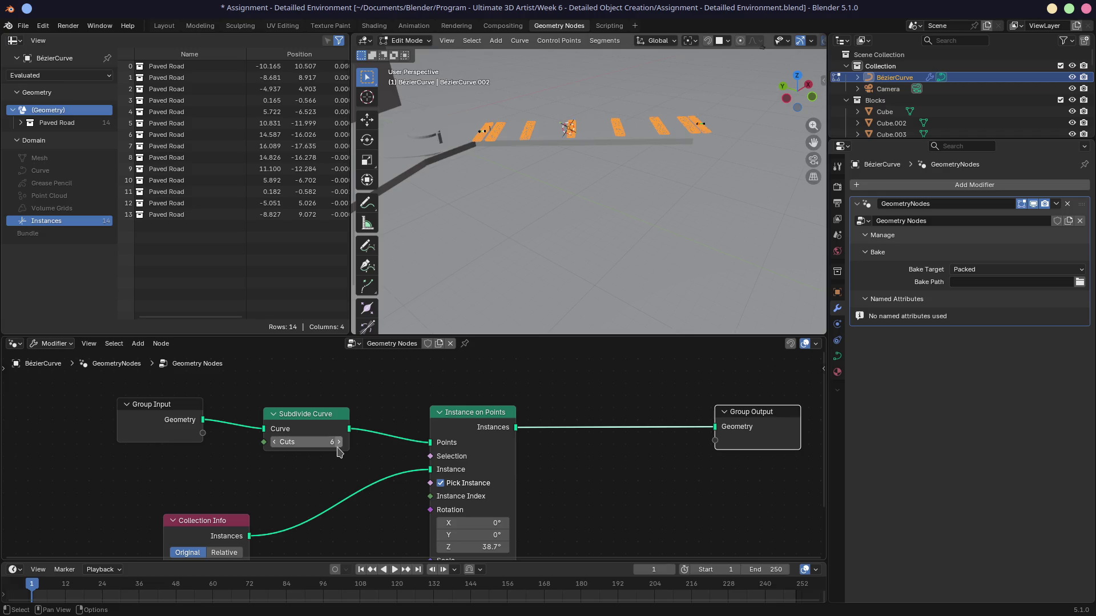
pyautogui.moveTo(518, 432)
pyautogui.moveTo(434, 246)
pyautogui.mouseDown(button='middle')
pyautogui.moveTo(466, 289)
pyautogui.moveTo(491, 244)
pyautogui.mouseUp(button='middle')
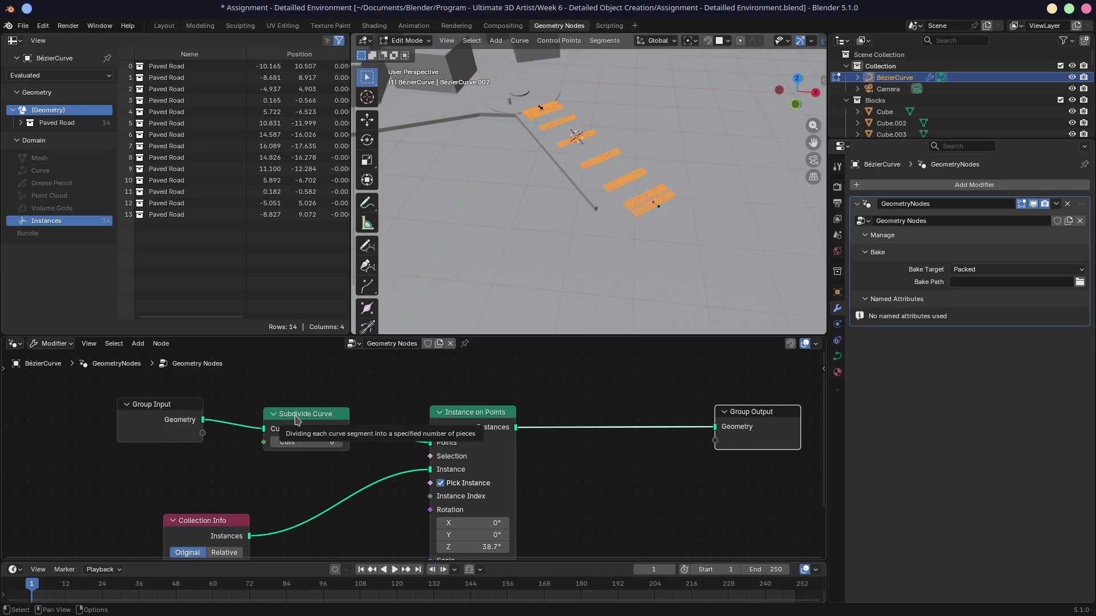
# Dissolve the Subdivide Curve node, keeping the link so two strips remain, and save
pyautogui.click(297, 417)
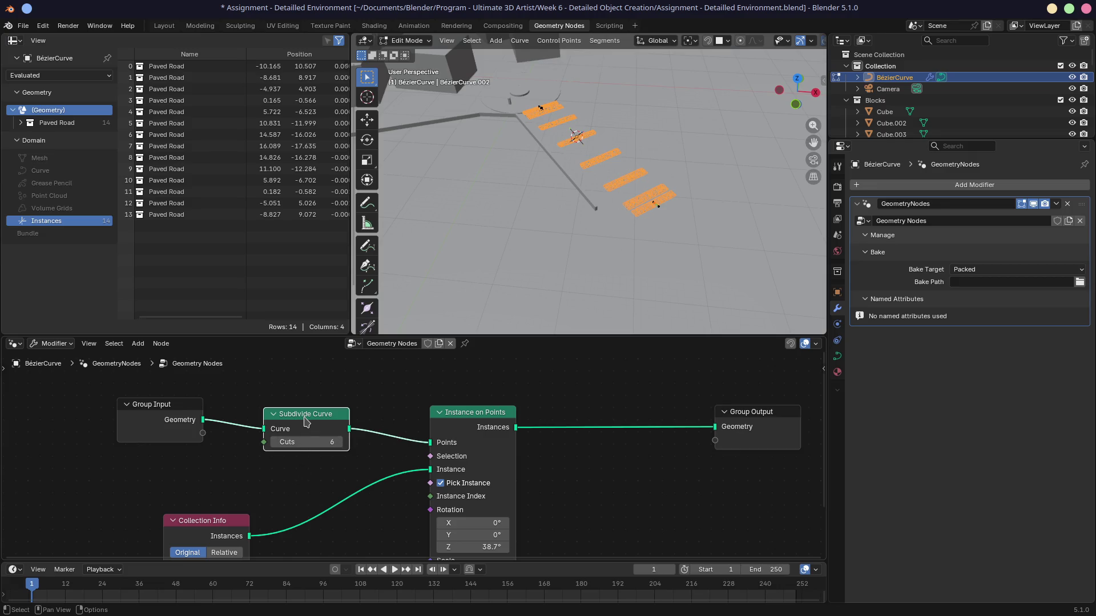
pyautogui.press('Delete')
pyautogui.moveTo(203, 420); pyautogui.dragTo(430, 442)
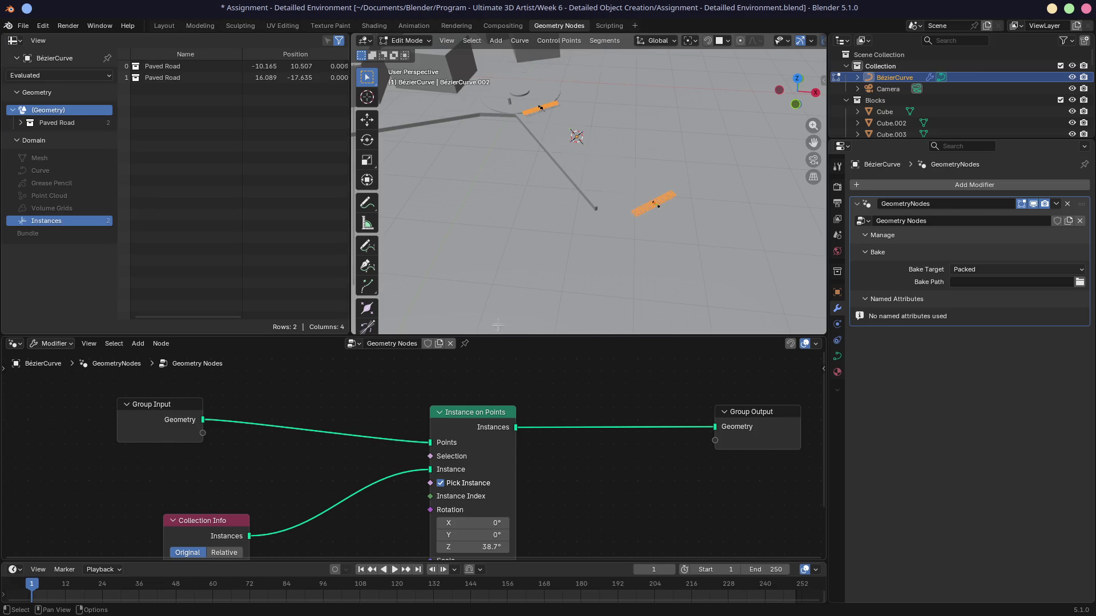
pyautogui.hotkey('ctrl', 's')
pyautogui.moveTo(502, 297); pyautogui.dragTo(536, 232, button='middle')
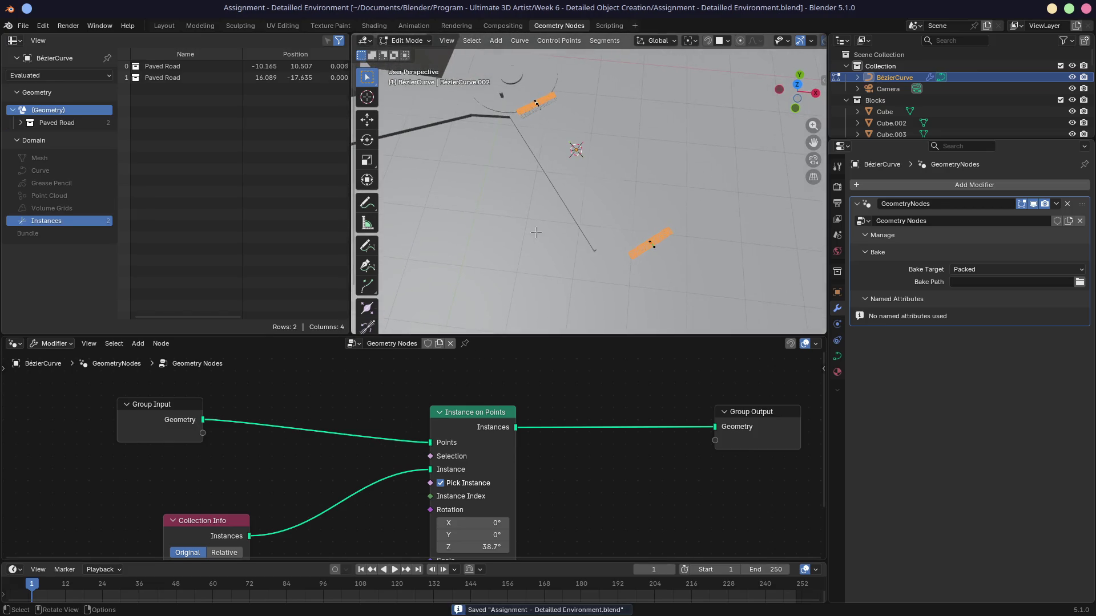
# Enter 'Road - Geometry Node' as the node tree name in the node editor header
pyautogui.click(393, 344)
pyautogui.write('Road')
pyautogui.press('BackSpace')
pyautogui.press('BackSpace')
pyautogui.press('BackSpace')
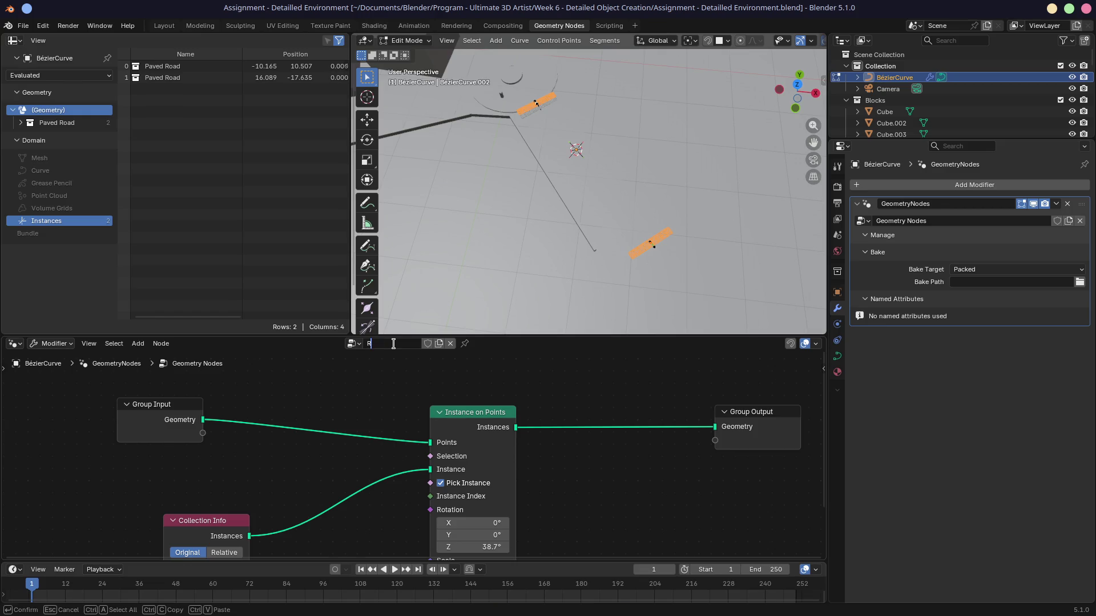
pyautogui.write('Road - Geo')
pyautogui.write('me')
pyautogui.write(' NOde')
pyautogui.write('e')
pyautogui.press('Return')
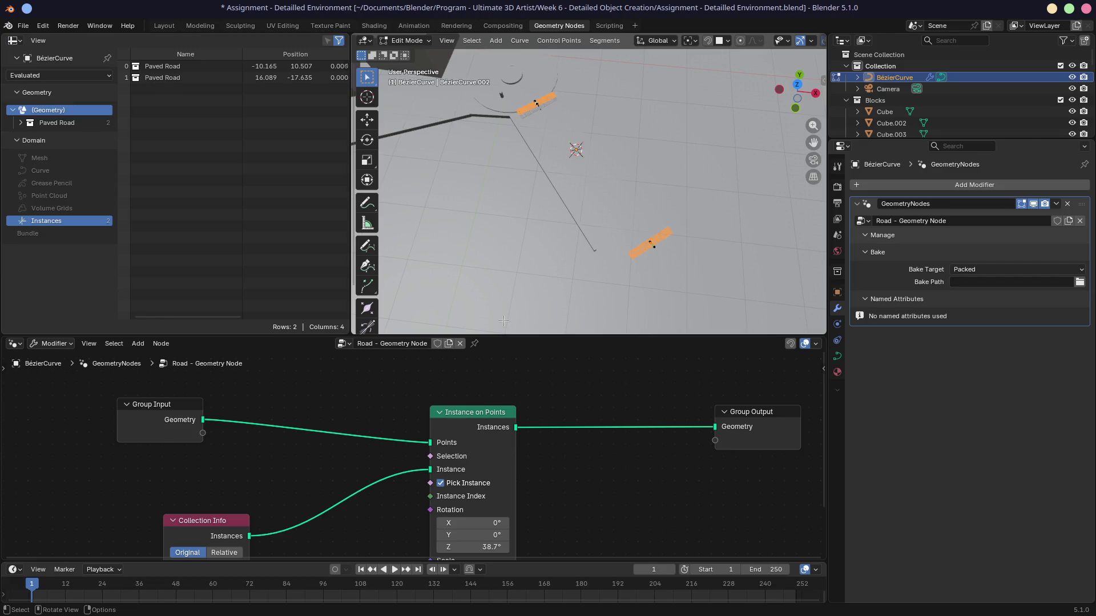
pyautogui.moveTo(349, 284); pyautogui.dragTo(341, 284)
# Narrow the spreadsheet Name column to reveal full Position values, then save Assignment - Detailled Environment.blend
pyautogui.moveTo(243, 58); pyautogui.dragTo(191, 53)
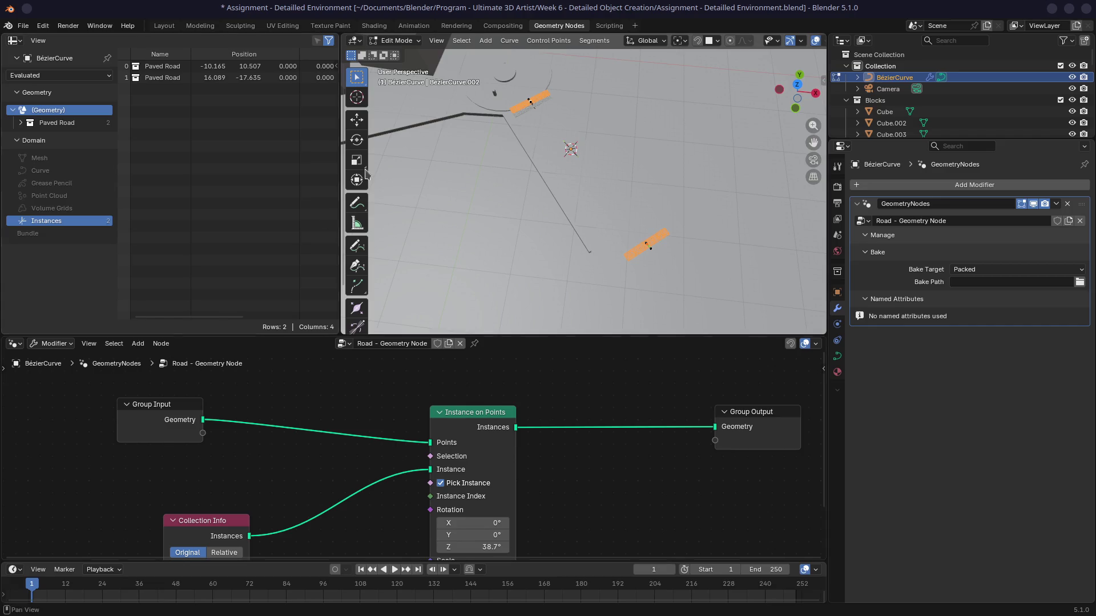
pyautogui.hotkey('ctrl', 's')
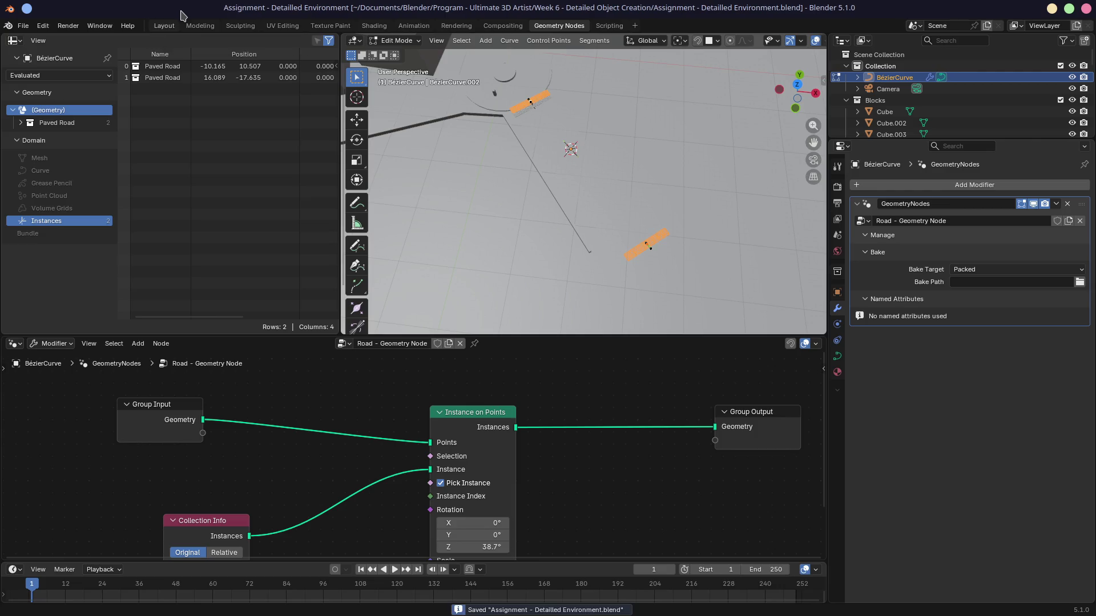
# Back in the full Layout scene, delete the extra Paved Road object
pyautogui.click(170, 25)
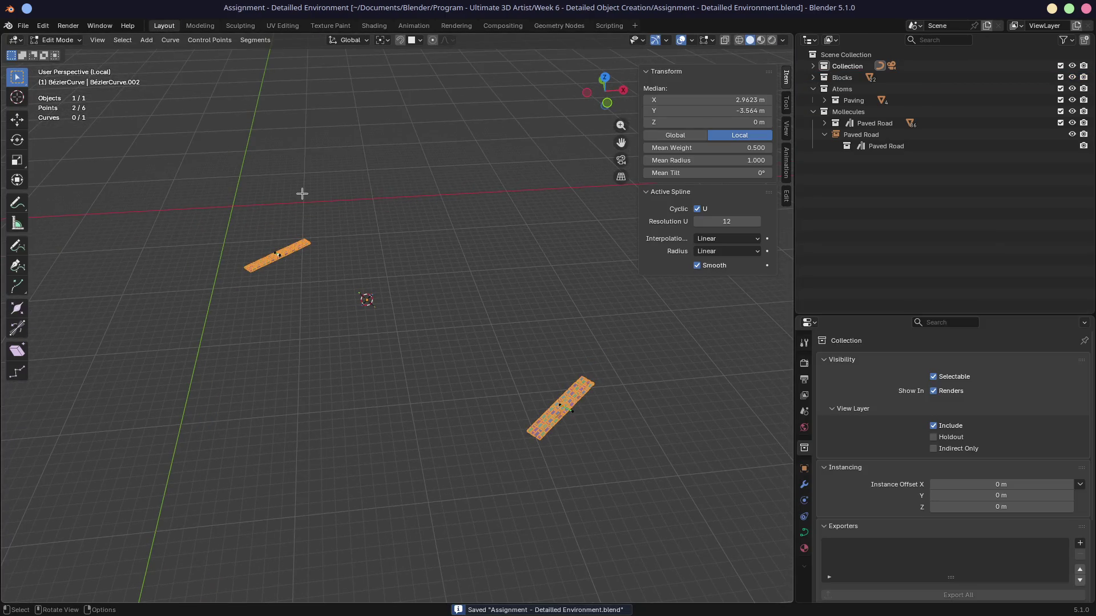
pyautogui.press('KP_Divide')
pyautogui.click(191, 300)
pyautogui.press('x')
pyautogui.click(192, 300)
pyautogui.press('Tab')
pyautogui.press('x')
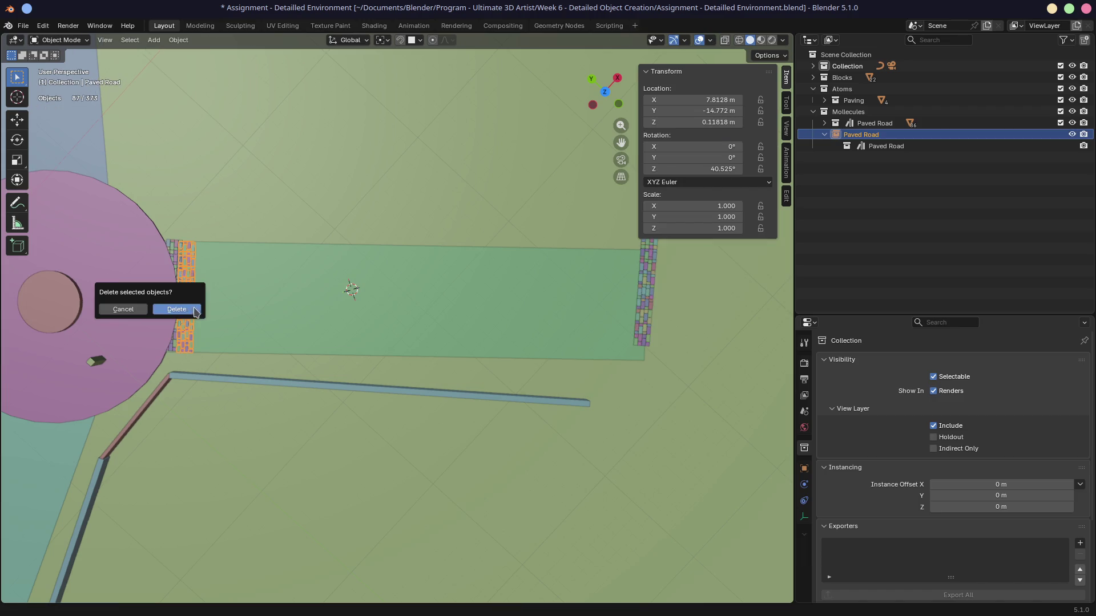
pyautogui.click(191, 309)
# Edit the road curve and drag its control point toward the road end
pyautogui.click(179, 262)
pyautogui.press('Tab')
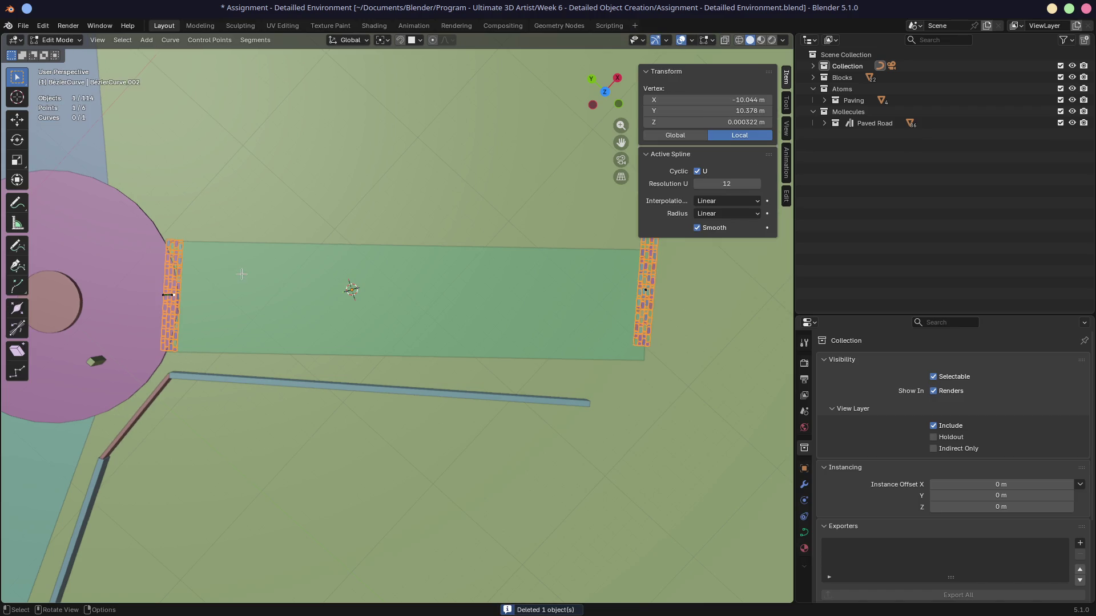
pyautogui.moveTo(171, 296)
pyautogui.mouseDown()
pyautogui.moveTo(186, 273)
pyautogui.moveTo(212, 294)
pyautogui.moveTo(183, 264)
pyautogui.moveTo(215, 215)
pyautogui.moveTo(178, 296)
pyautogui.mouseUp()
pyautogui.click(171, 296)
pyautogui.moveTo(178, 297)
pyautogui.mouseDown(button='middle')
pyautogui.moveTo(262, 217)
pyautogui.moveTo(247, 277)
pyautogui.moveTo(267, 266)
pyautogui.moveTo(303, 277)
pyautogui.moveTo(323, 322)
pyautogui.mouseUp(button='middle')
# In top view, move the curve's far end point to X 15.025 m, Y -18.329 m
pyautogui.click(183, 465)
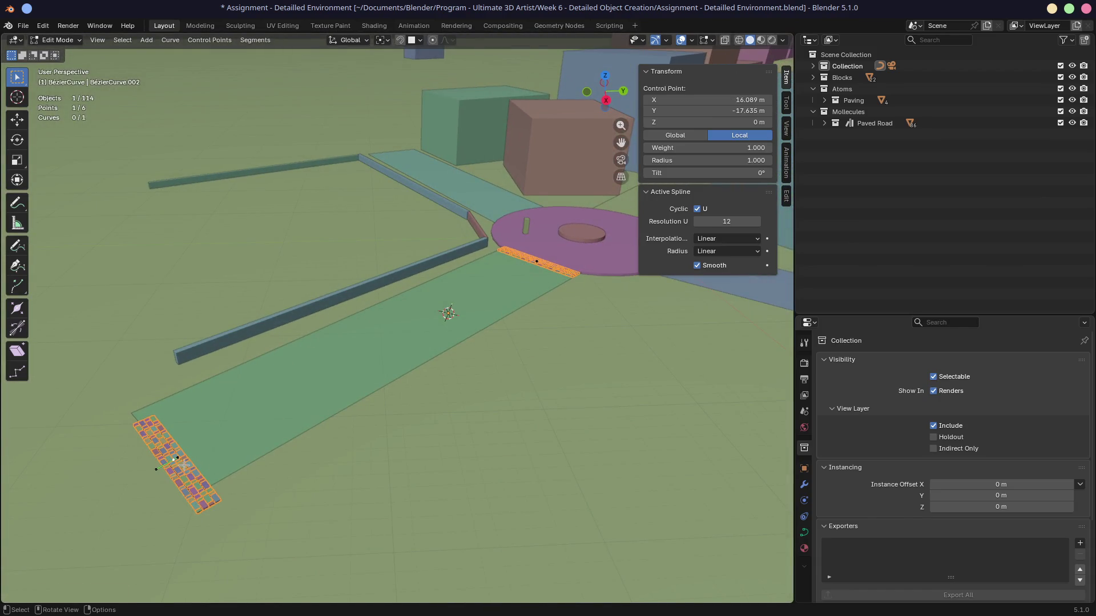
pyautogui.press('g')
pyautogui.press('Escape')
pyautogui.press('KP_7')
pyautogui.press('g')
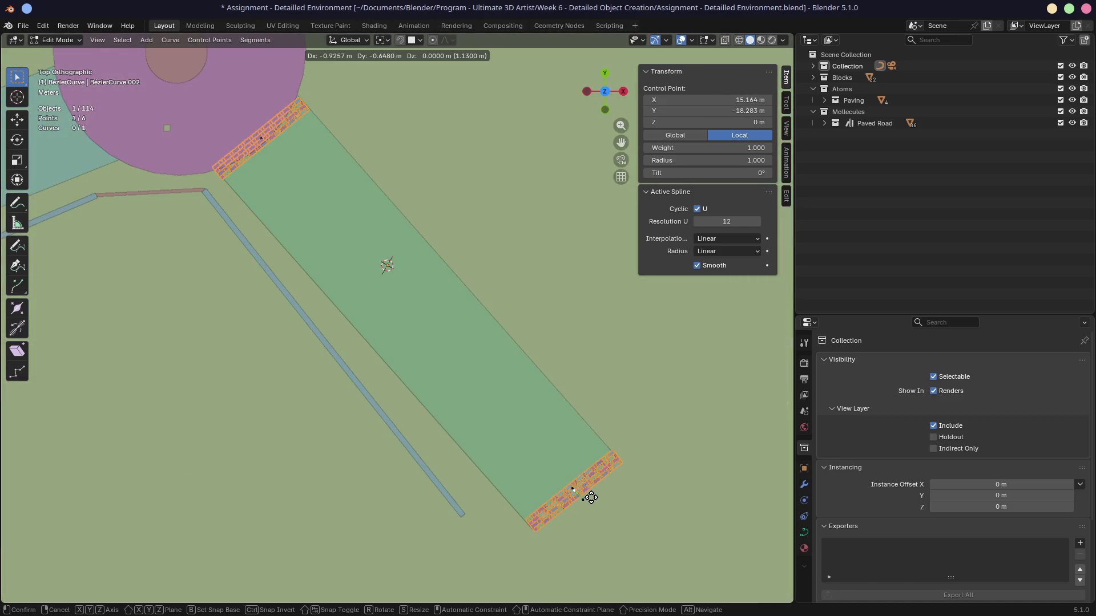
pyautogui.click(589, 498)
pyautogui.moveTo(589, 499)
pyautogui.mouseDown(button='middle')
pyautogui.moveTo(504, 367)
pyautogui.moveTo(449, 371)
pyautogui.mouseUp(button='middle')
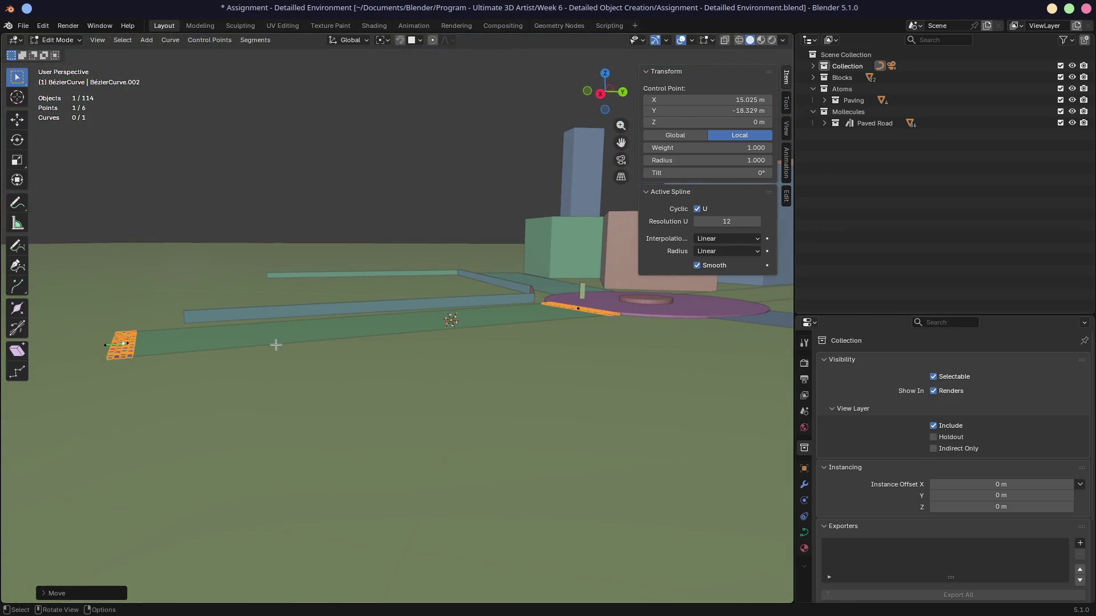
pyautogui.moveTo(494, 321); pyautogui.dragTo(475, 408, button='middle')
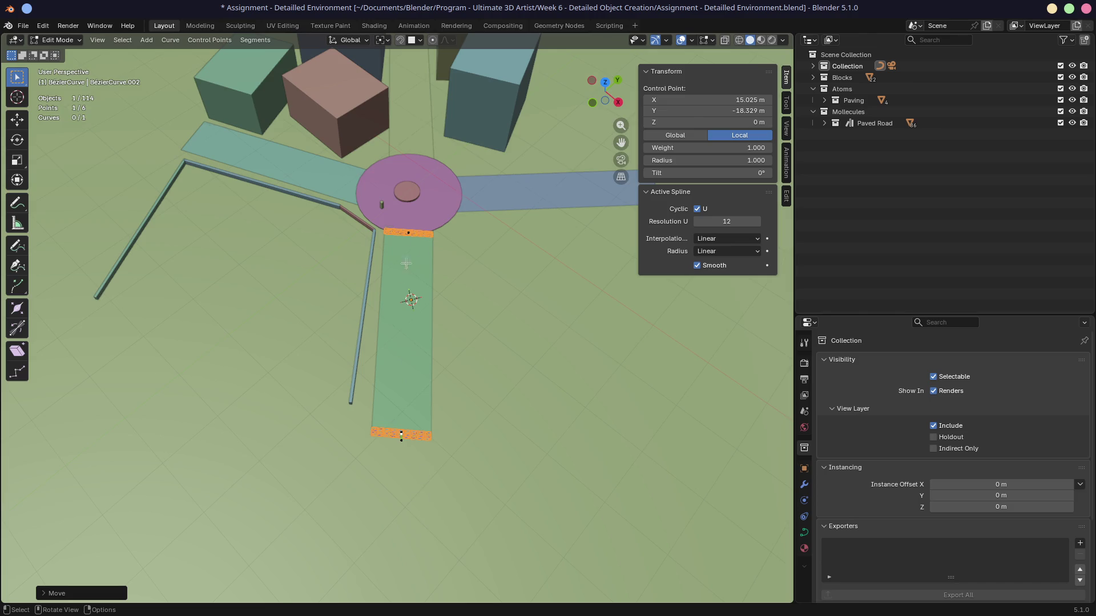
pyautogui.moveTo(442, 384); pyautogui.dragTo(418, 355, button='middle')
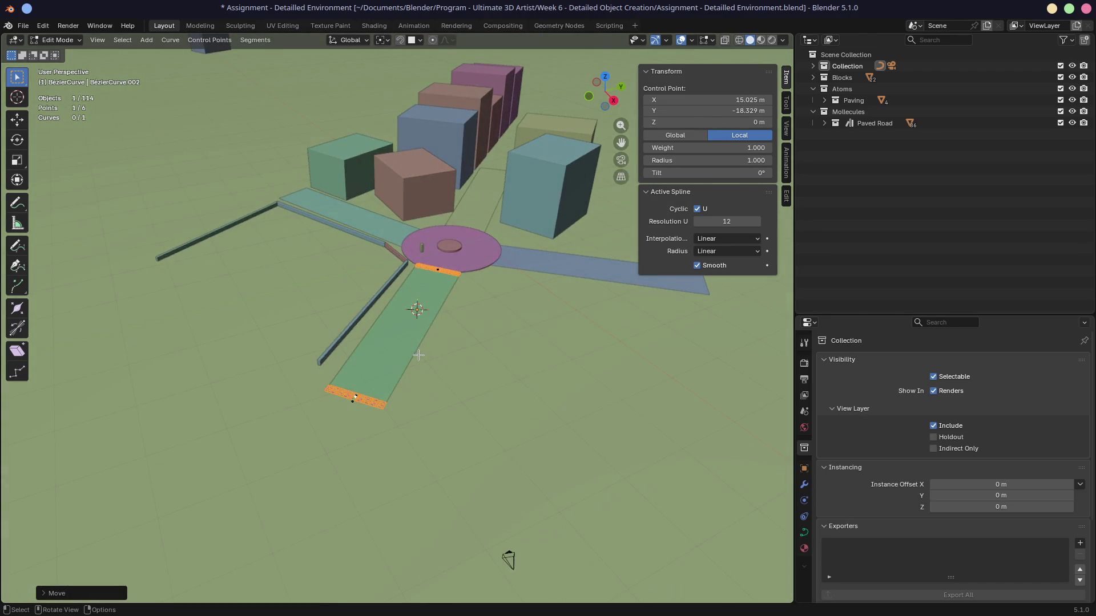